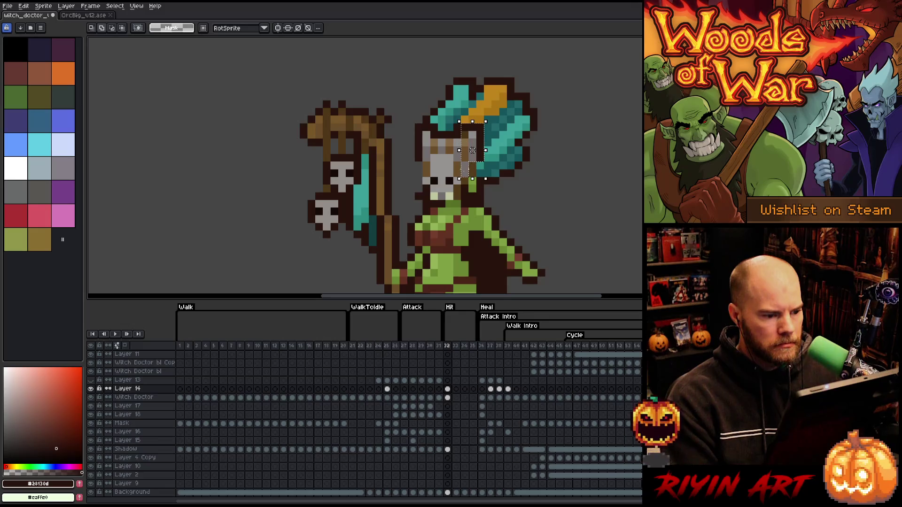
Step: Nudge the selected skull-mask strip 5 pixels left and drop it in place
{"action": "left_click", "coordinate": [466, 167]}
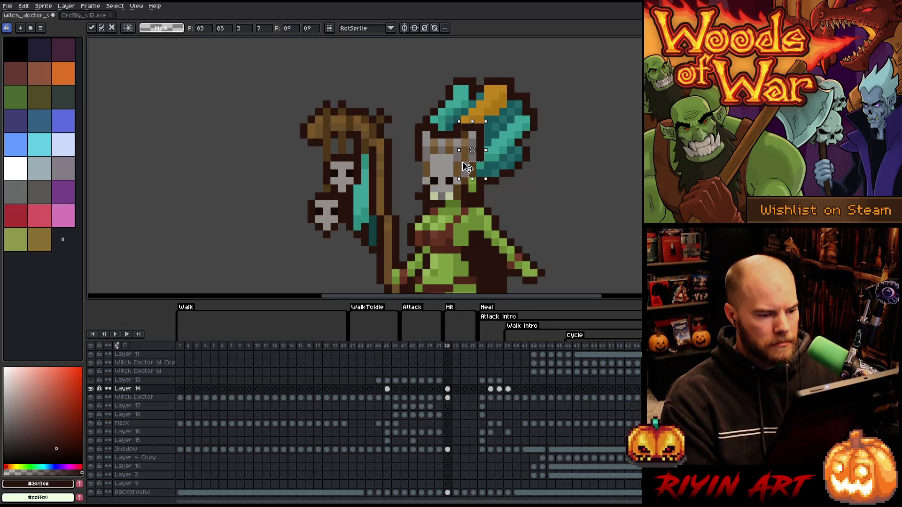
{"action": "left_click", "coordinate": [43, 5]}
{"action": "mouse_move", "coordinate": [23, 5]}
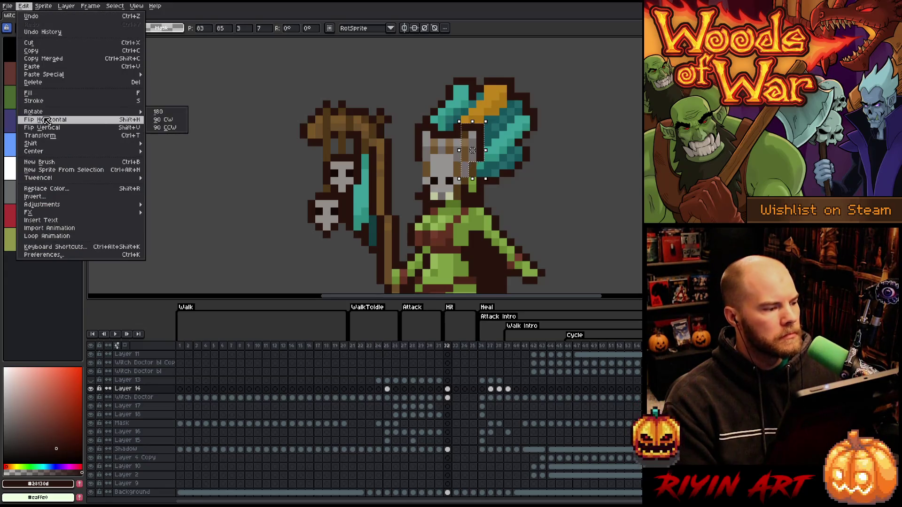
{"action": "key", "text": "Escape"}
{"action": "key", "text": "Left"}
{"action": "key", "text": "Left"}
{"action": "key", "text": "Left"}
{"action": "key", "text": "Left"}
{"action": "key", "text": "Left"}
{"action": "key", "text": "Left"}
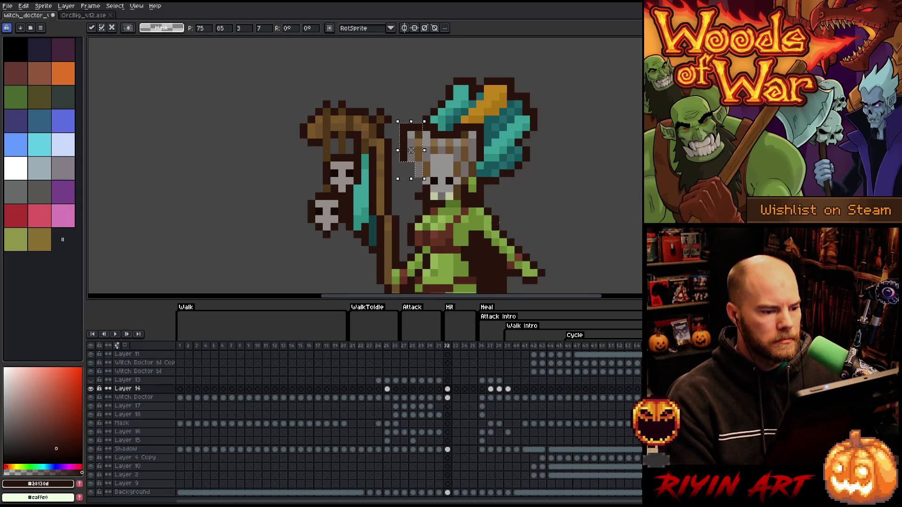
{"action": "key", "text": "Return"}
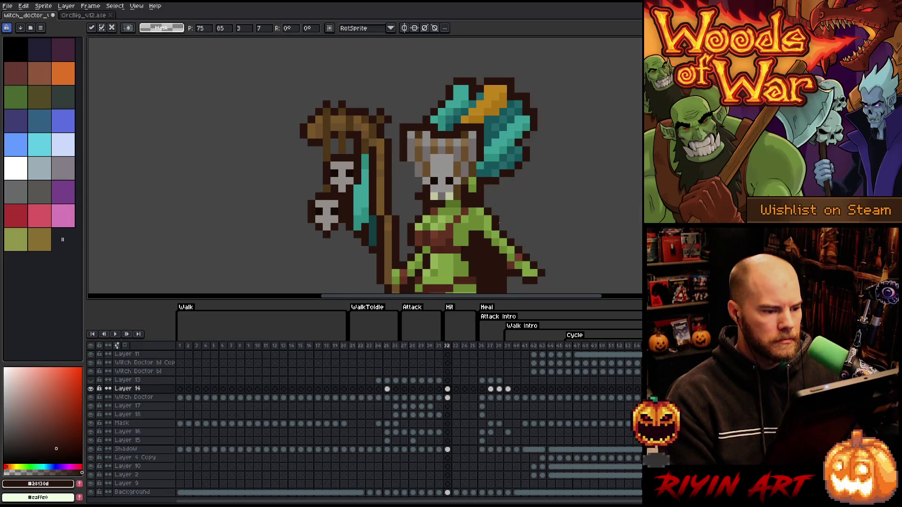
Step: Hide and reshow Layer 14 to check its skull-mask content
{"action": "key", "text": "i"}
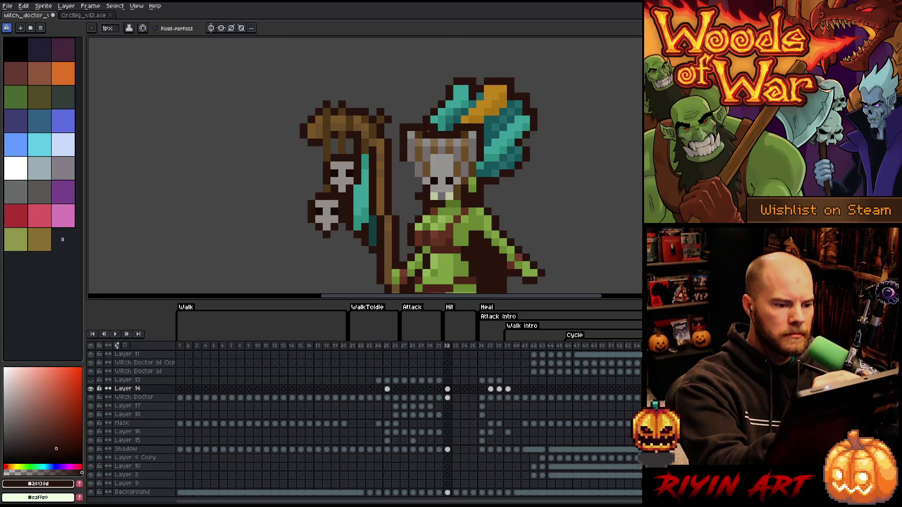
{"action": "key", "text": "b"}
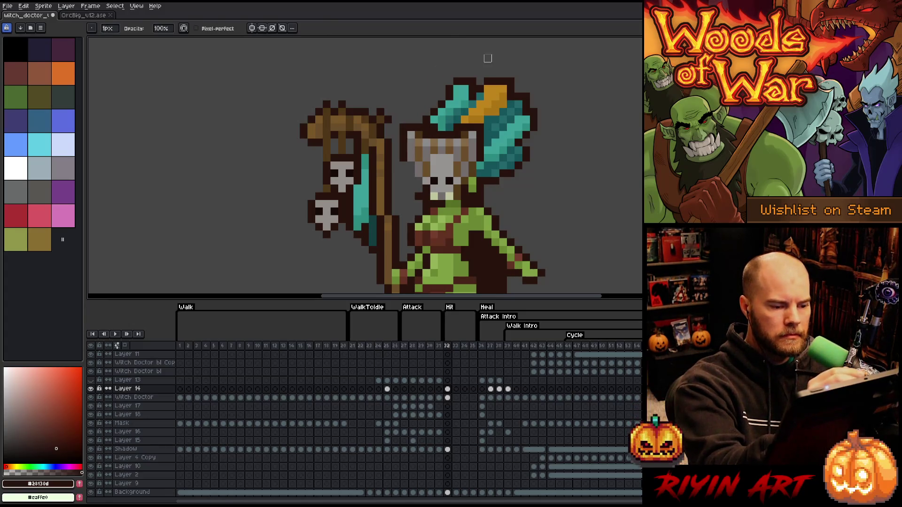
{"action": "key", "text": "i"}
{"action": "key", "text": "b"}
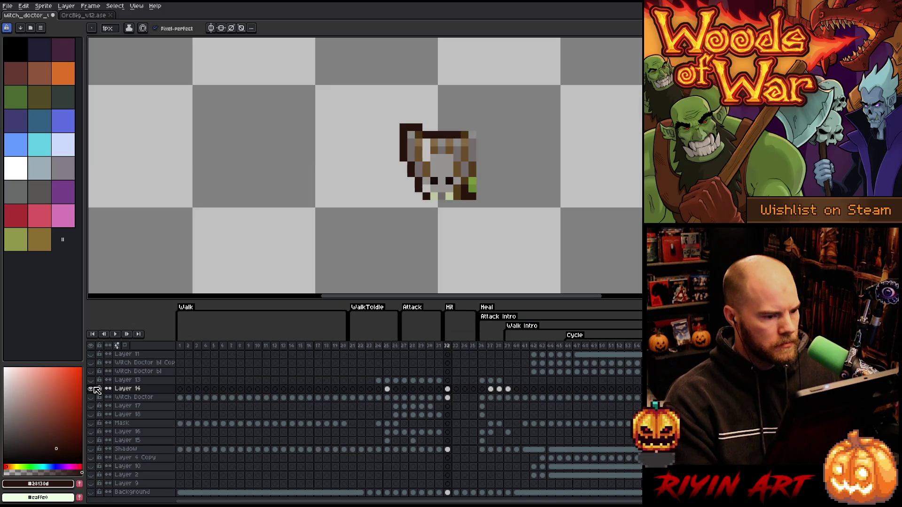
{"action": "left_click", "coordinate": [94, 389], "text": "alt"}
{"action": "left_click", "coordinate": [94, 388], "text": "alt"}
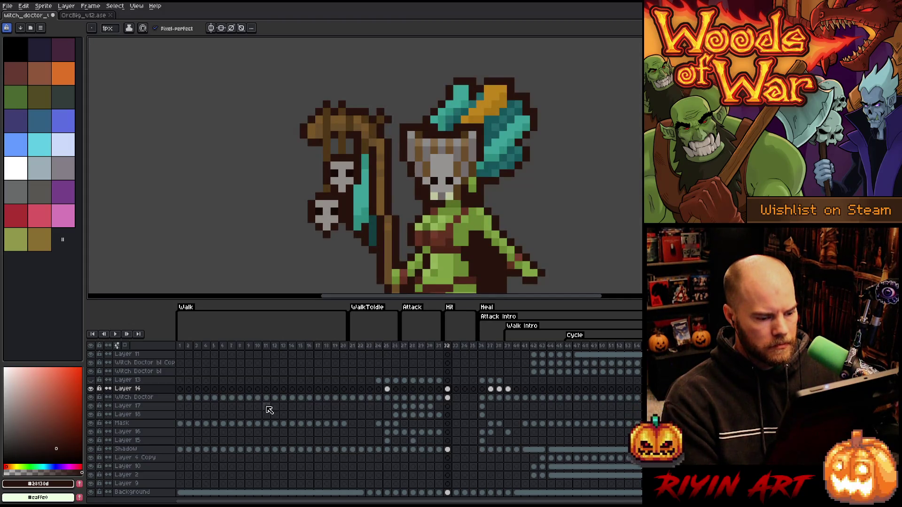
Step: Select Layer 14 and merge it down into Witch Doctor with Ctrl+E
{"action": "left_click", "coordinate": [141, 389]}
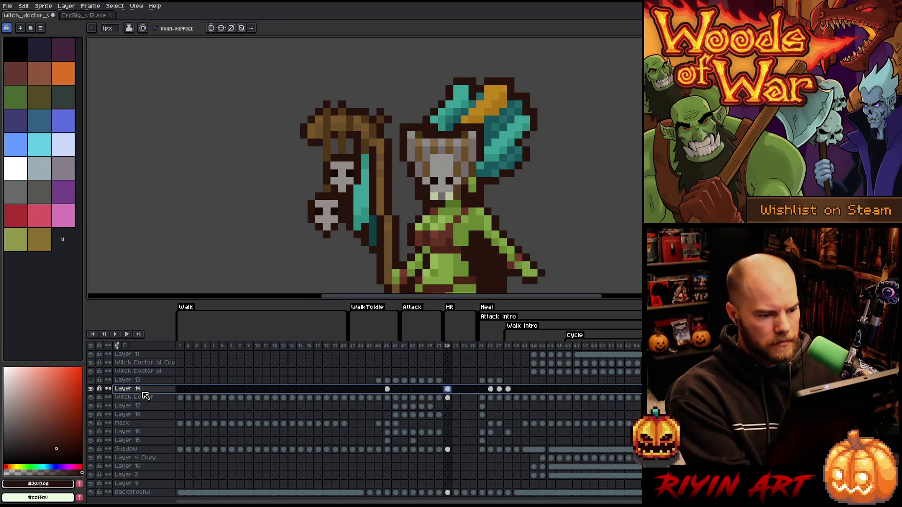
{"action": "left_click", "coordinate": [140, 396], "text": "shift"}
{"action": "key", "text": "ctrl+e"}
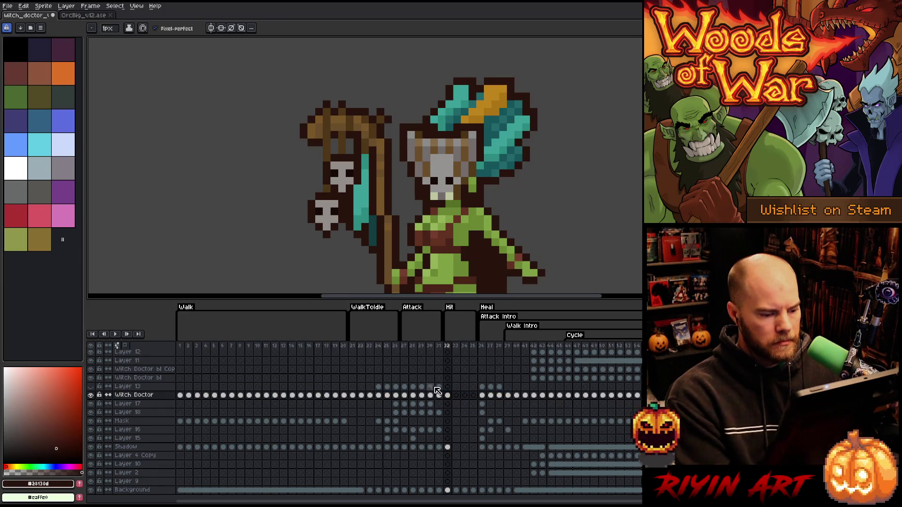
Step: Marquee the head pixels, move them down, stretch them wider and taller, shift right, and apply
{"action": "key", "text": "m"}
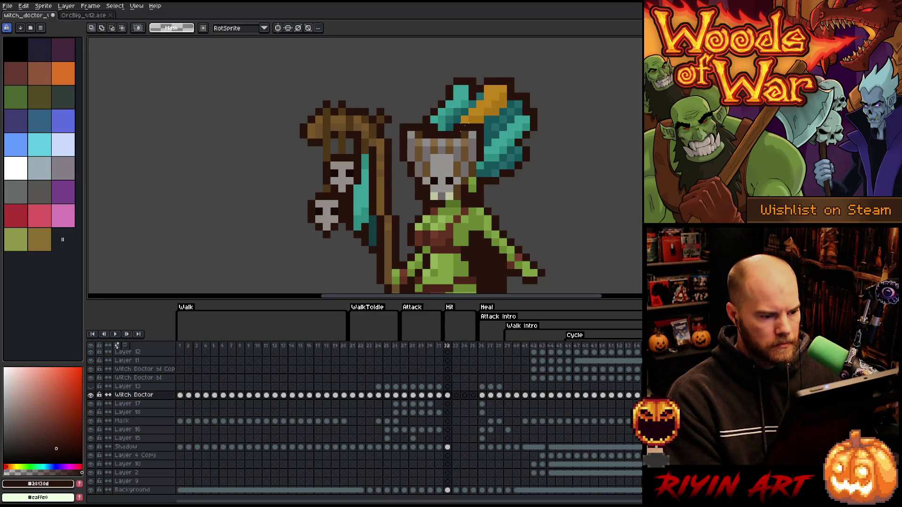
{"action": "mouse_move", "coordinate": [485, 114]}
{"action": "left_mouse_down"}
{"action": "mouse_move", "coordinate": [470, 150]}
{"action": "mouse_move", "coordinate": [451, 163]}
{"action": "left_mouse_up"}
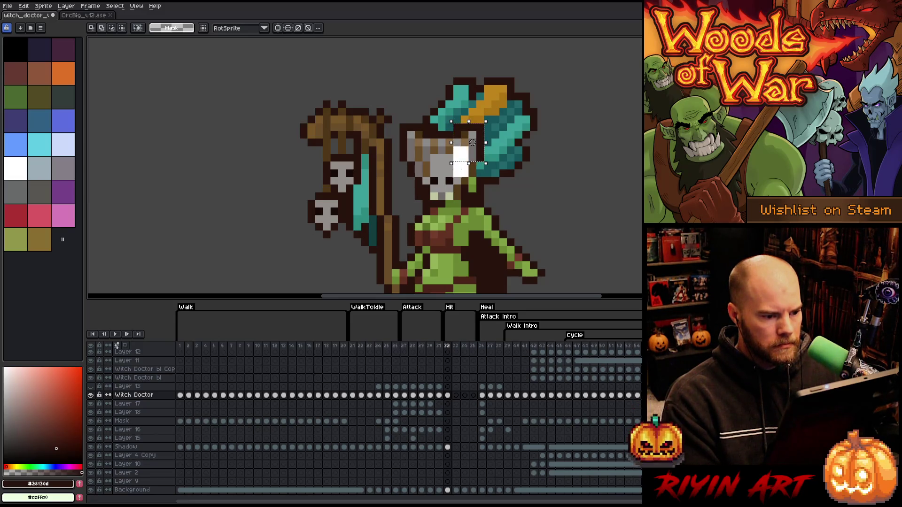
{"action": "left_click_drag", "start_coordinate": [472, 143], "coordinate": [472, 150]}
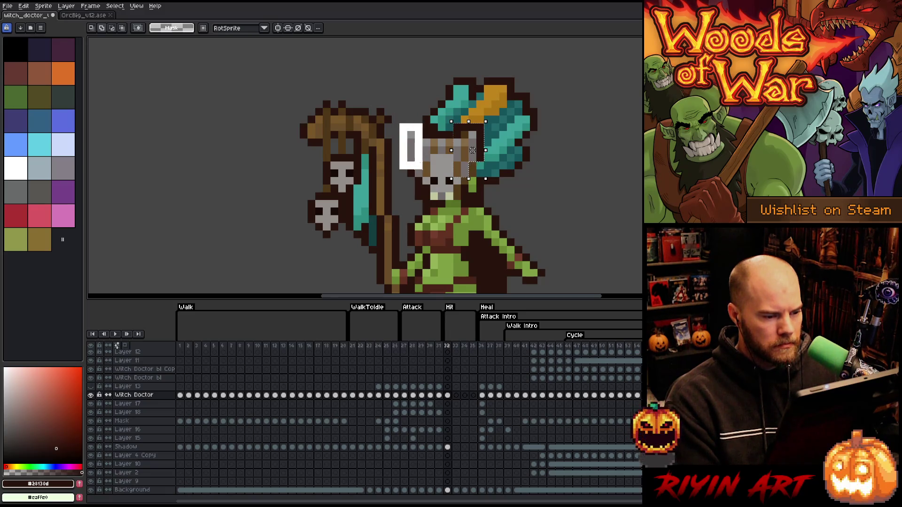
{"action": "left_click_drag", "start_coordinate": [451, 150], "coordinate": [398, 150]}
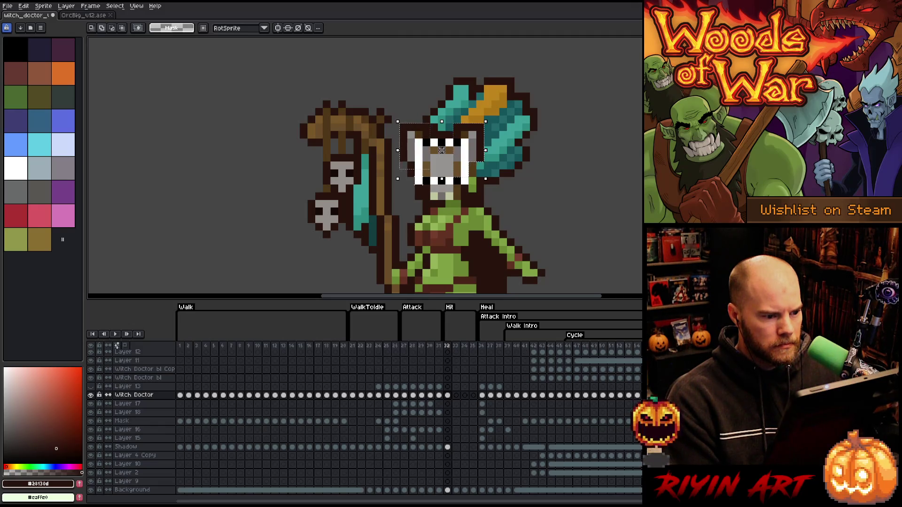
{"action": "left_click_drag", "start_coordinate": [441, 179], "coordinate": [442, 202]}
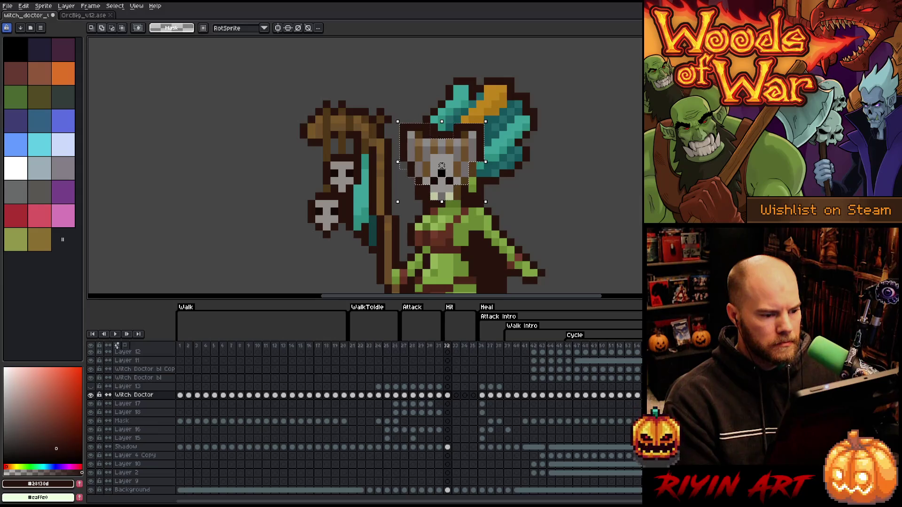
{"action": "left_click_drag", "start_coordinate": [441, 165], "coordinate": [449, 165]}
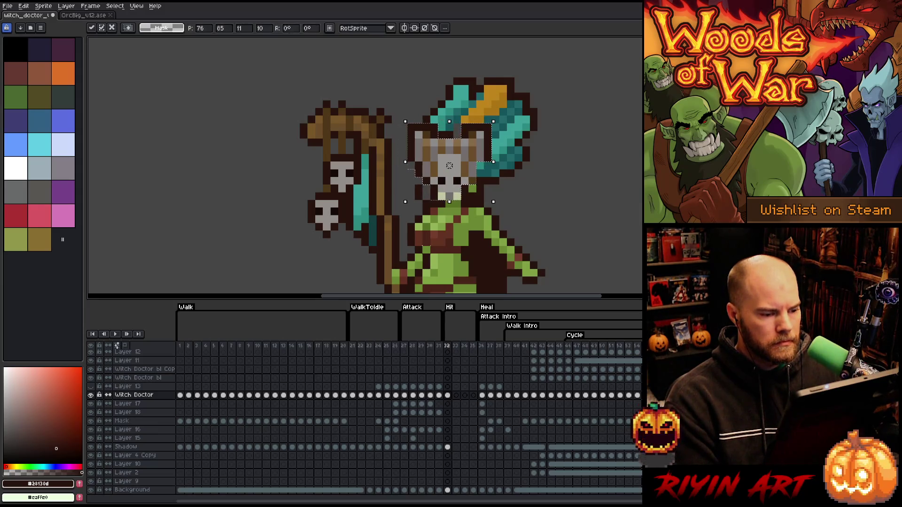
{"action": "key", "text": "Return"}
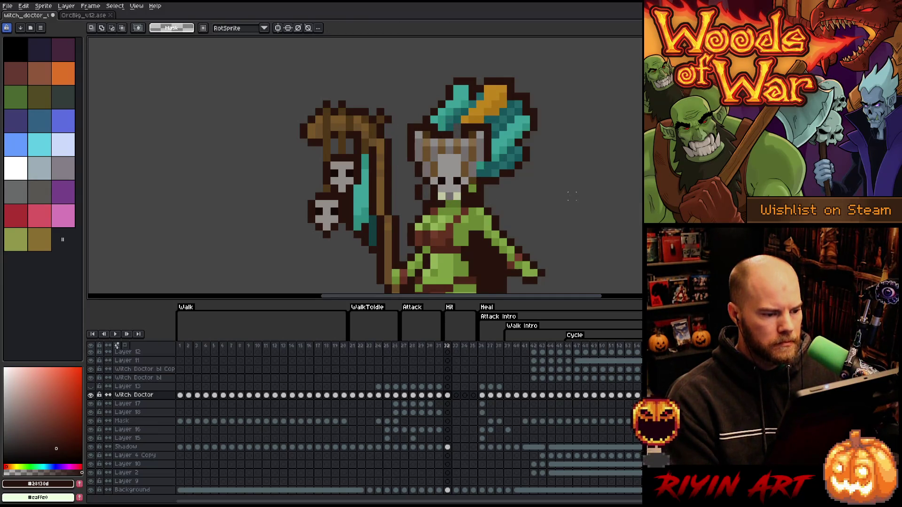
Step: Undo back to a separate Layer 14 and nudge its mask one pixel right and down
{"action": "key", "text": "b"}
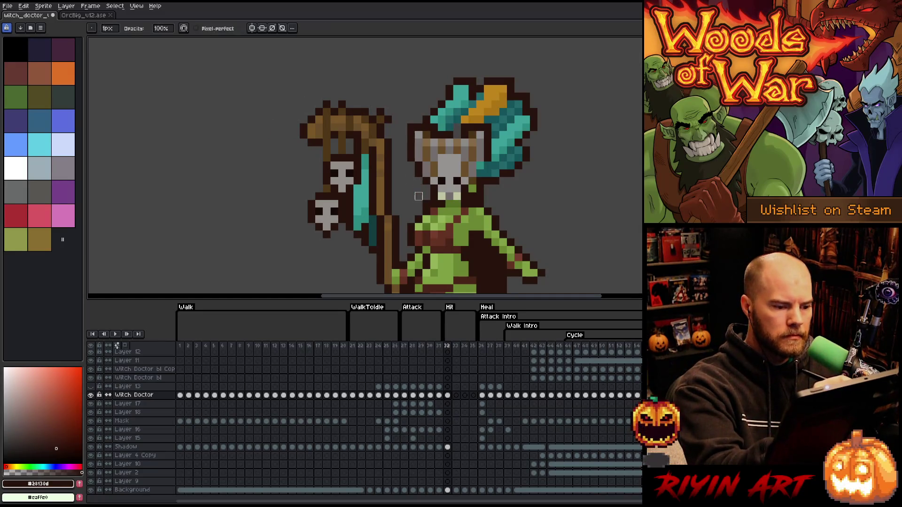
{"action": "key", "text": "ctrl+z"}
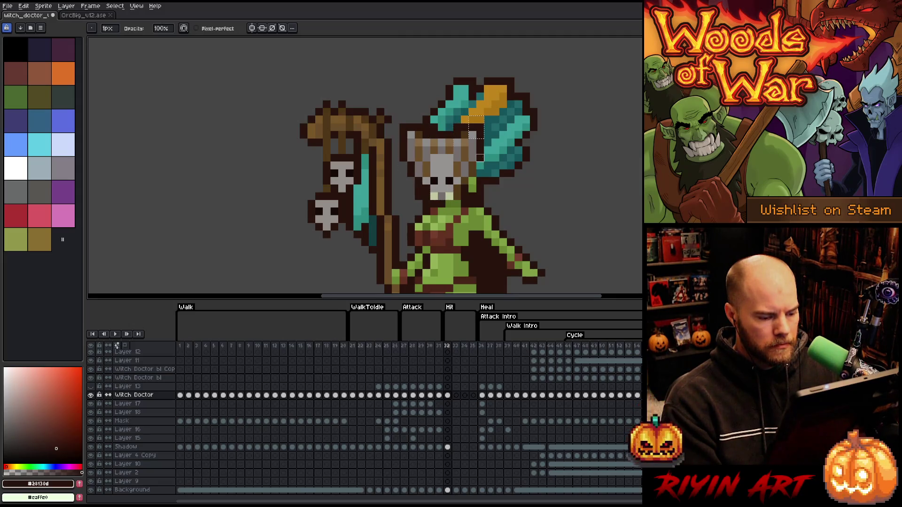
{"action": "key", "text": "ctrl+j"}
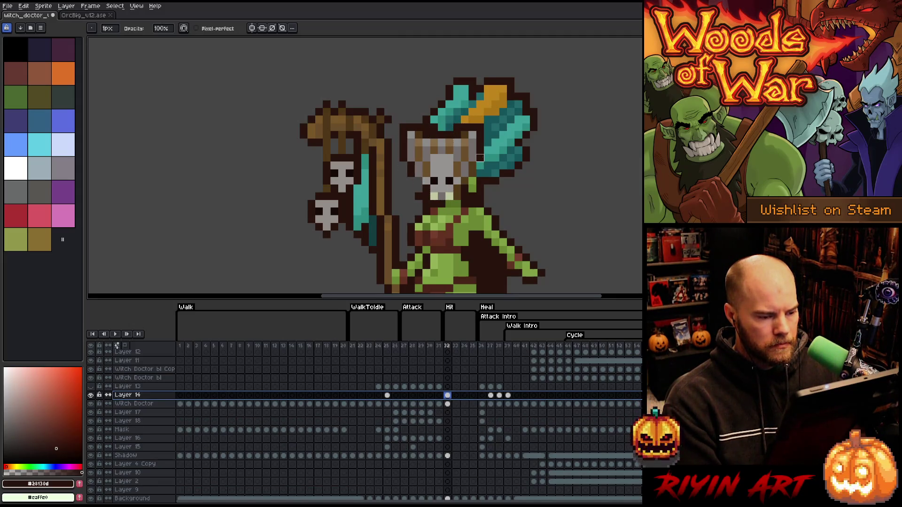
{"action": "key", "text": "ctrl"}
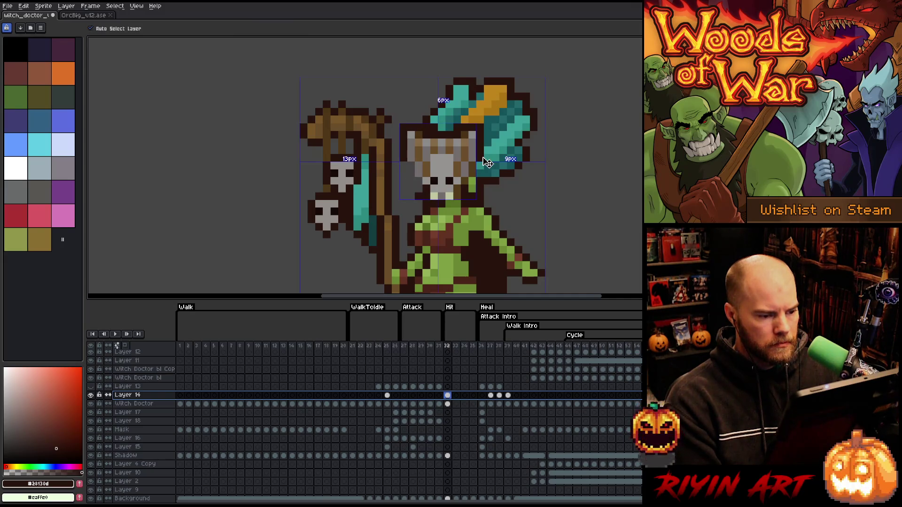
{"action": "key", "text": "Right"}
{"action": "key", "text": "Right"}
{"action": "key", "text": "Right"}
{"action": "key", "text": "Down"}
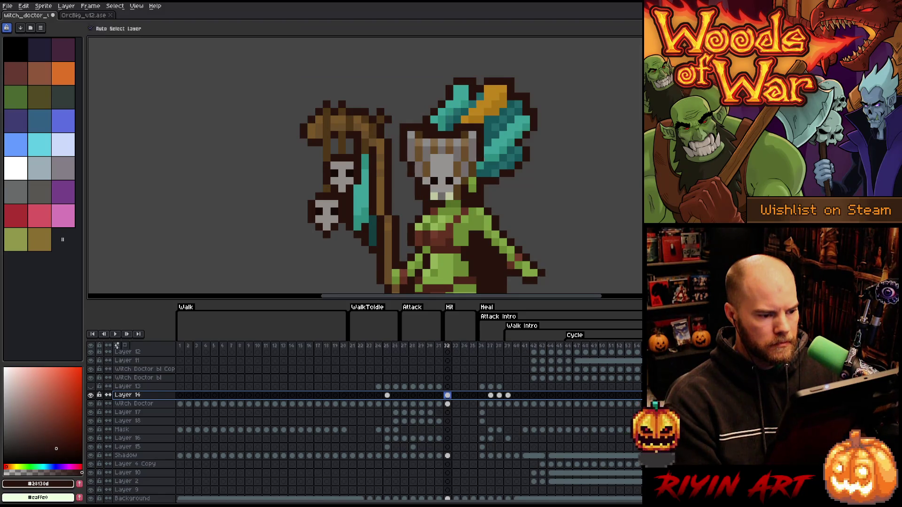
Step: Add Layer 19, move the frame-32 cel onto it, and merge it into Witch Doctor
{"action": "left_click", "coordinate": [128, 404]}
{"action": "key", "text": "shift+n"}
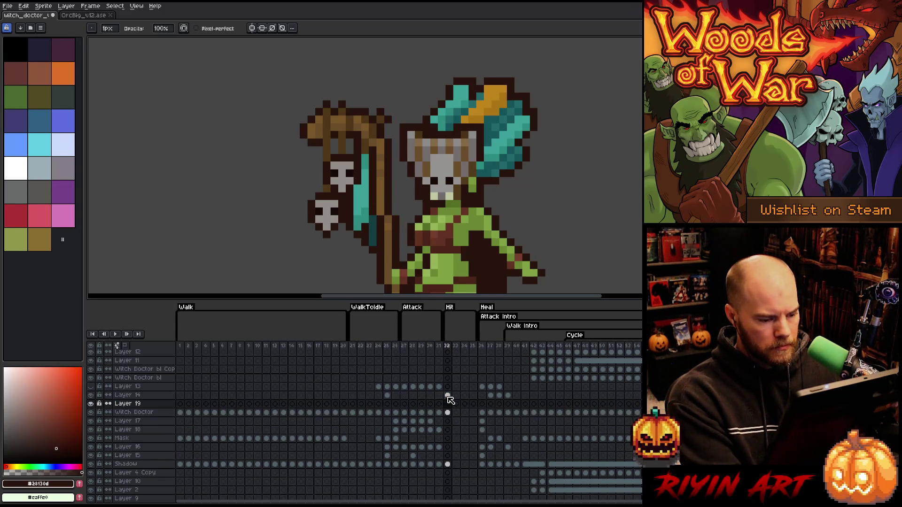
{"action": "left_click_drag", "start_coordinate": [447, 395], "coordinate": [452, 406]}
{"action": "left_click", "coordinate": [145, 404]}
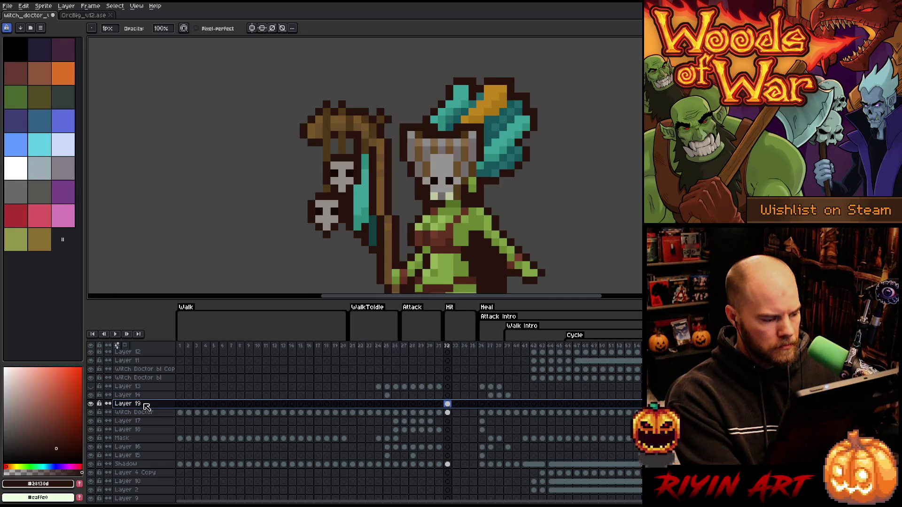
{"action": "key", "text": "ctrl+e"}
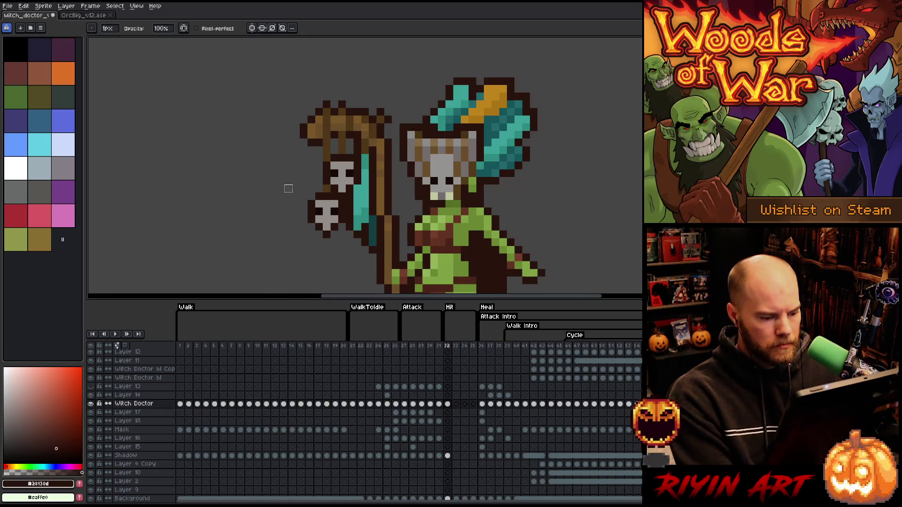
Step: Select the skull mask and face area
{"action": "key", "text": "m"}
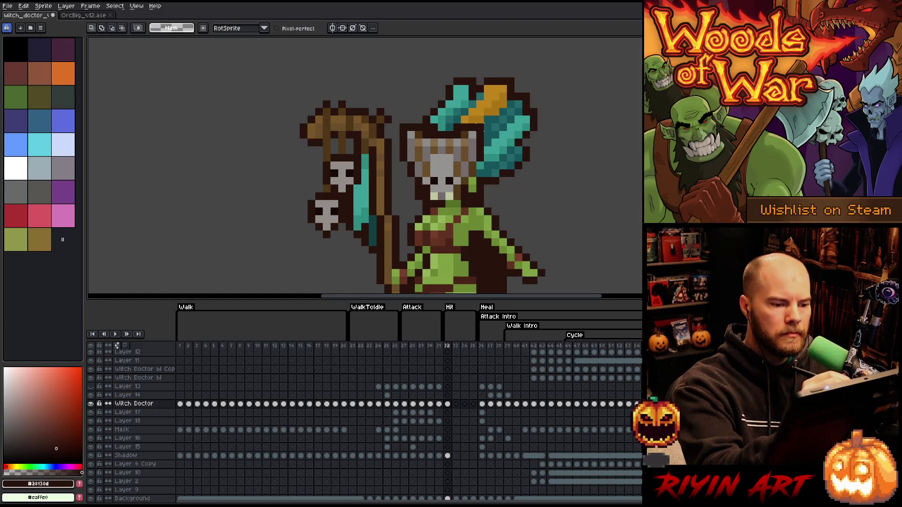
{"action": "mouse_move", "coordinate": [479, 124]}
{"action": "left_mouse_down"}
{"action": "mouse_move", "coordinate": [479, 153]}
{"action": "mouse_move", "coordinate": [450, 188]}
{"action": "mouse_move", "coordinate": [425, 196]}
{"action": "mouse_move", "coordinate": [403, 141]}
{"action": "mouse_move", "coordinate": [419, 115]}
{"action": "mouse_move", "coordinate": [426, 158]}
{"action": "mouse_move", "coordinate": [426, 134]}
{"action": "mouse_move", "coordinate": [442, 150]}
{"action": "mouse_move", "coordinate": [458, 142]}
{"action": "left_mouse_up"}
{"action": "left_click", "coordinate": [441, 157]}
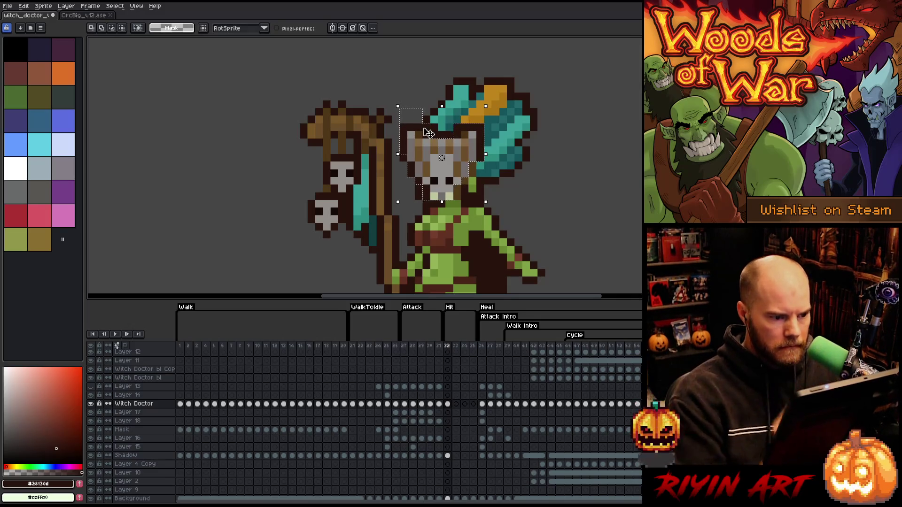
Step: Shift the selected face area one pixel right, deselect, and return to the Pencil
{"action": "key", "text": "Right"}
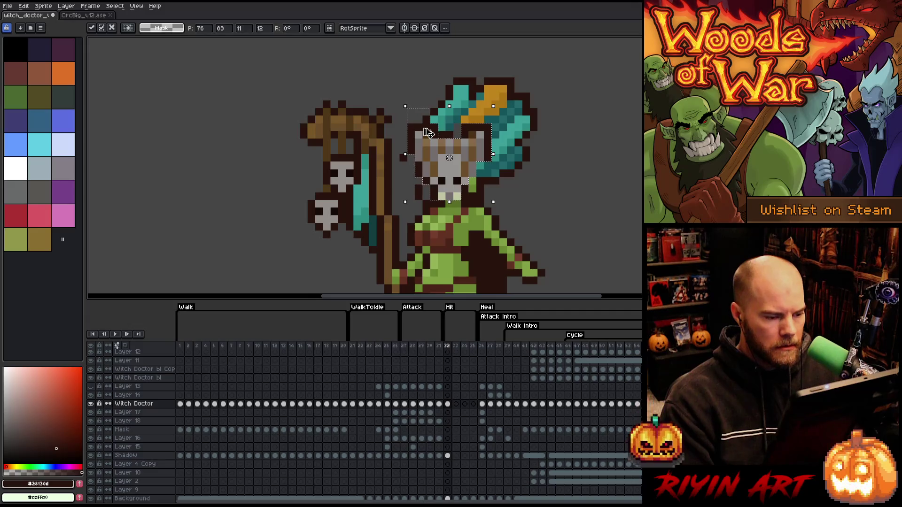
{"action": "key", "text": "ctrl+d"}
{"action": "key", "text": "b"}
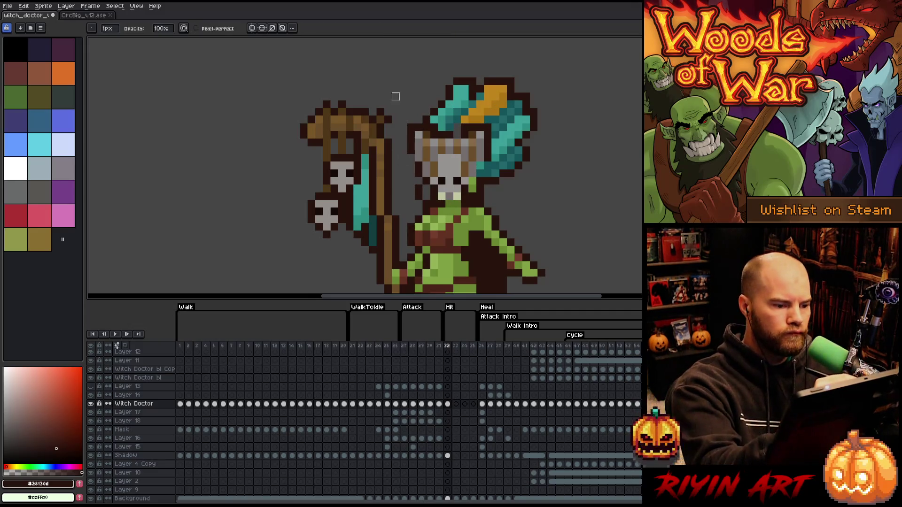
{"action": "key", "text": "e"}
{"action": "key", "text": "b"}
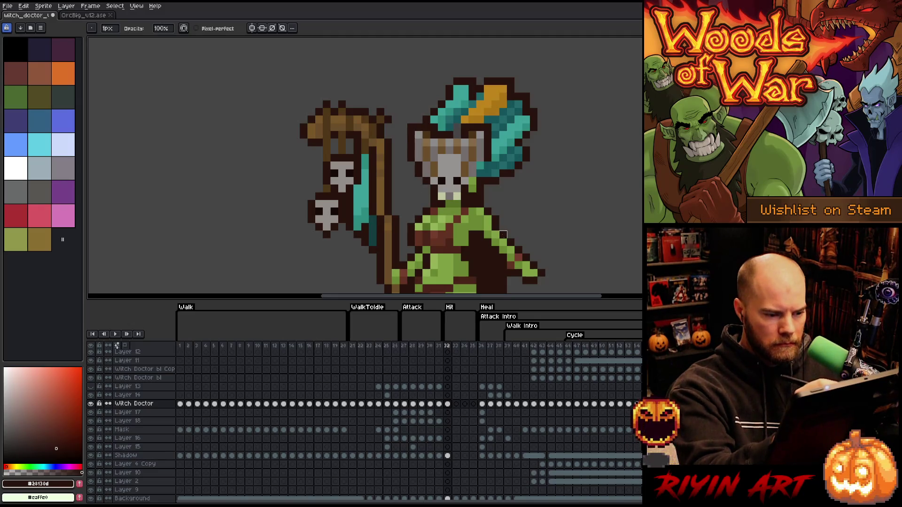
Step: Sample the skin greens, then paint two dark brown pixels on the face's left edge
{"action": "key", "text": "i"}
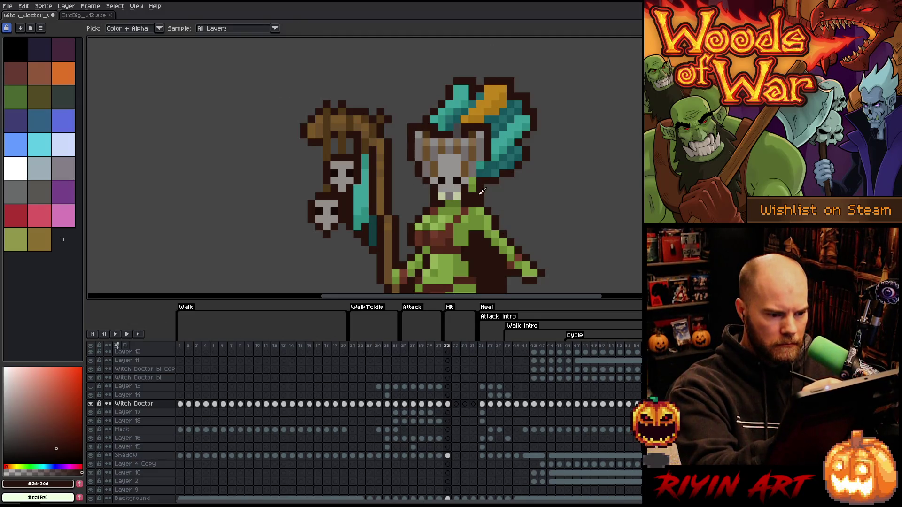
{"action": "left_click", "coordinate": [475, 181]}
{"action": "key", "text": "b"}
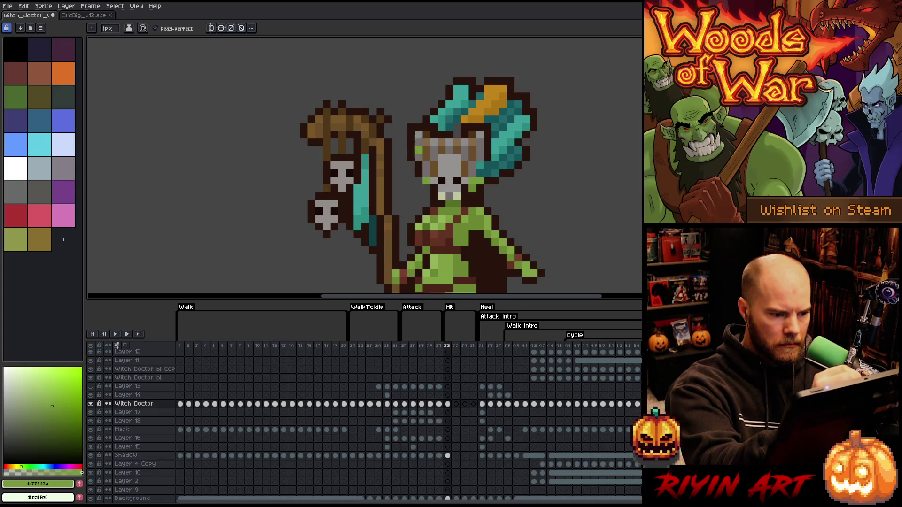
{"action": "key", "text": "i"}
{"action": "left_click", "coordinate": [473, 188]}
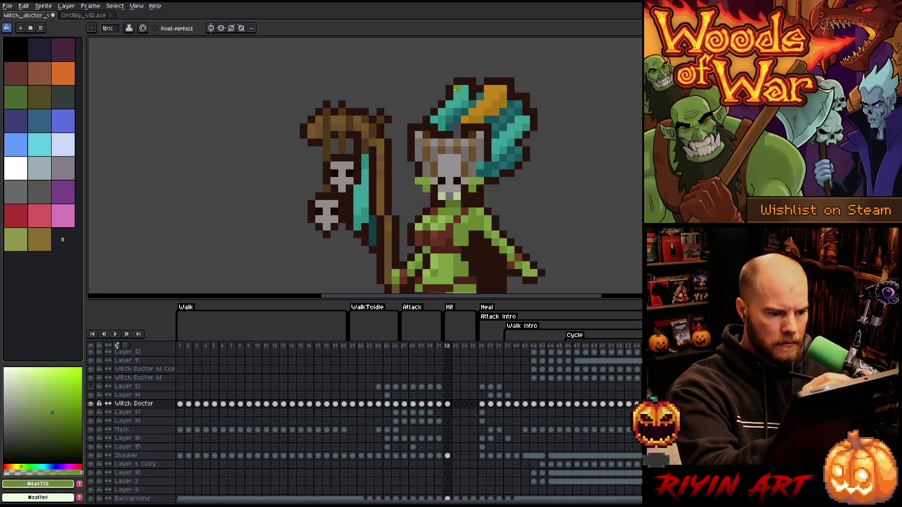
{"action": "left_click", "coordinate": [425, 173], "text": "alt"}
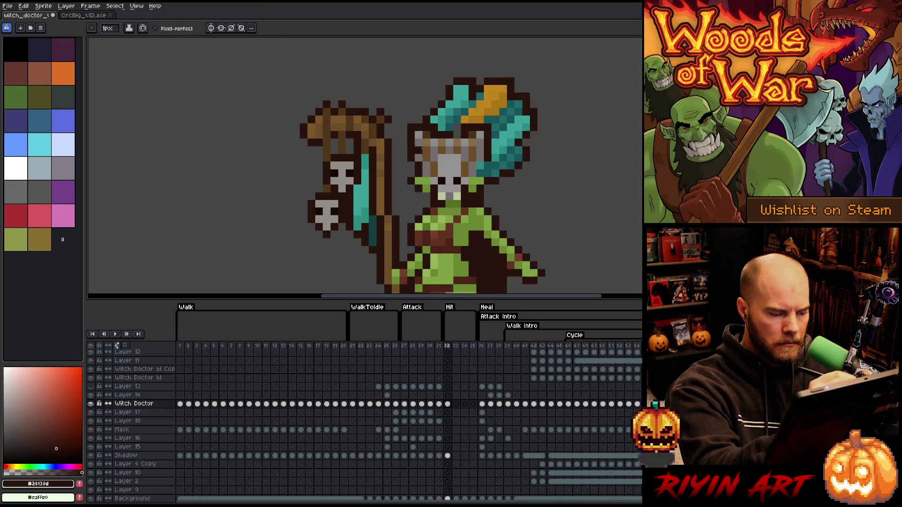
{"action": "left_click_drag", "start_coordinate": [418, 189], "coordinate": [419, 180]}
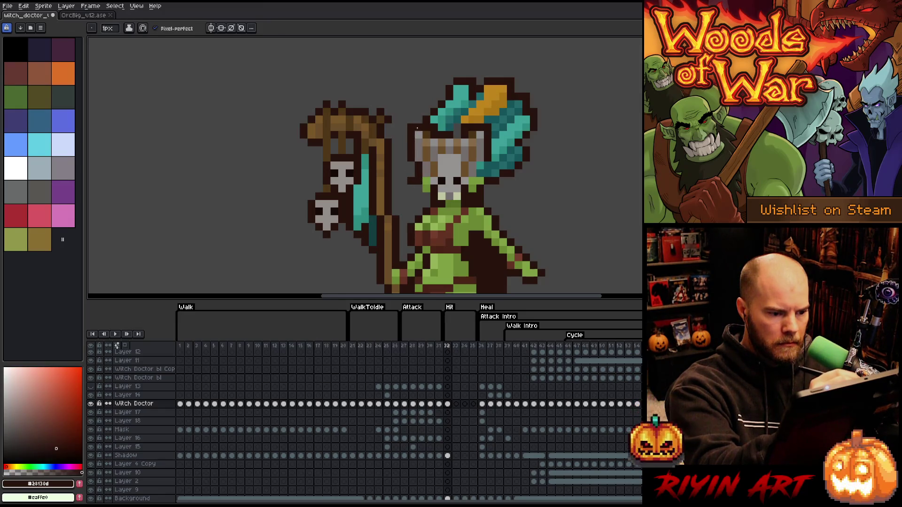
Step: Add a dark brown outline pixel at the hair's top-left, then compare greens #6a8732, #77983a and hair orange
{"action": "key", "text": "e"}
{"action": "key", "text": "b"}
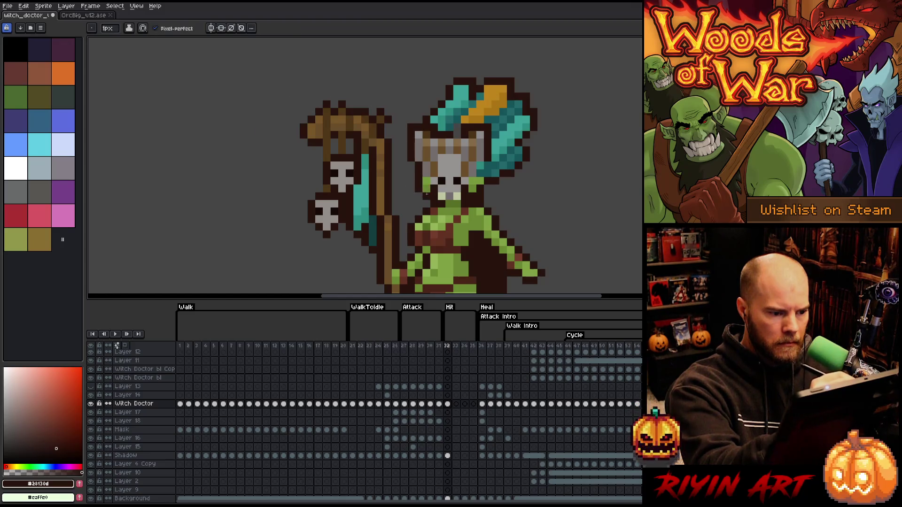
{"action": "left_click", "coordinate": [449, 82]}
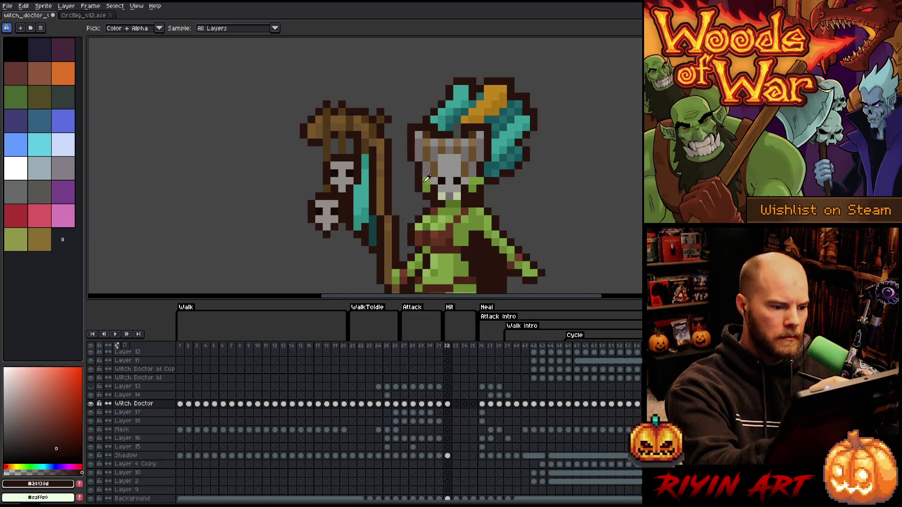
{"action": "left_click", "coordinate": [426, 166], "text": "alt"}
{"action": "left_click", "coordinate": [419, 167], "text": "alt"}
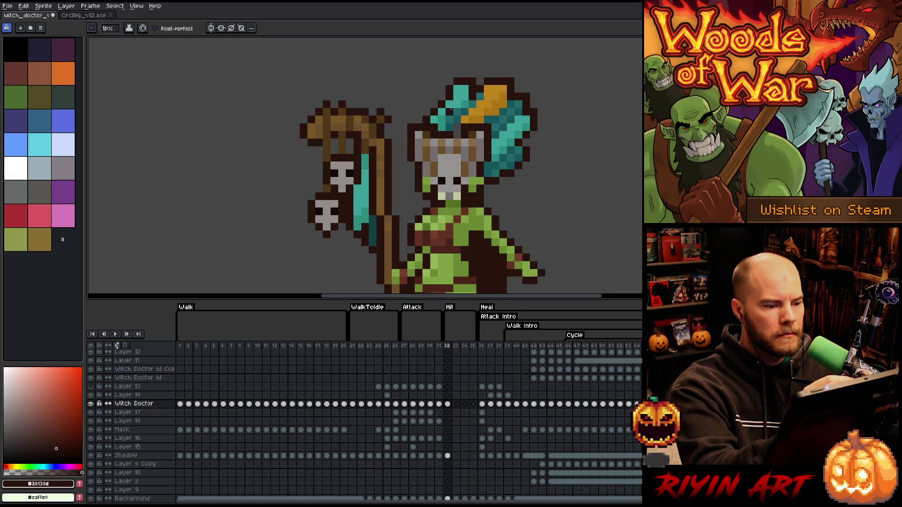
{"action": "left_click", "coordinate": [427, 185], "text": "alt"}
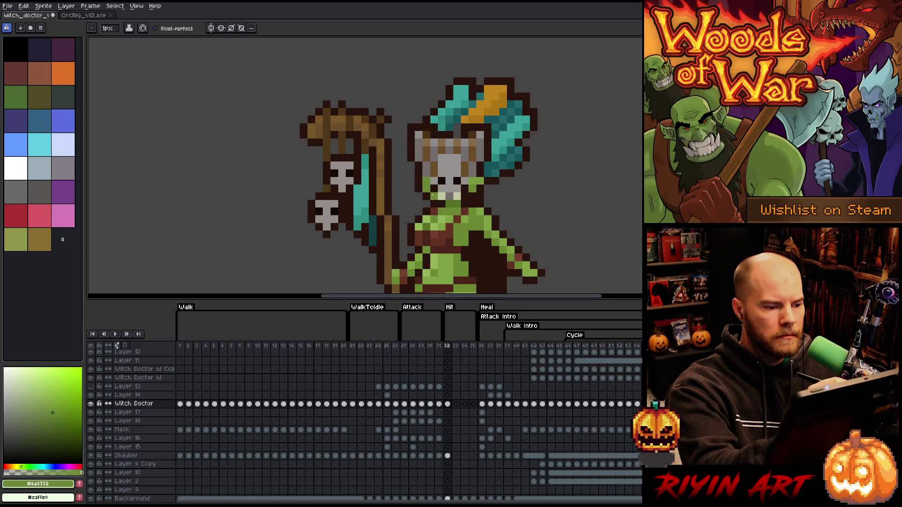
{"action": "left_click", "coordinate": [437, 182], "text": "alt"}
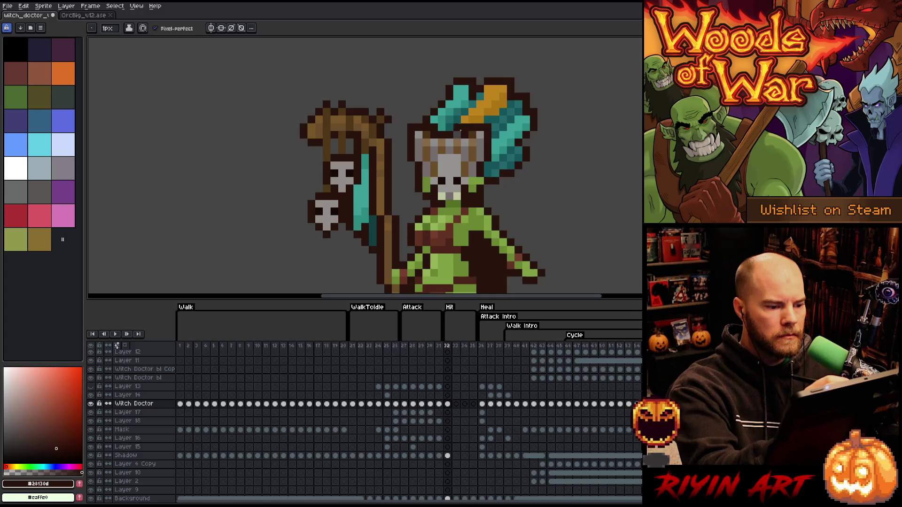
{"action": "left_click", "coordinate": [472, 180], "text": "alt"}
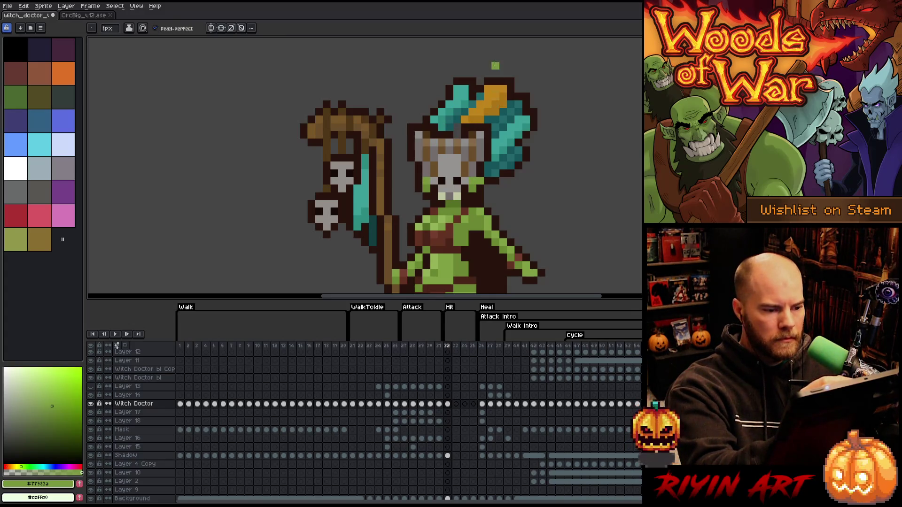
{"action": "left_click", "coordinate": [457, 128], "text": "alt"}
{"action": "left_click", "coordinate": [467, 117], "text": "alt"}
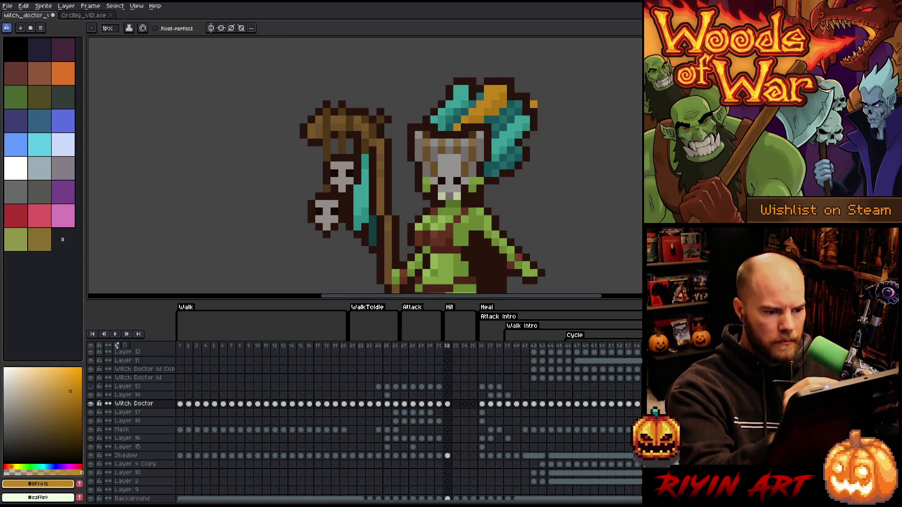
Step: Load the dark brown #28130d outline colour into the Pencil
{"action": "key", "text": "m"}
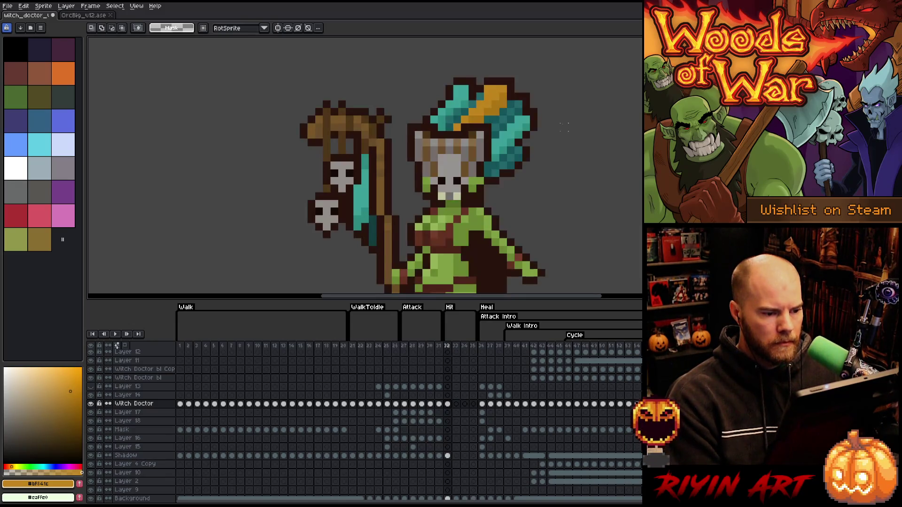
{"action": "key", "text": "i"}
{"action": "left_click", "coordinate": [469, 197]}
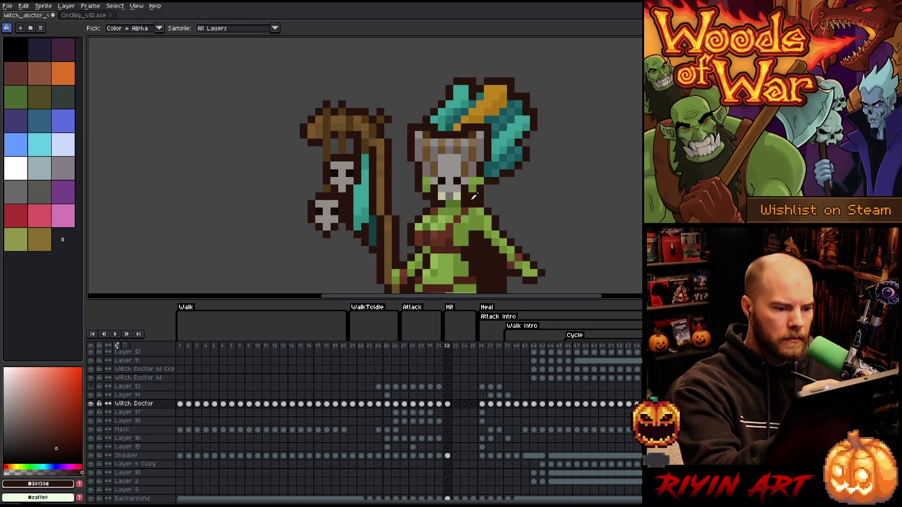
{"action": "key", "text": "b"}
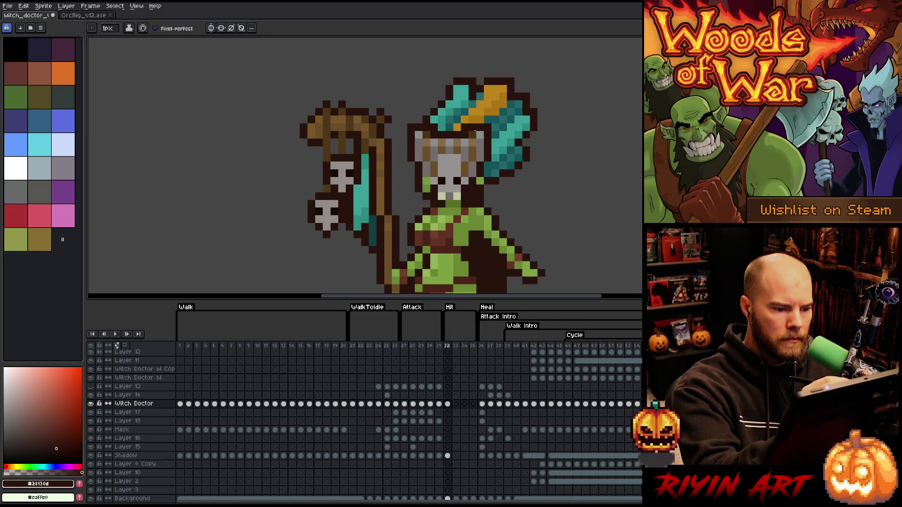
{"action": "left_click", "coordinate": [472, 186], "text": "alt"}
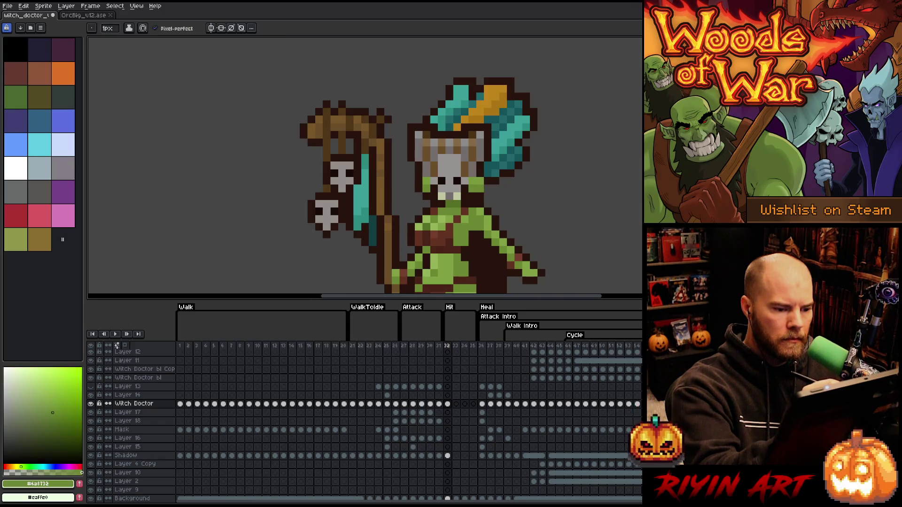
{"action": "left_click", "coordinate": [473, 186], "text": "alt"}
Step: Paint a dark brown pixel beside the face's left edge, then marquee the hat area
{"action": "left_click", "coordinate": [490, 168], "text": "alt"}
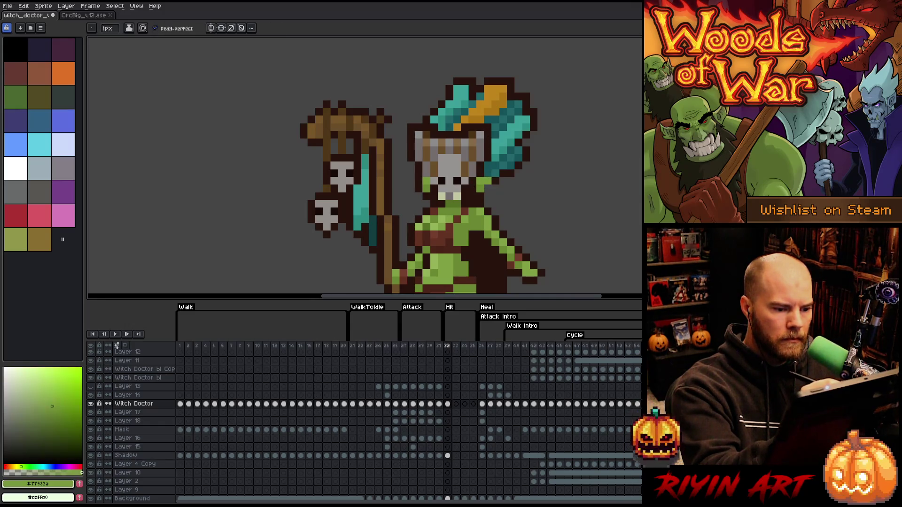
{"action": "left_click", "coordinate": [435, 183], "text": "alt"}
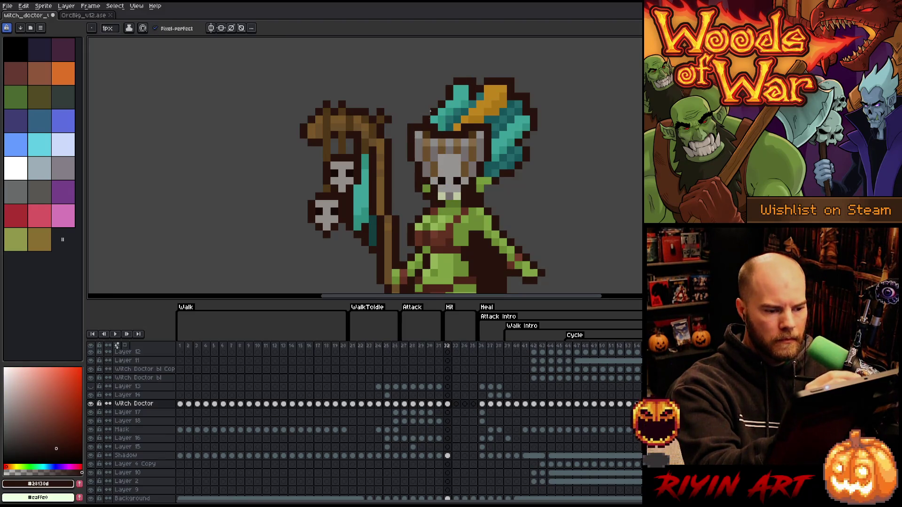
{"action": "left_click", "coordinate": [427, 187], "text": "alt"}
{"action": "left_click", "coordinate": [480, 173], "text": "alt"}
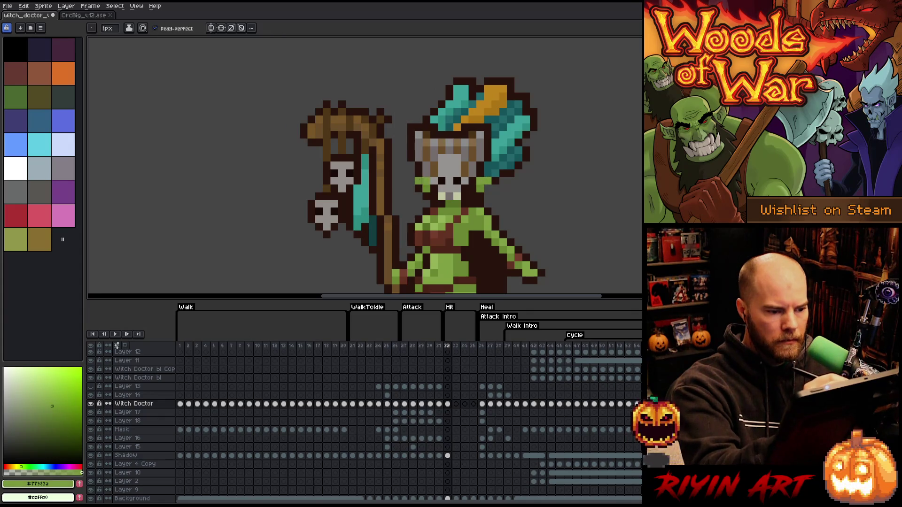
{"action": "left_click", "coordinate": [413, 176], "text": "alt"}
{"action": "left_click", "coordinate": [418, 204]}
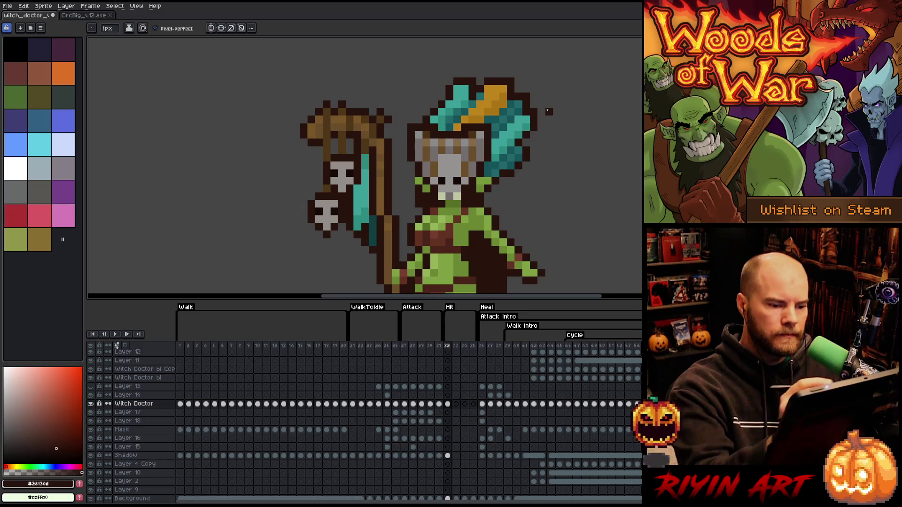
{"action": "key", "text": "m"}
{"action": "mouse_move", "coordinate": [567, 63]}
{"action": "left_mouse_down"}
{"action": "mouse_move", "coordinate": [460, 78]}
{"action": "mouse_move", "coordinate": [409, 96]}
{"action": "mouse_move", "coordinate": [407, 106]}
{"action": "left_mouse_up"}
Step: Select the headdress and nudge it one pixel left
{"action": "key", "text": "ctrl+d"}
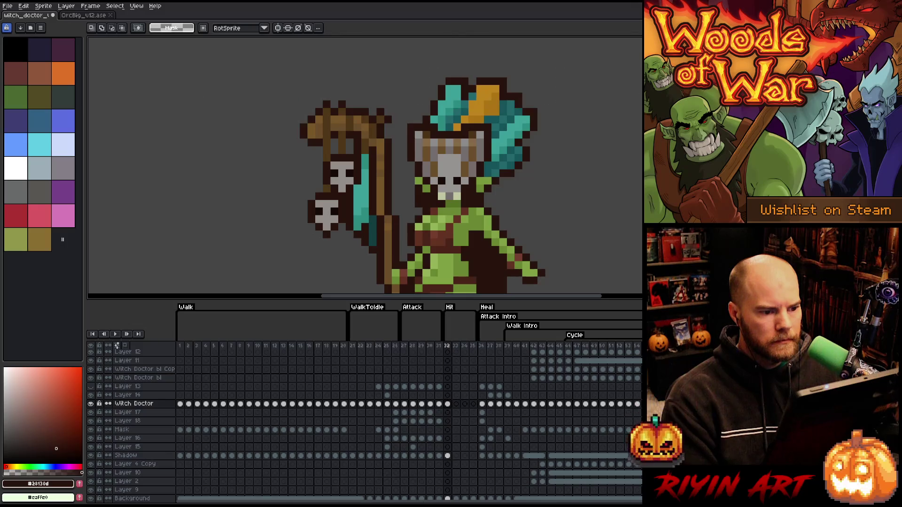
{"action": "mouse_move", "coordinate": [595, 50]}
{"action": "left_mouse_down"}
{"action": "mouse_move", "coordinate": [399, 104]}
{"action": "mouse_move", "coordinate": [396, 120]}
{"action": "left_mouse_up"}
{"action": "key", "text": "Left"}
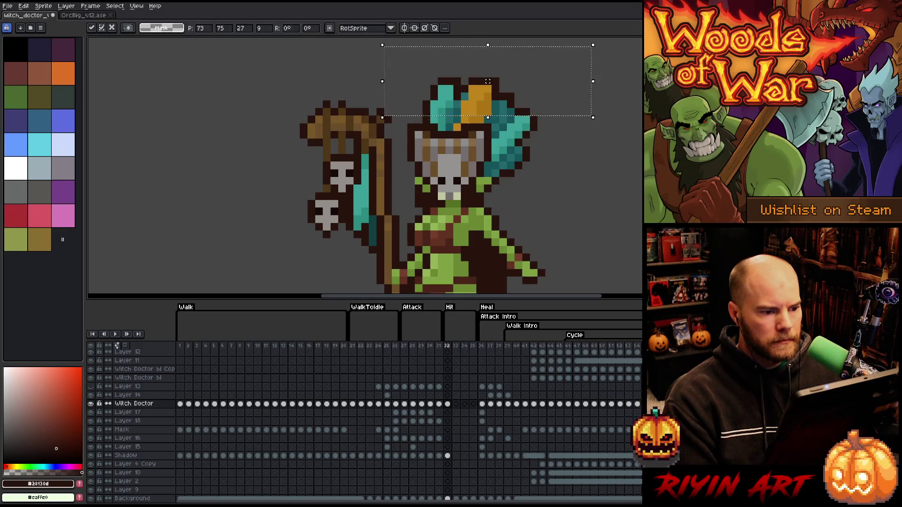
{"action": "key", "text": "ctrl+d"}
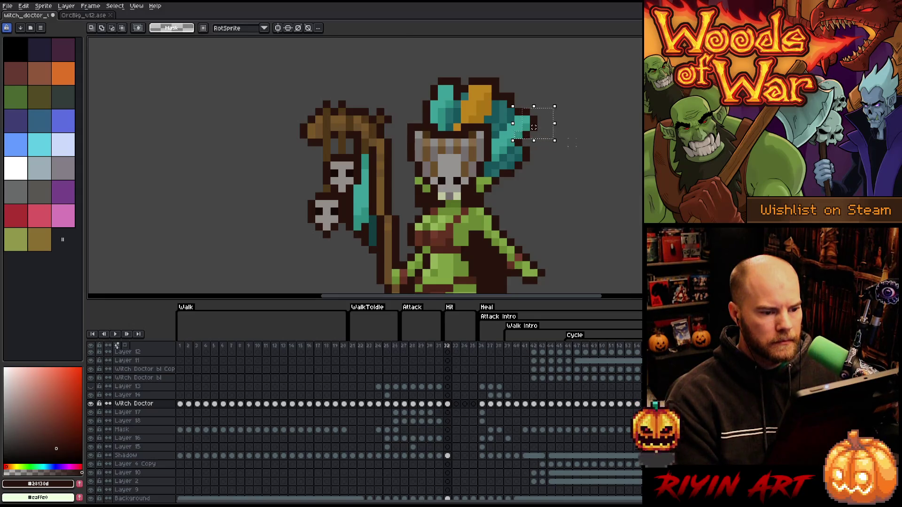
Step: Clear stray pixels along the hair's right side and return to the Pencil
{"action": "left_click", "coordinate": [533, 127]}
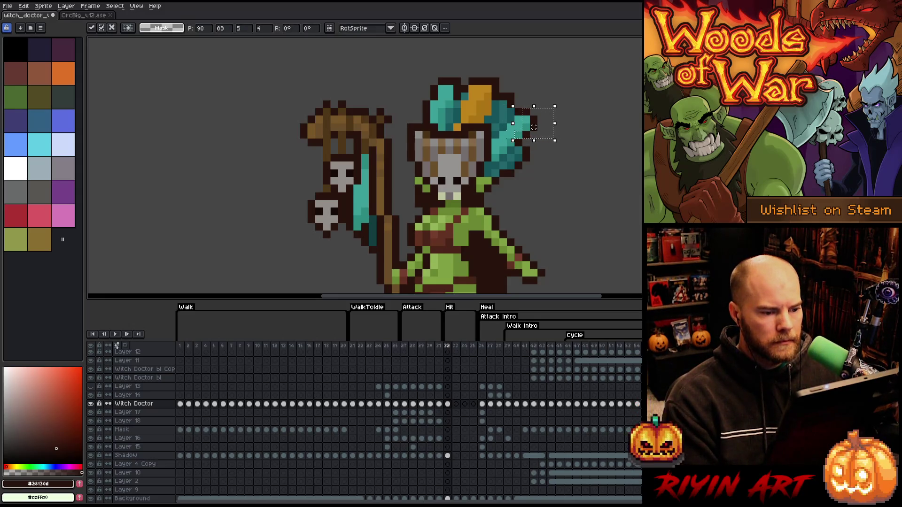
{"action": "key", "text": "ctrl+z"}
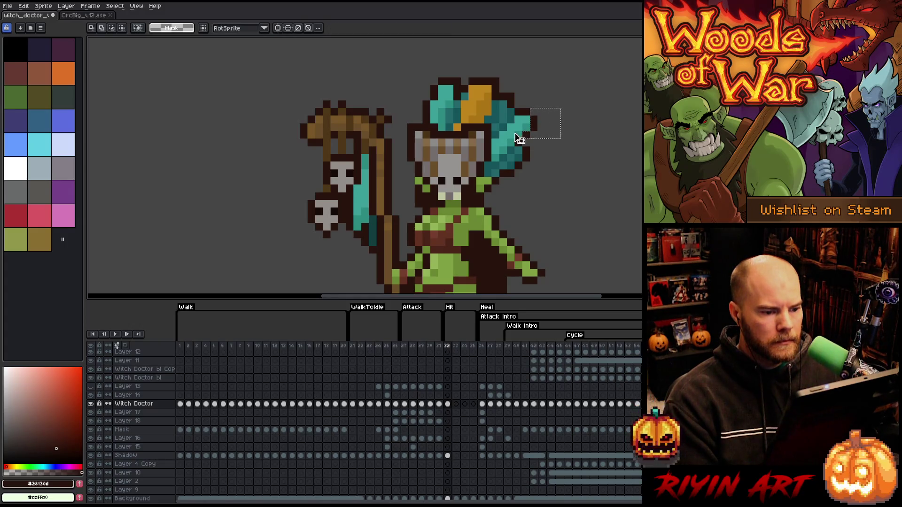
{"action": "mouse_move", "coordinate": [515, 92]}
{"action": "left_mouse_down"}
{"action": "mouse_move", "coordinate": [568, 115]}
{"action": "mouse_move", "coordinate": [568, 123]}
{"action": "mouse_move", "coordinate": [528, 125]}
{"action": "left_mouse_up"}
{"action": "left_click", "coordinate": [603, 112]}
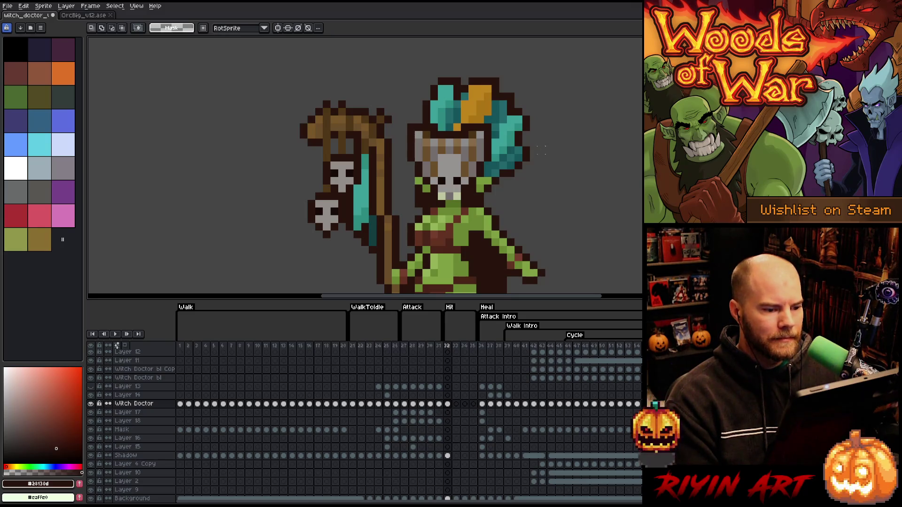
{"action": "left_click_drag", "start_coordinate": [540, 149], "coordinate": [534, 163]}
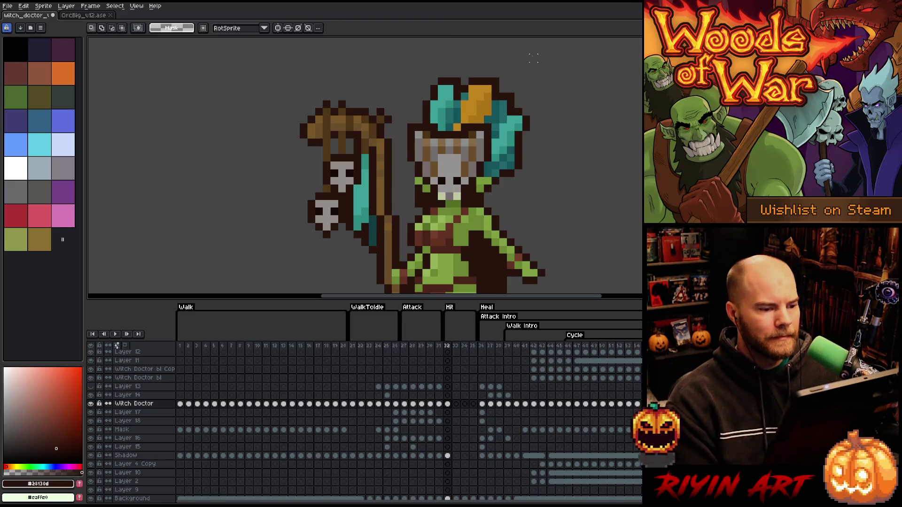
{"action": "left_click_drag", "start_coordinate": [568, 77], "coordinate": [517, 203]}
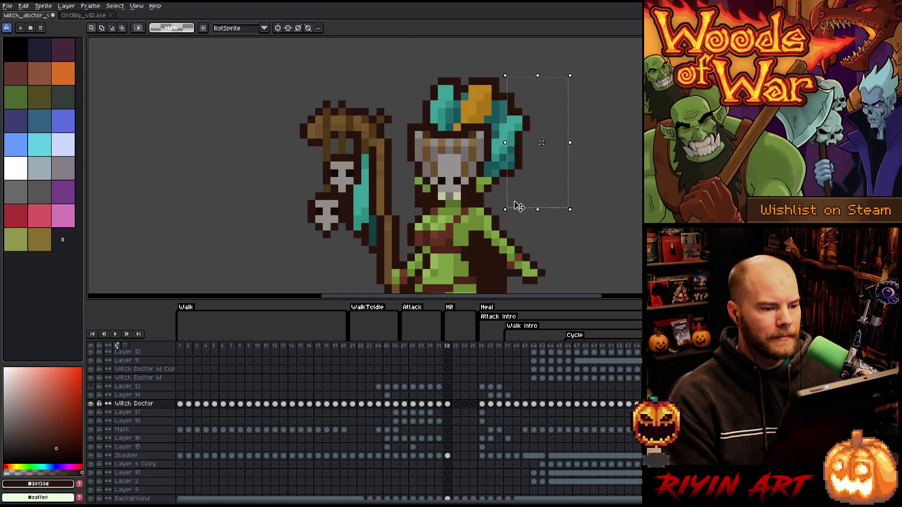
{"action": "left_click", "coordinate": [610, 136]}
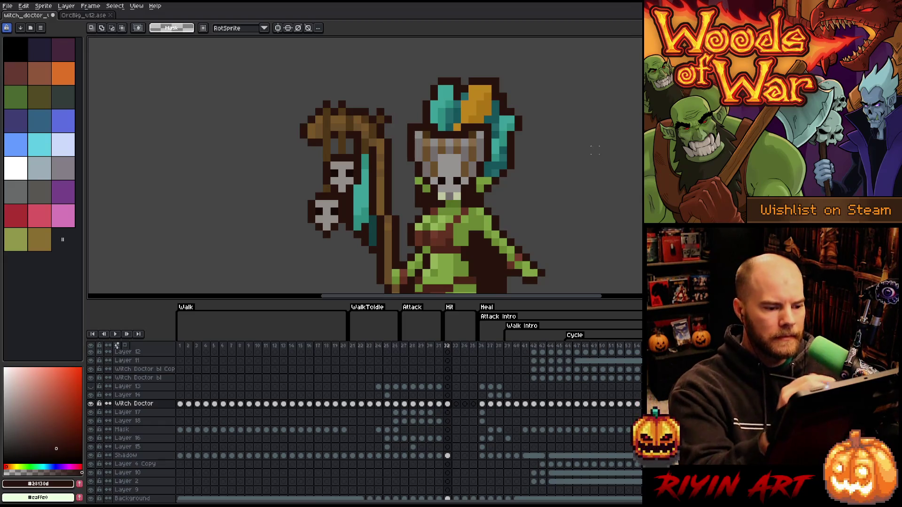
{"action": "key", "text": "b"}
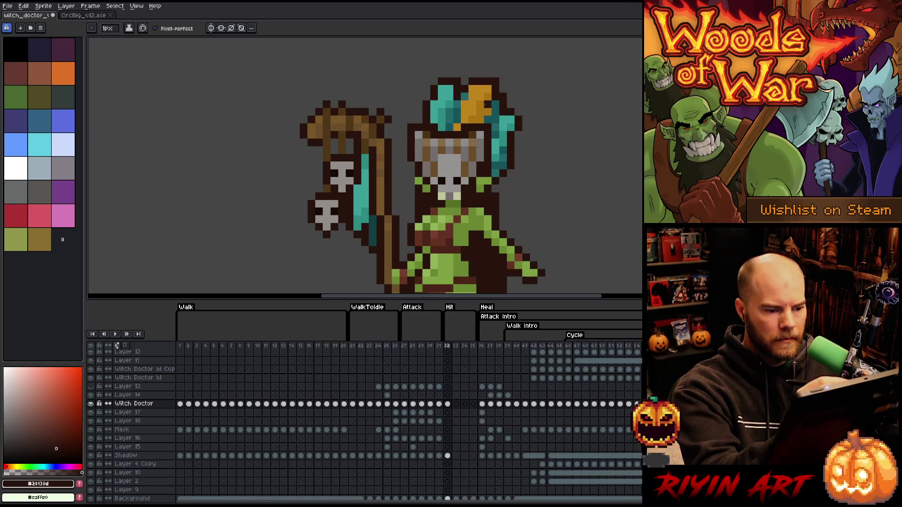
{"action": "key", "text": "e"}
{"action": "key", "text": "b"}
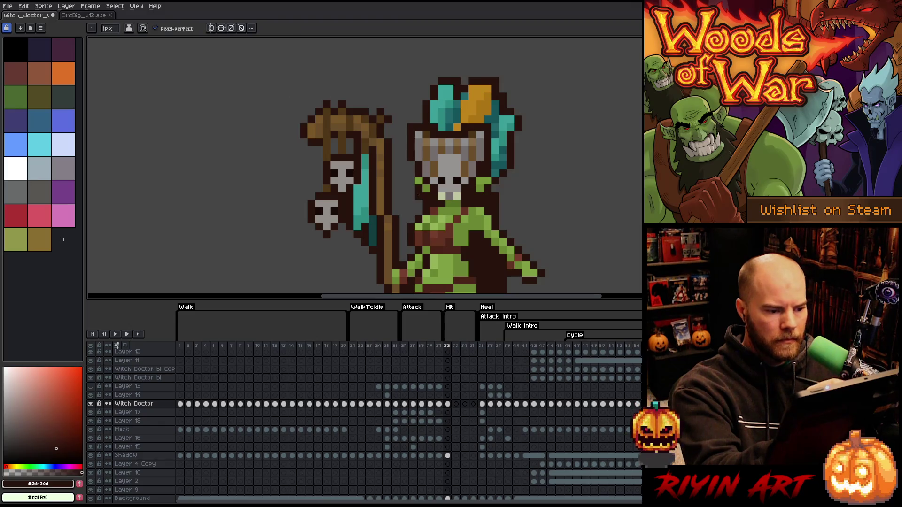
{"action": "left_click", "coordinate": [418, 180]}
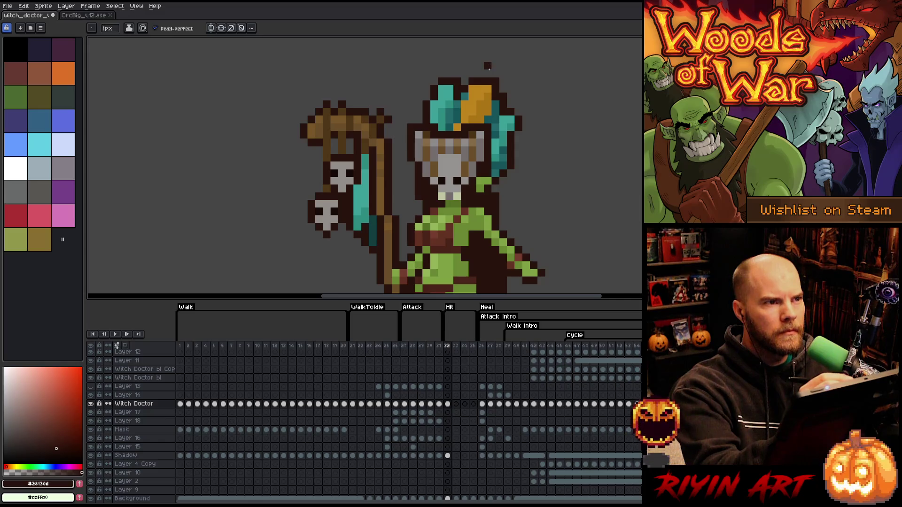
{"action": "key", "text": "Right"}
{"action": "key", "text": "Left"}
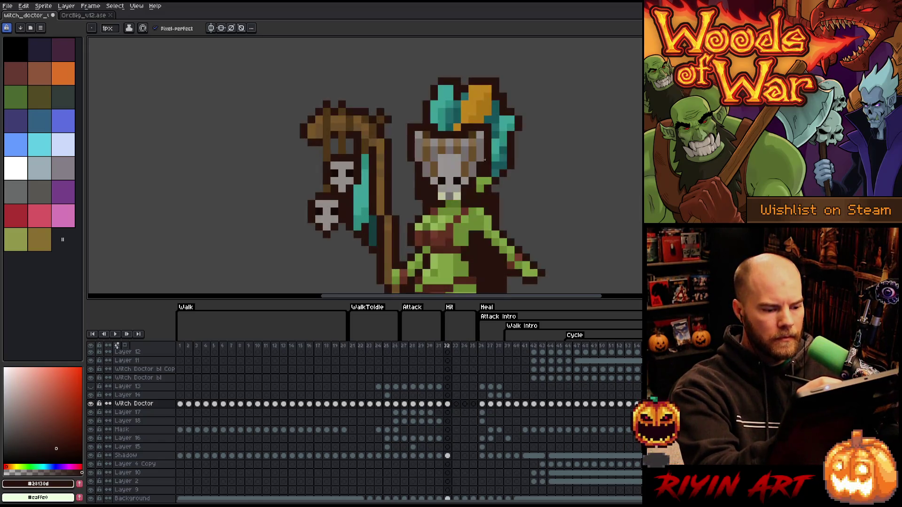
{"action": "left_click", "coordinate": [439, 346]}
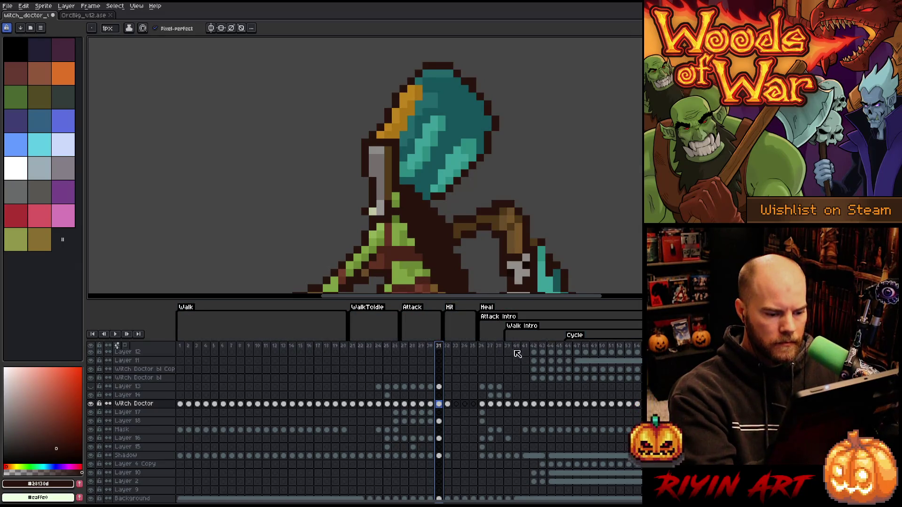
{"action": "left_click", "coordinate": [499, 346]}
{"action": "left_click", "coordinate": [508, 346]}
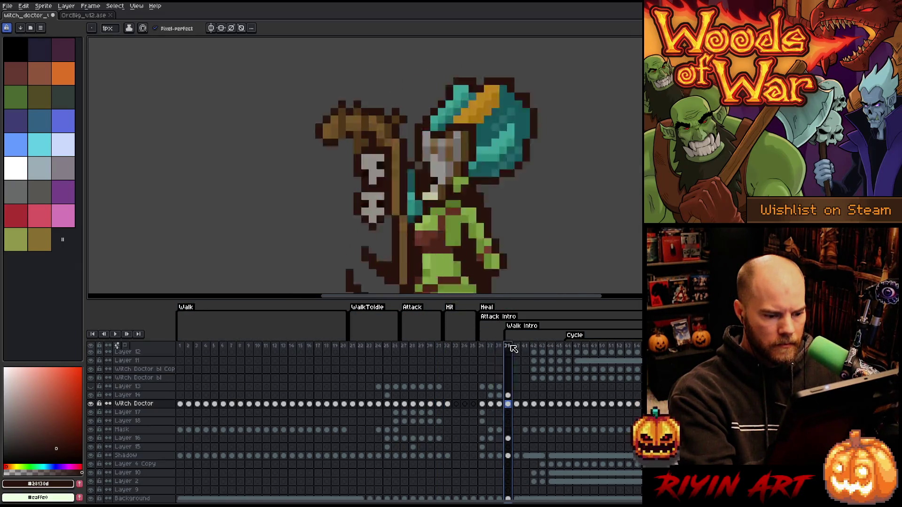
{"action": "left_click", "coordinate": [517, 347]}
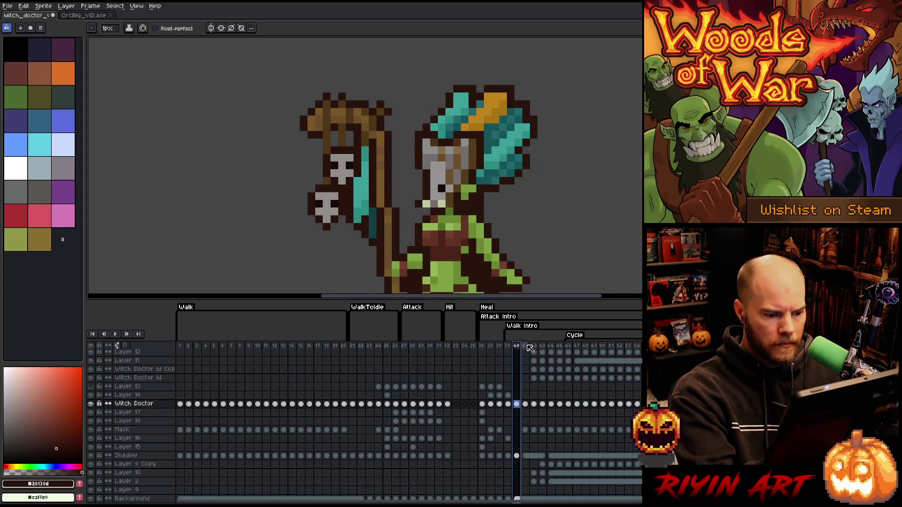
{"action": "left_click", "coordinate": [524, 347]}
{"action": "left_click", "coordinate": [538, 346]}
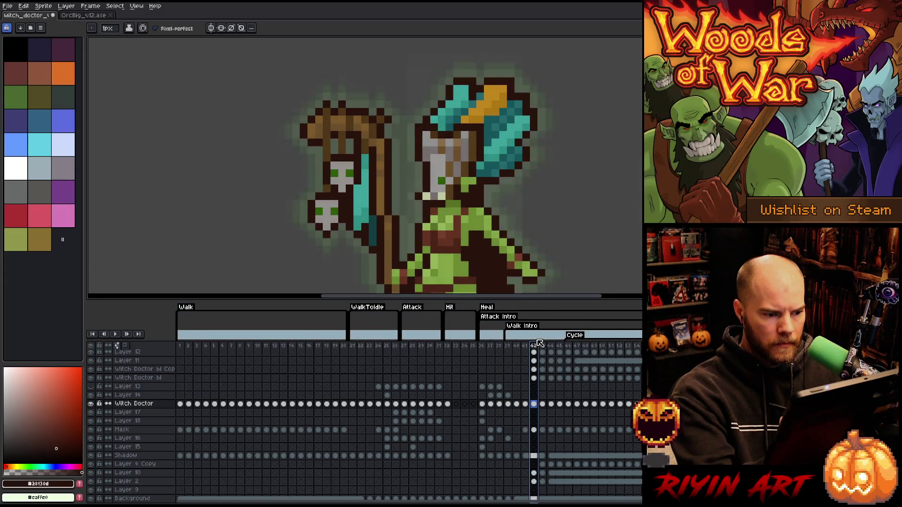
{"action": "left_click", "coordinate": [526, 346]}
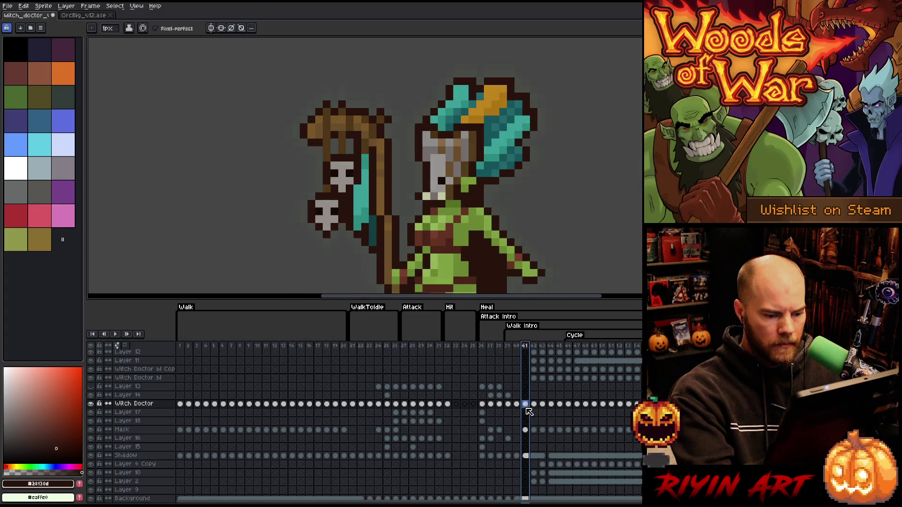
{"action": "left_click", "coordinate": [456, 405]}
{"action": "key", "text": "Left"}
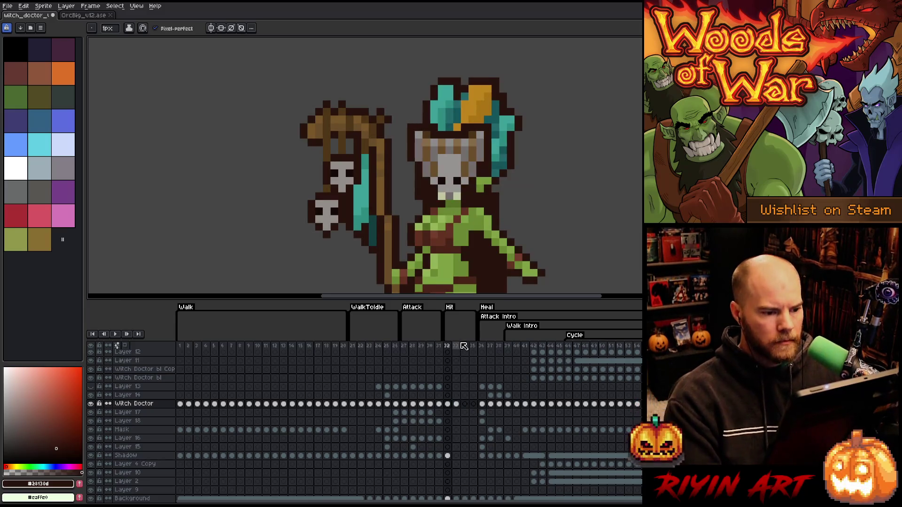
Step: Flip between frames 32 and 33 to compare the two Hit poses
{"action": "key", "text": "Right"}
{"action": "key", "text": "Left"}
{"action": "key", "text": "Right"}
{"action": "key", "text": "Left"}
{"action": "key", "text": "Right"}
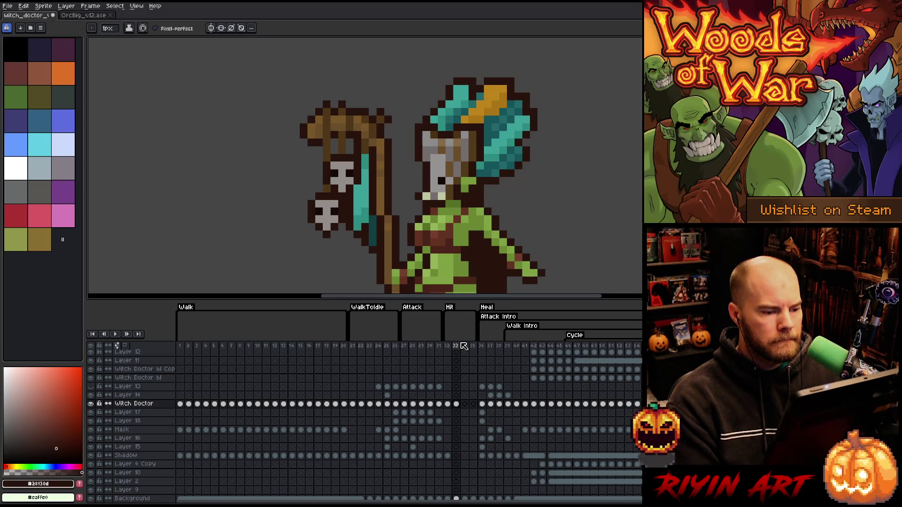
{"action": "key", "text": "Left"}
{"action": "key", "text": "Right"}
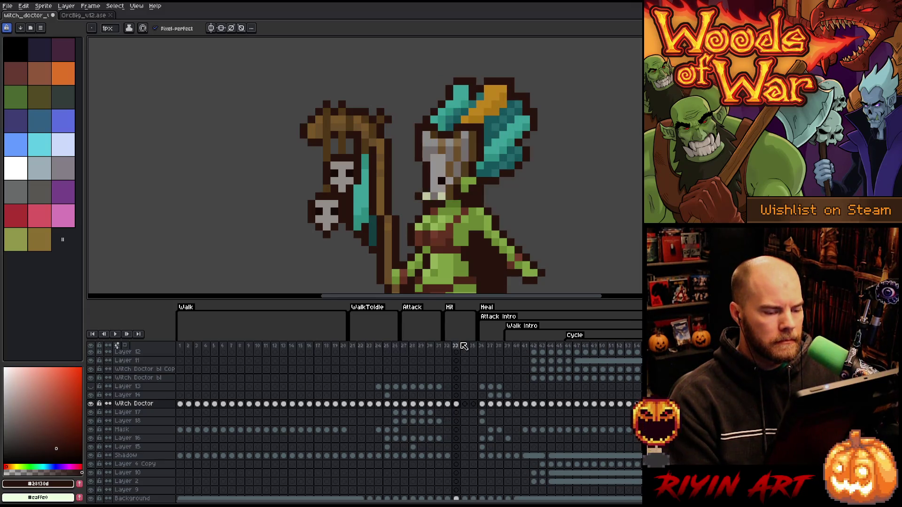
{"action": "key", "text": "Left"}
{"action": "key", "text": "Right"}
{"action": "key", "text": "Left"}
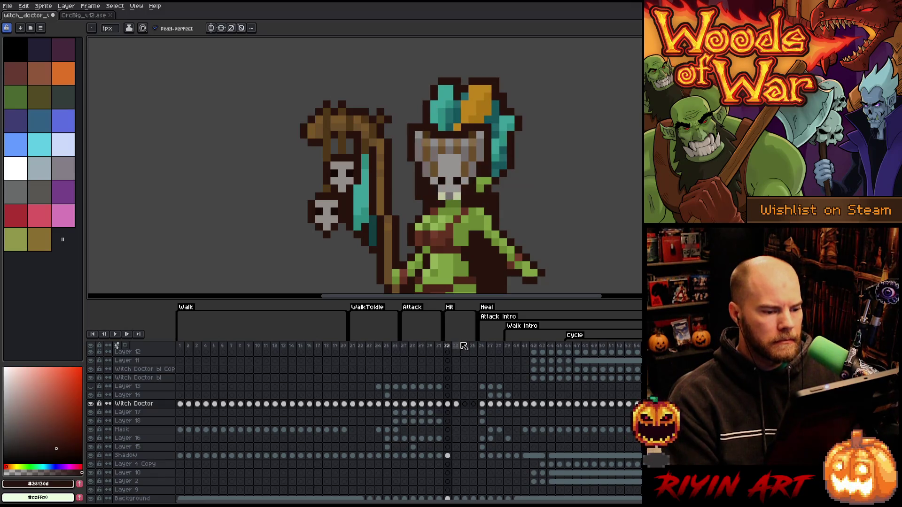
Step: Marquee a small area beside the face, then clear it and return to the Pencil on frame 32
{"action": "key", "text": "m"}
{"action": "left_click_drag", "start_coordinate": [493, 175], "coordinate": [459, 194]}
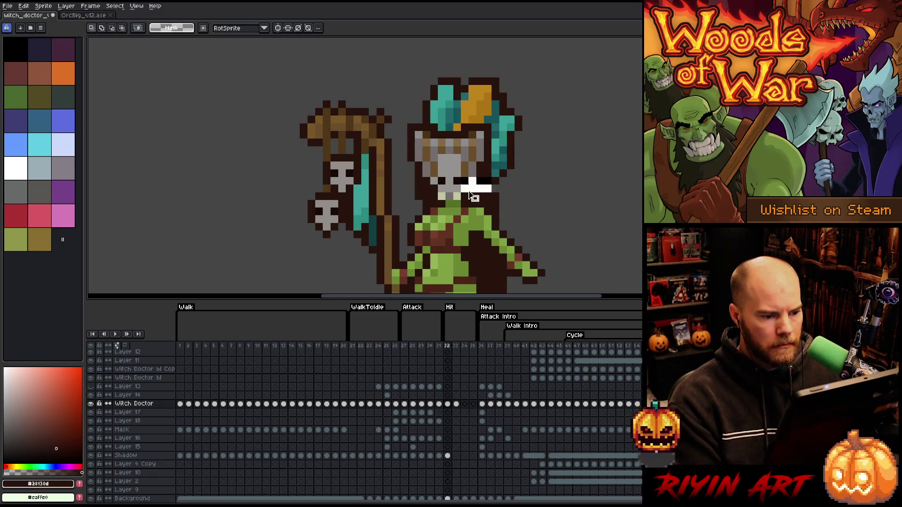
{"action": "key", "text": "Right"}
{"action": "key", "text": "Right"}
{"action": "key", "text": "Right"}
{"action": "key", "text": "Left"}
{"action": "key", "text": "Left"}
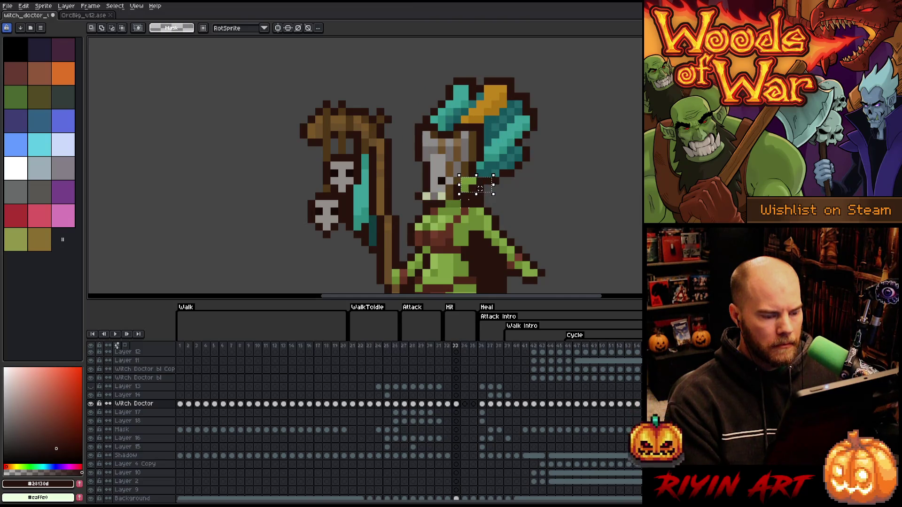
{"action": "key", "text": "Left"}
{"action": "key", "text": "ctrl+d"}
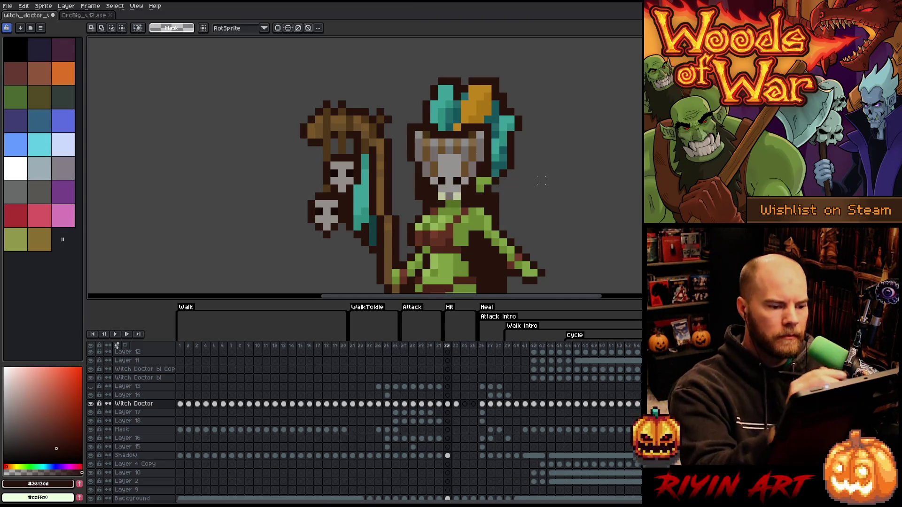
{"action": "key", "text": "b"}
Step: Paint green #77983a skin pixels near the face and left of the eye
{"action": "left_click", "coordinate": [480, 184], "text": "alt"}
{"action": "left_click", "coordinate": [481, 166]}
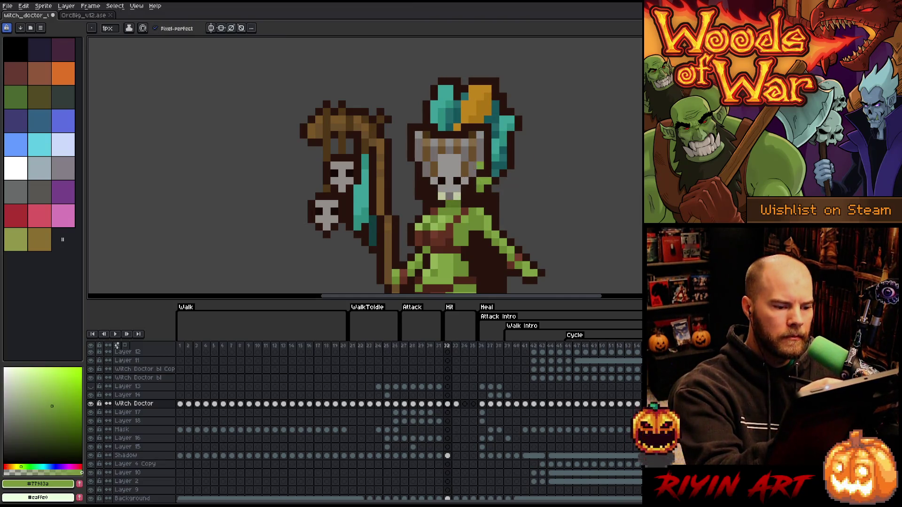
{"action": "left_click", "coordinate": [487, 175], "text": "alt"}
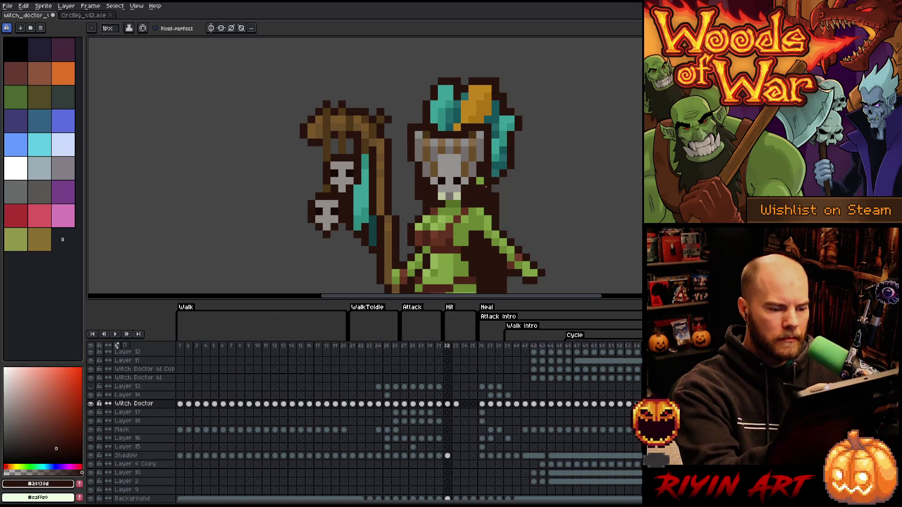
{"action": "left_click", "coordinate": [479, 180], "text": "alt"}
{"action": "left_click", "coordinate": [425, 196]}
{"action": "key", "text": "ctrl+z"}
{"action": "left_click", "coordinate": [418, 180]}
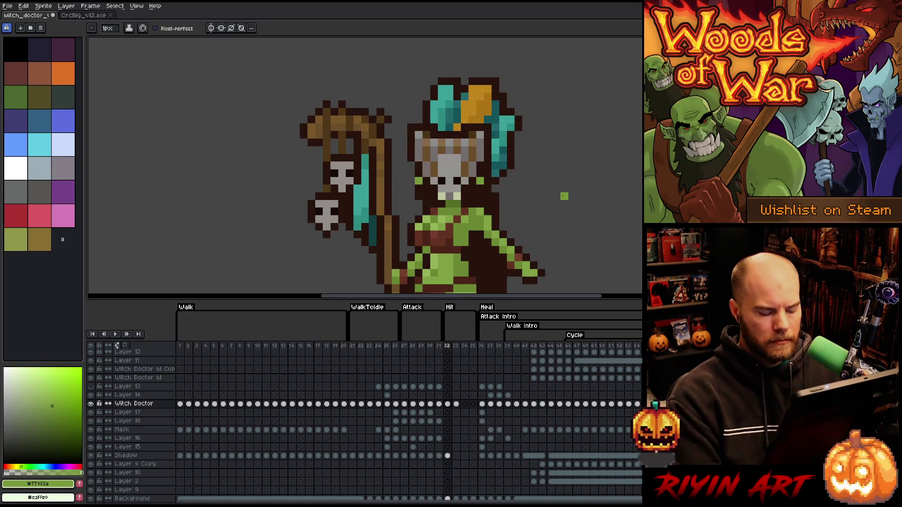
Step: Step through the neighbouring frames to compare the head poses again
{"action": "key", "text": "Right"}
{"action": "key", "text": "Right"}
{"action": "key", "text": "Right"}
{"action": "key", "text": "Left"}
{"action": "key", "text": "Left"}
{"action": "key", "text": "Left"}
{"action": "key", "text": "Right"}
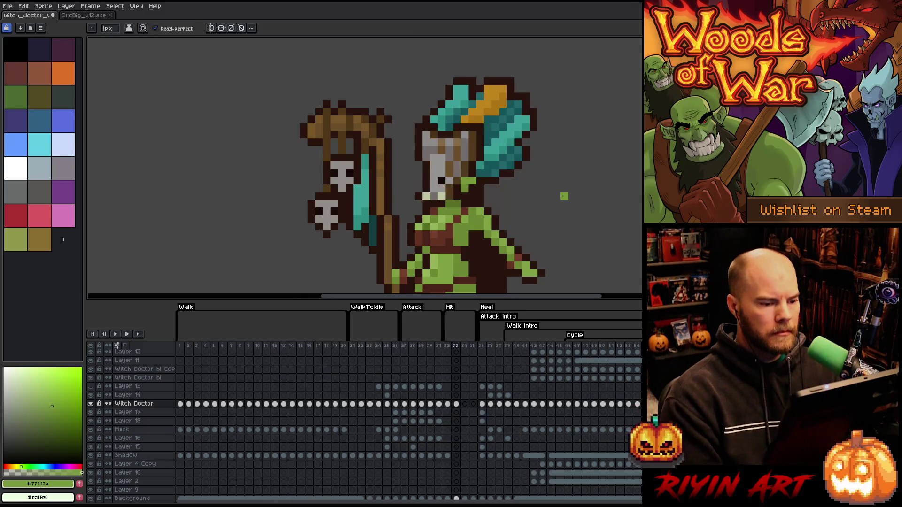
{"action": "key", "text": "Left"}
{"action": "key", "text": "Right"}
{"action": "key", "text": "Left"}
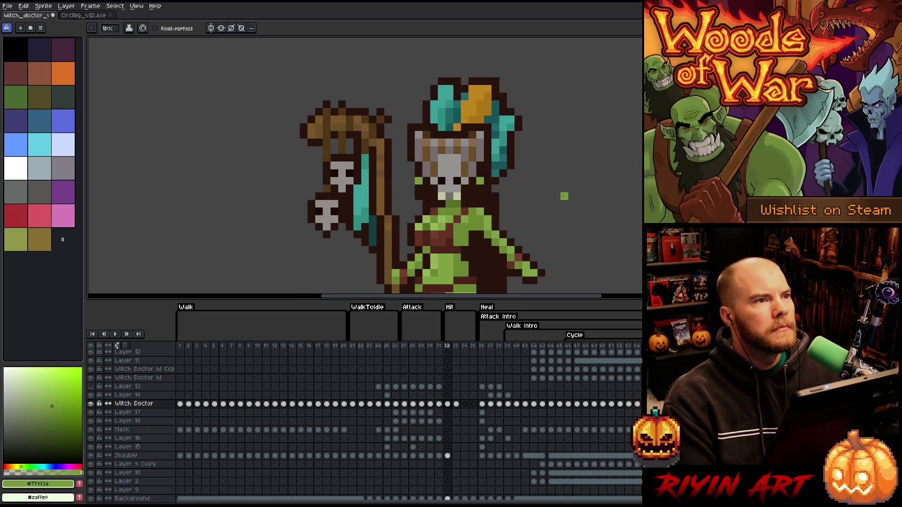
{"action": "key", "text": "Right"}
{"action": "key", "text": "Left"}
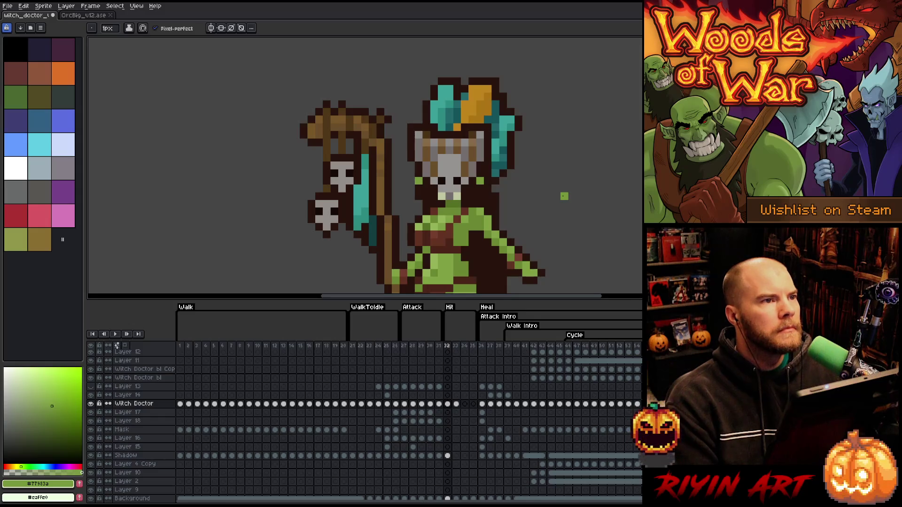
{"action": "key", "text": "Right"}
{"action": "key", "text": "Right"}
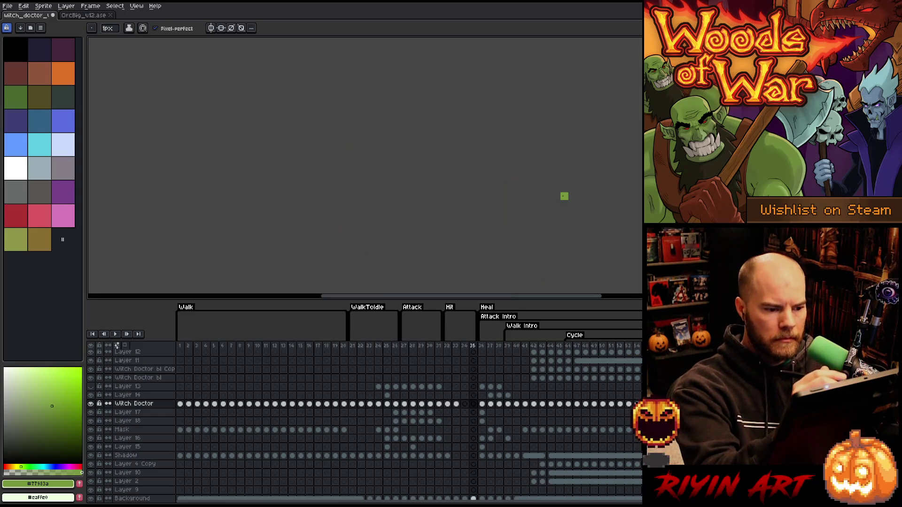
{"action": "key", "text": "Left"}
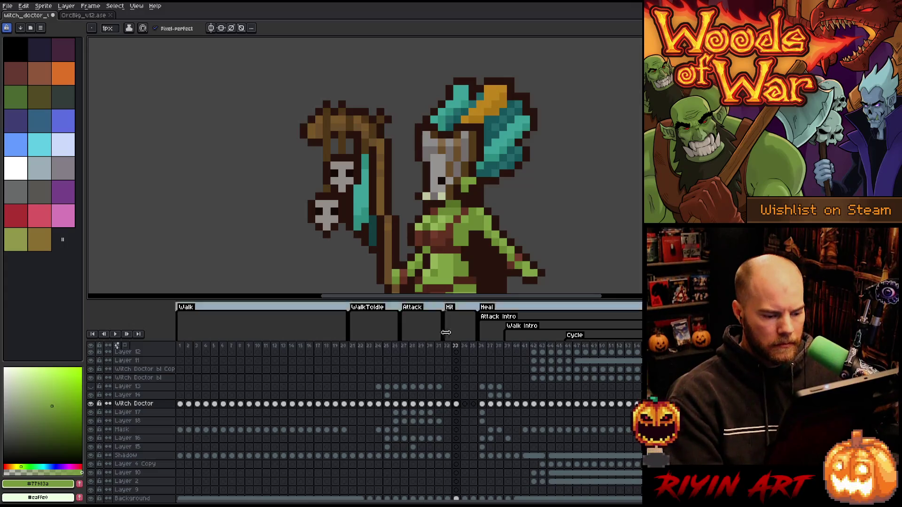
Step: Select the Witch Doctor cels in frames 32–33 and apply Frame > Reverse Frames
{"action": "left_click", "coordinate": [456, 405]}
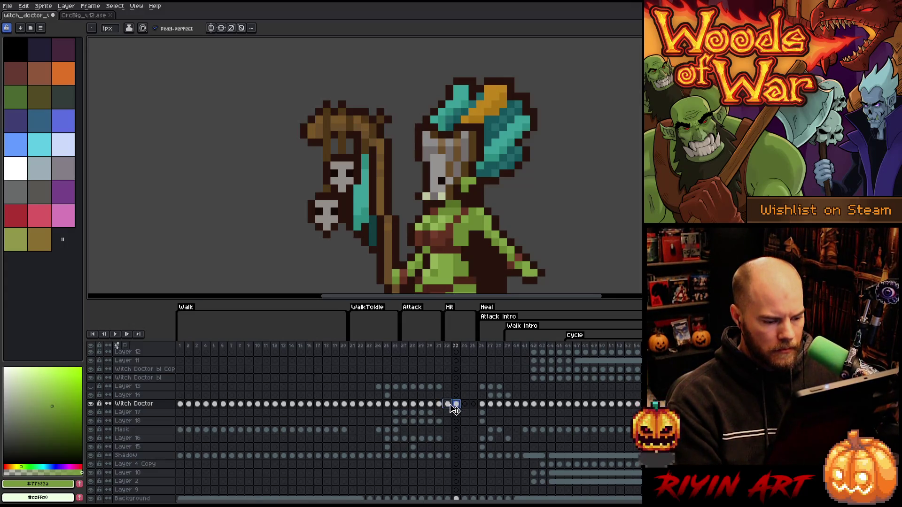
{"action": "left_click_drag", "start_coordinate": [454, 407], "coordinate": [447, 404]}
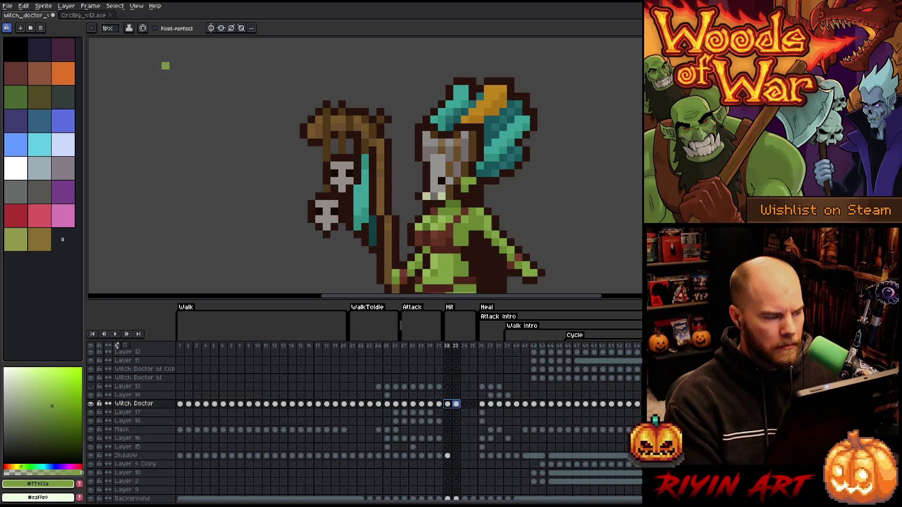
{"action": "left_click", "coordinate": [90, 6]}
{"action": "left_click", "coordinate": [112, 112]}
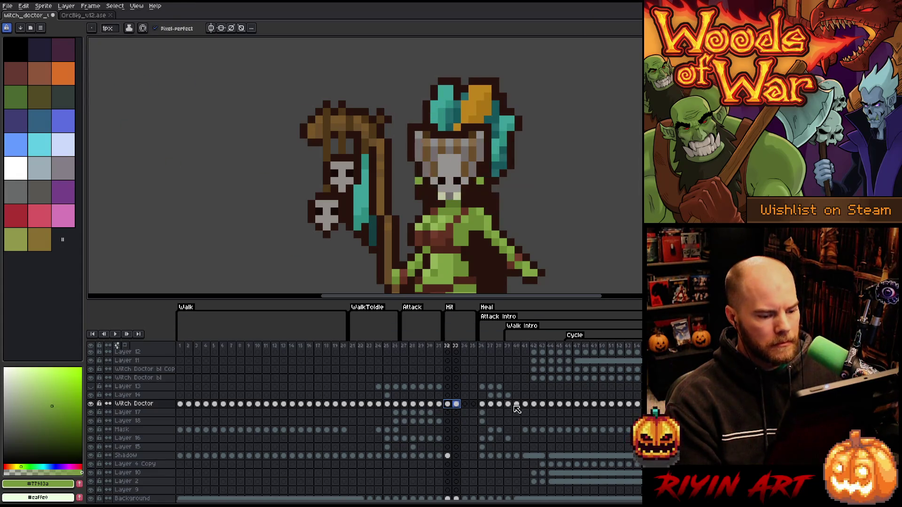
{"action": "left_click", "coordinate": [457, 405]}
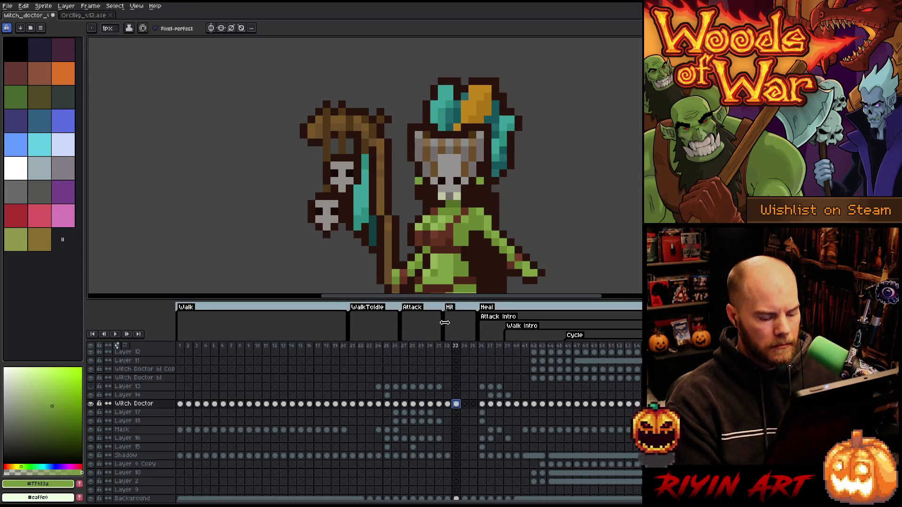
Step: Flip between the reordered frames 32 and 33 to check the result
{"action": "key", "text": "Left"}
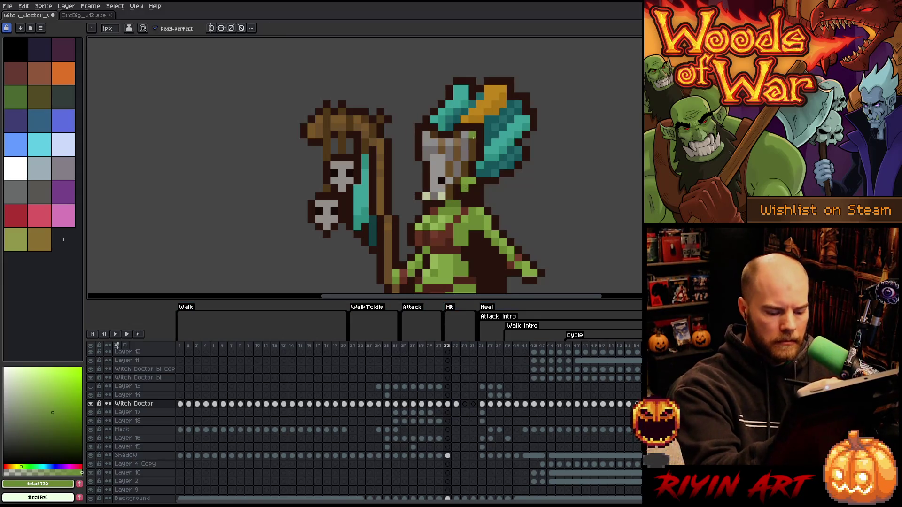
{"action": "key", "text": "Right"}
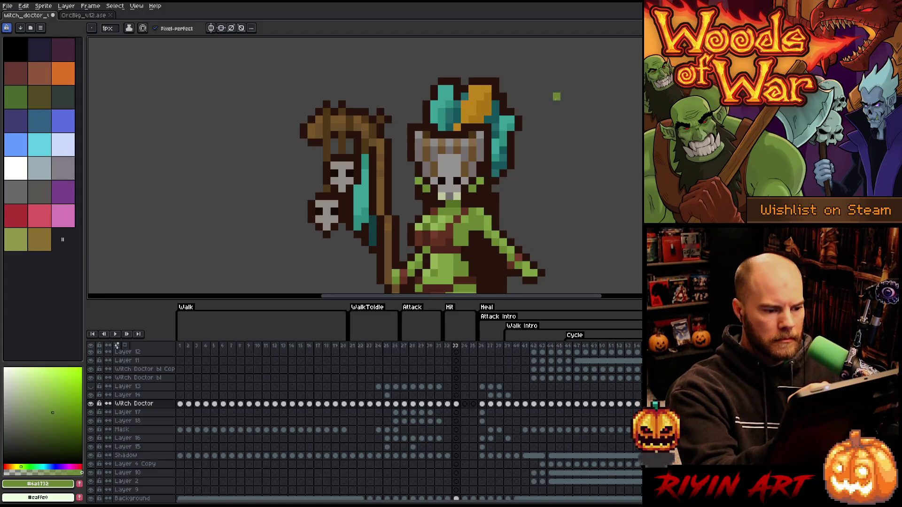
{"action": "key", "text": "Left"}
{"action": "key", "text": "Right"}
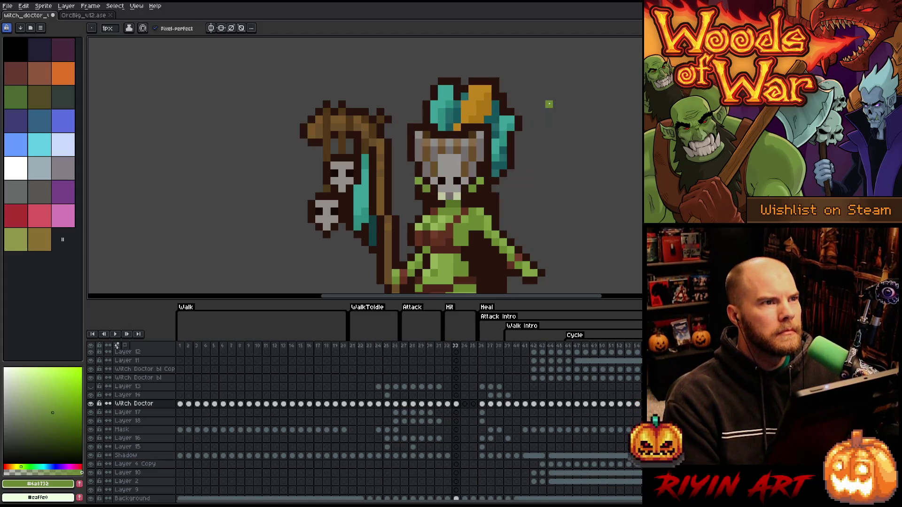
{"action": "key", "text": "Left"}
{"action": "key", "text": "Right"}
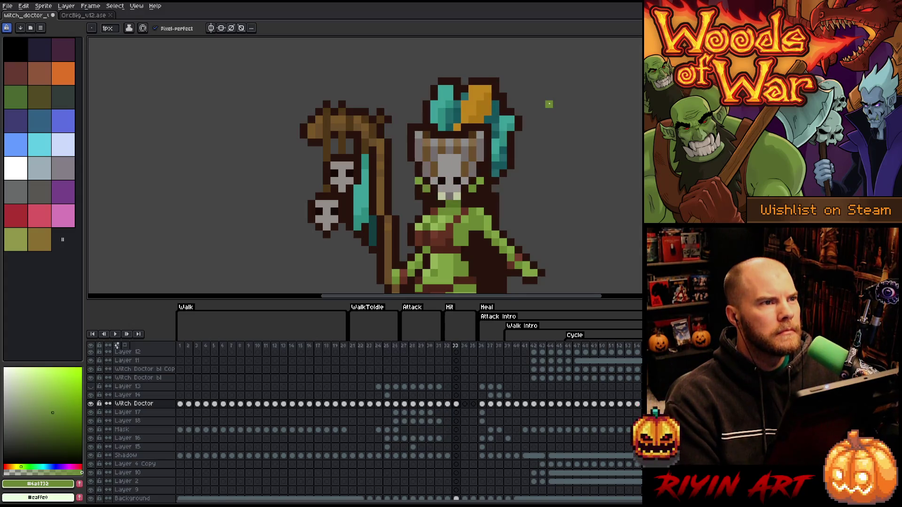
{"action": "key", "text": "Left"}
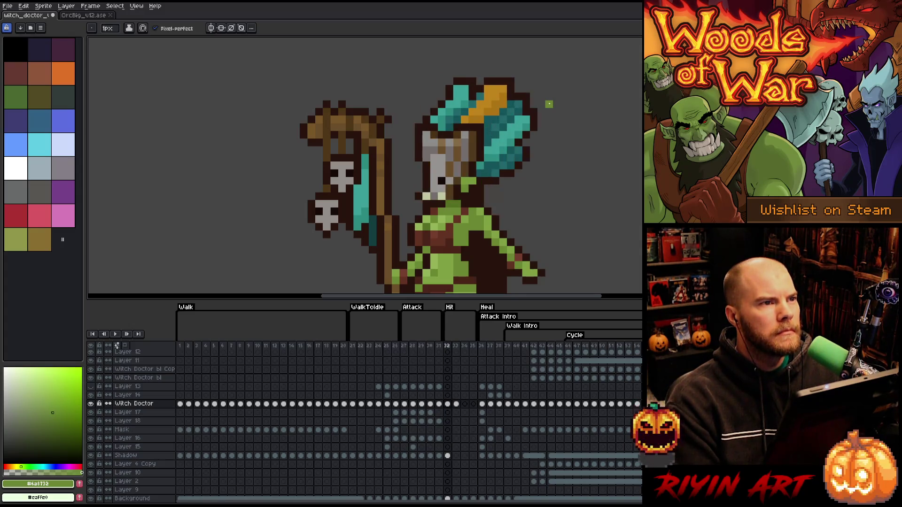
{"action": "key", "text": "Right"}
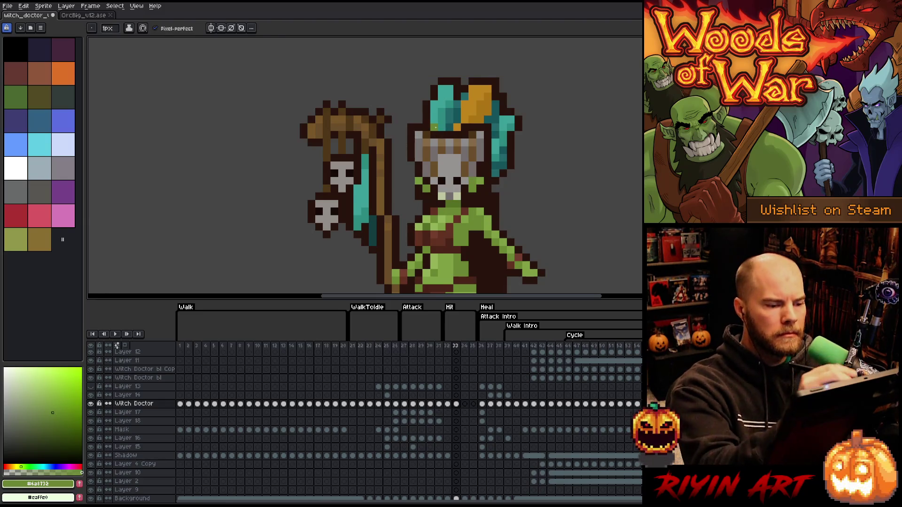
Step: Eyedrop the dark brown outline from the headdress, flip frames 32 and 33, ending on 32
{"action": "left_click", "coordinate": [434, 112], "text": "alt"}
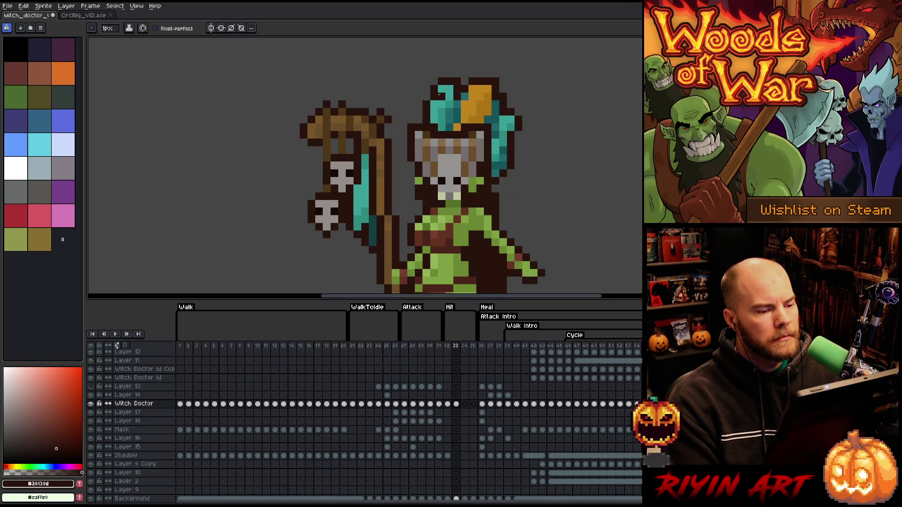
{"action": "key", "text": "comma"}
{"action": "key", "text": "period"}
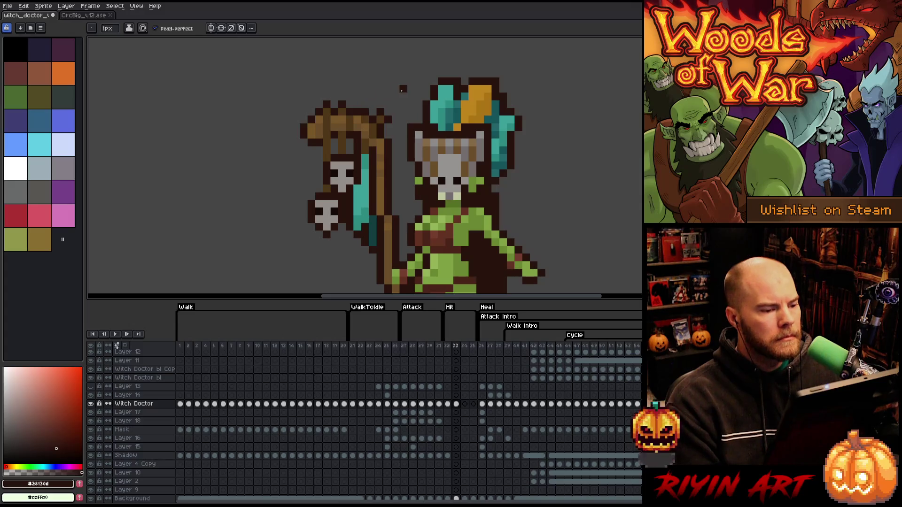
{"action": "key", "text": "Left"}
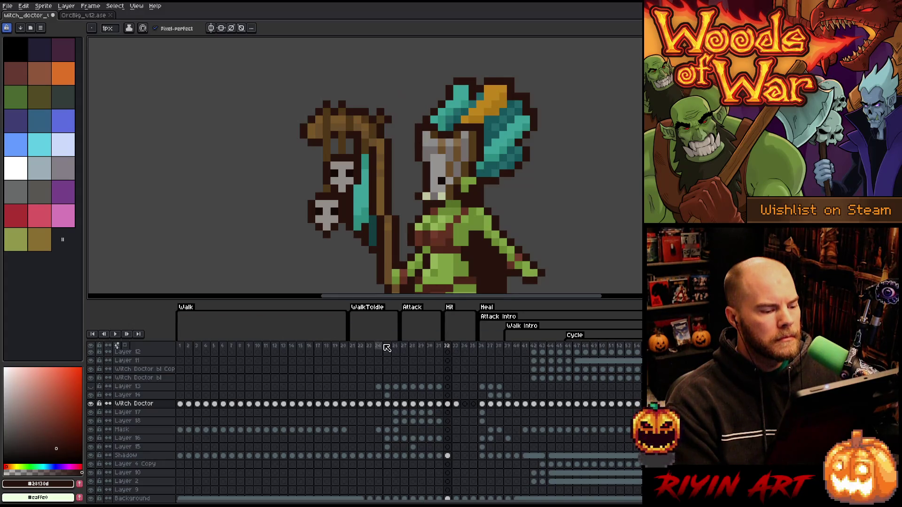
Step: Scrub through Walk frames 9–12 and view Heal frame 37 for pose reference
{"action": "left_click", "coordinate": [258, 348]}
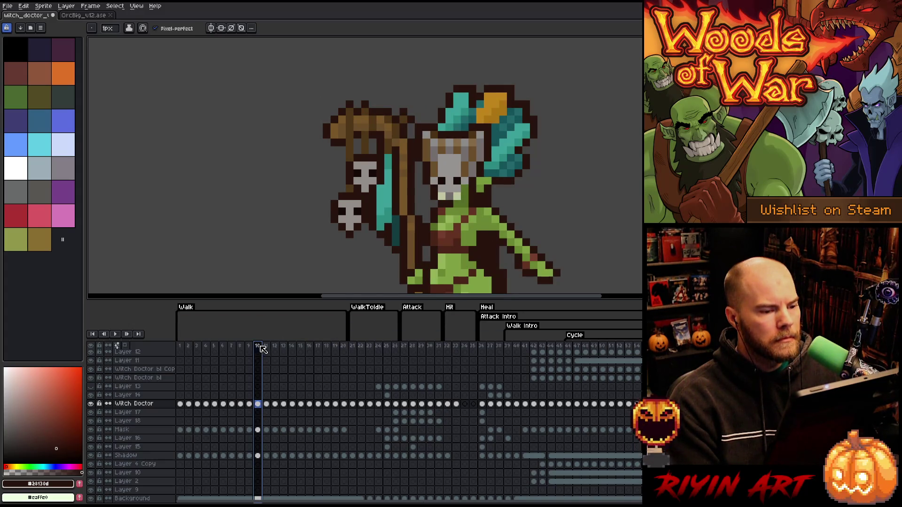
{"action": "mouse_move", "coordinate": [262, 349]}
{"action": "left_mouse_down"}
{"action": "mouse_move", "coordinate": [281, 348]}
{"action": "mouse_move", "coordinate": [250, 352]}
{"action": "left_mouse_up"}
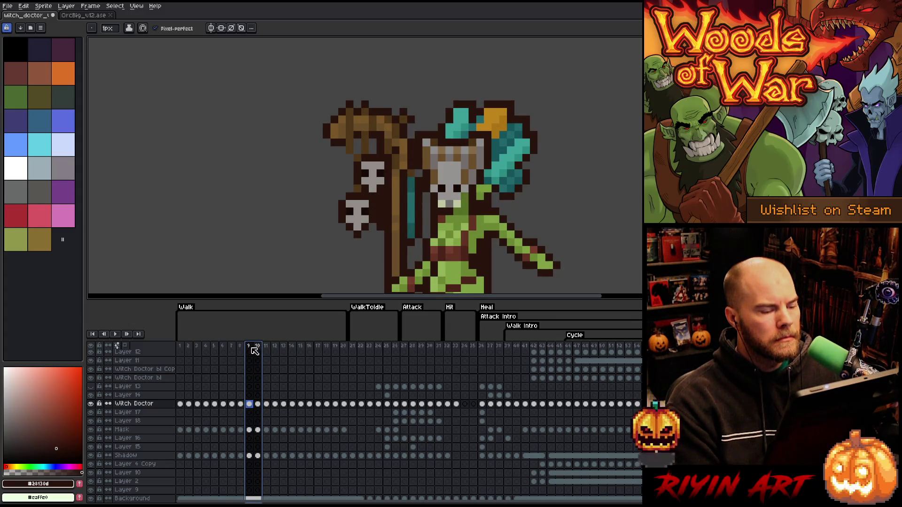
{"action": "left_click", "coordinate": [257, 349]}
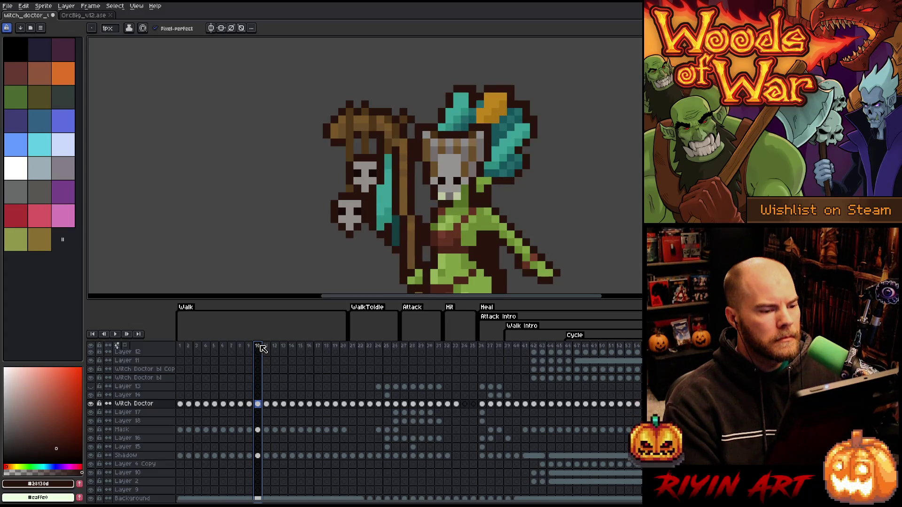
{"action": "mouse_move", "coordinate": [264, 348]}
{"action": "left_mouse_down"}
{"action": "mouse_move", "coordinate": [378, 347]}
{"action": "mouse_move", "coordinate": [357, 347]}
{"action": "left_mouse_up"}
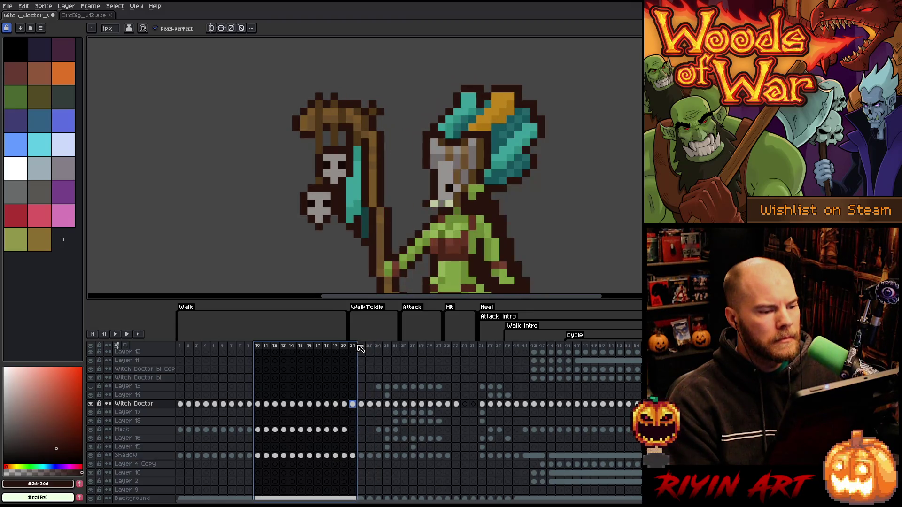
{"action": "left_click", "coordinate": [484, 348]}
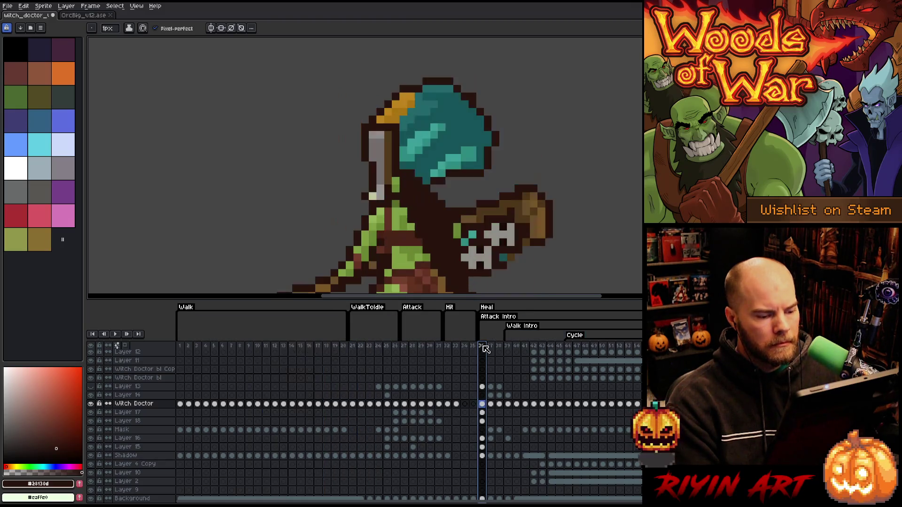
Step: Go back to hit frame 33 and zoom out to see the whole witch doctor
{"action": "left_click", "coordinate": [455, 347]}
{"action": "key", "text": "minus"}
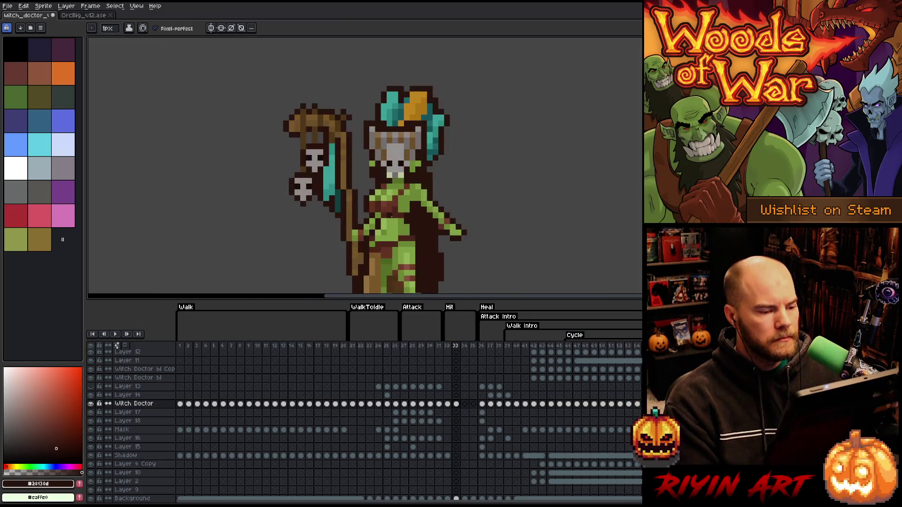
{"action": "key", "text": "minus"}
{"action": "key", "text": "plus"}
{"action": "key", "text": "plus"}
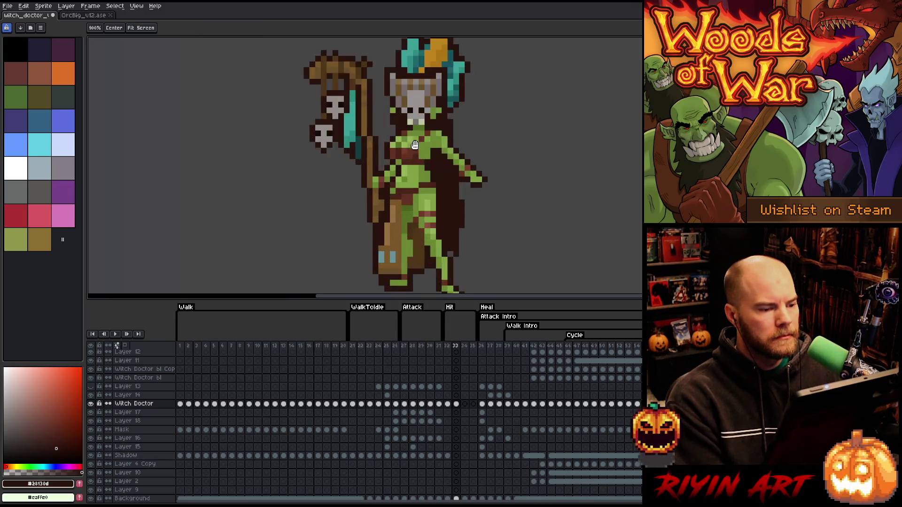
Step: Marquee-select the teal feathers at the hat's left and shift them one pixel left
{"action": "key", "text": "minus"}
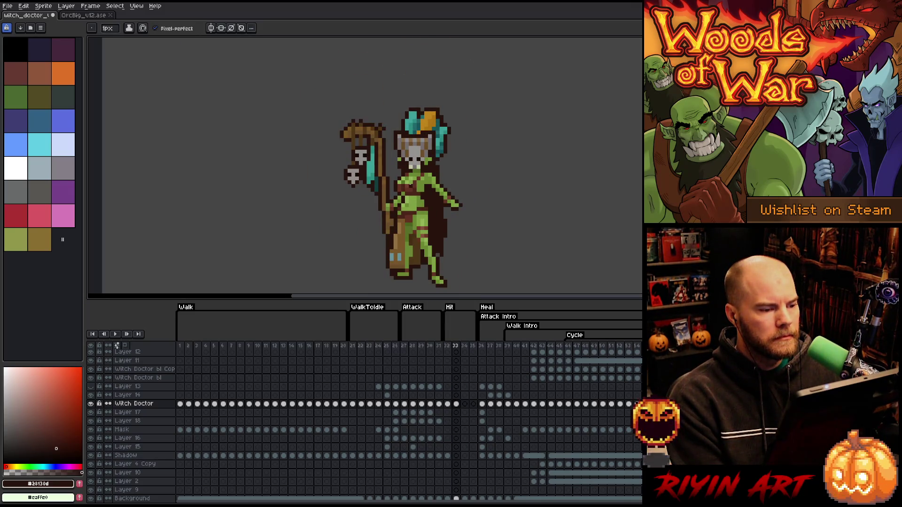
{"action": "scroll", "coordinate": [403, 109], "scroll_direction": "up", "scroll_amount": 2}
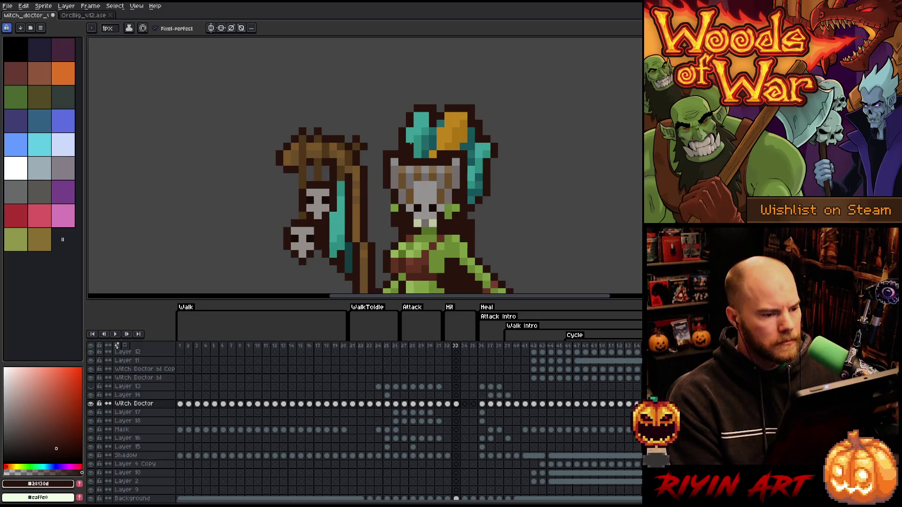
{"action": "key", "text": "m"}
{"action": "mouse_move", "coordinate": [396, 133]}
{"action": "left_mouse_down"}
{"action": "mouse_move", "coordinate": [415, 152]}
{"action": "mouse_move", "coordinate": [405, 147]}
{"action": "left_mouse_up"}
{"action": "key", "text": "ctrl+d"}
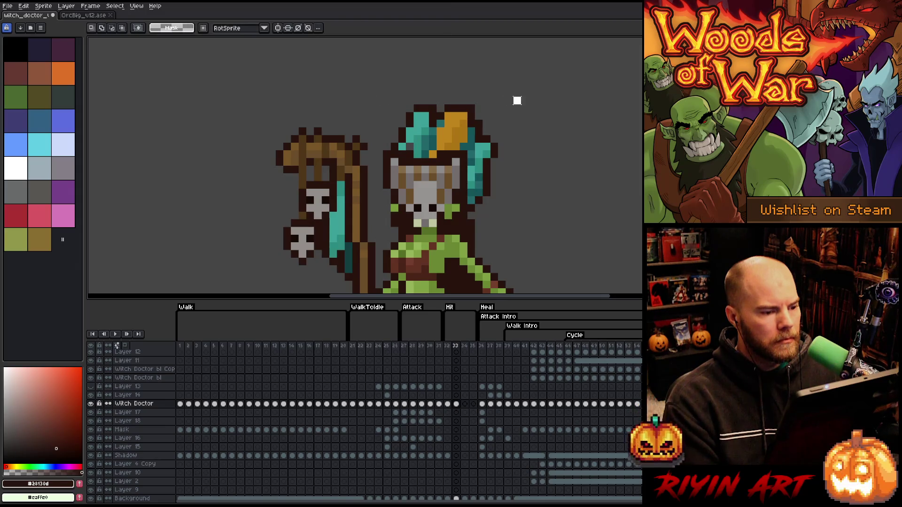
{"action": "left_click", "coordinate": [423, 132], "text": "alt"}
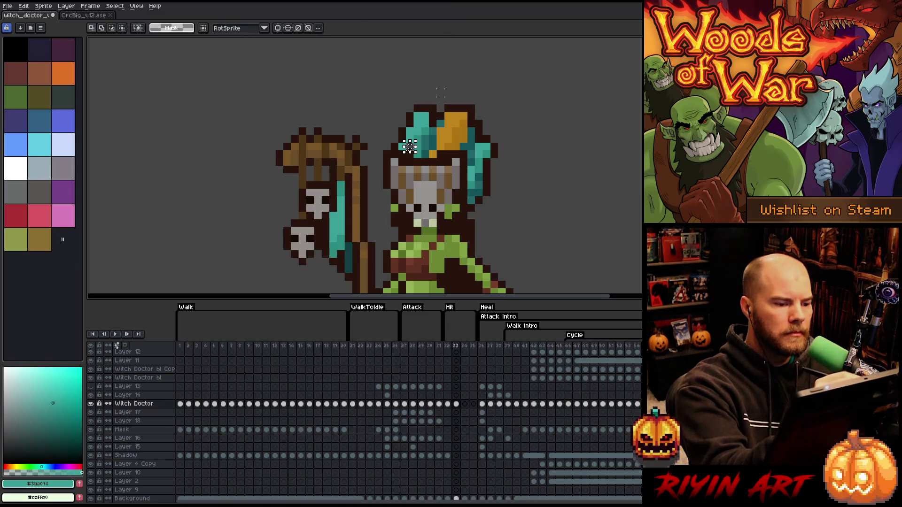
{"action": "key", "text": "b"}
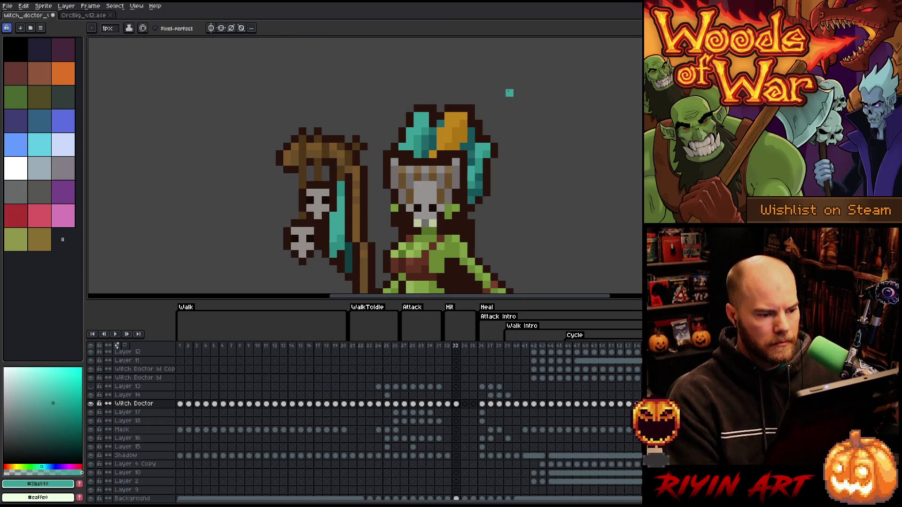
Step: Step back to frame 32, sample its darker teal and dark brown, and zoom out
{"action": "key", "text": "Left"}
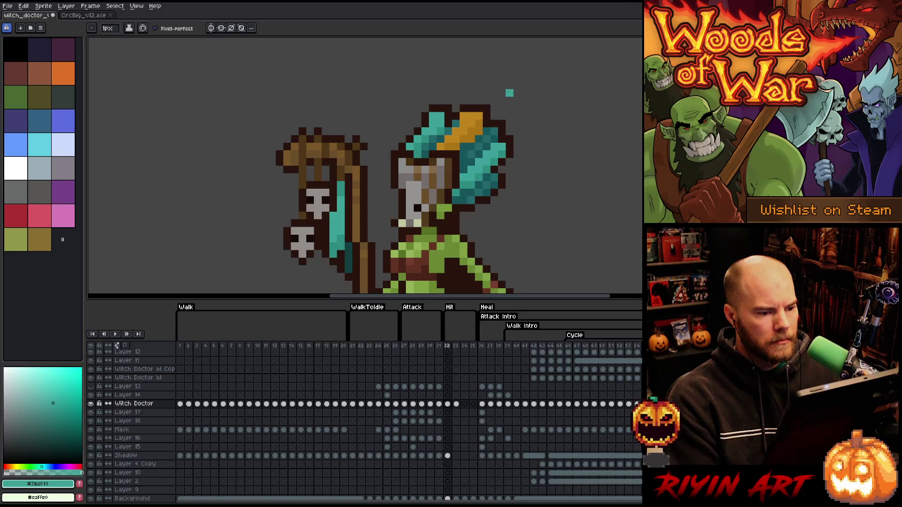
{"action": "left_click", "coordinate": [486, 156], "text": "alt"}
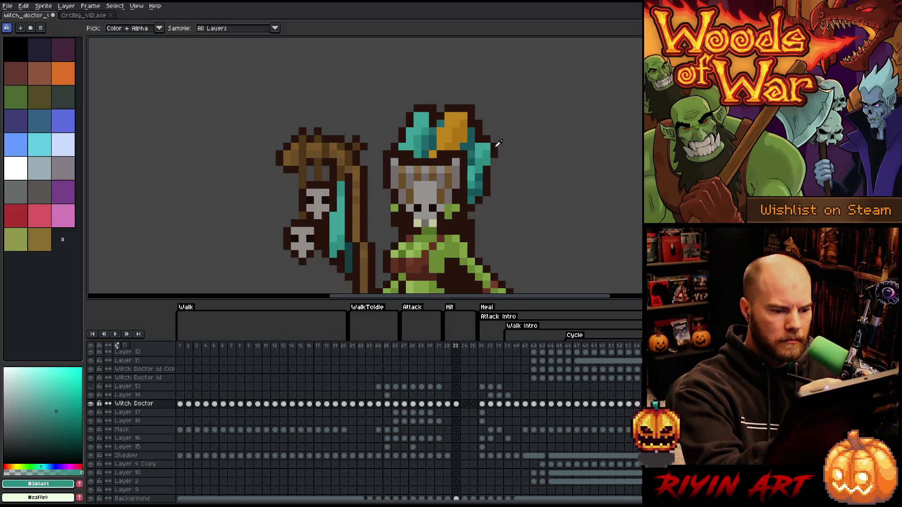
{"action": "left_click", "coordinate": [494, 159], "text": "alt"}
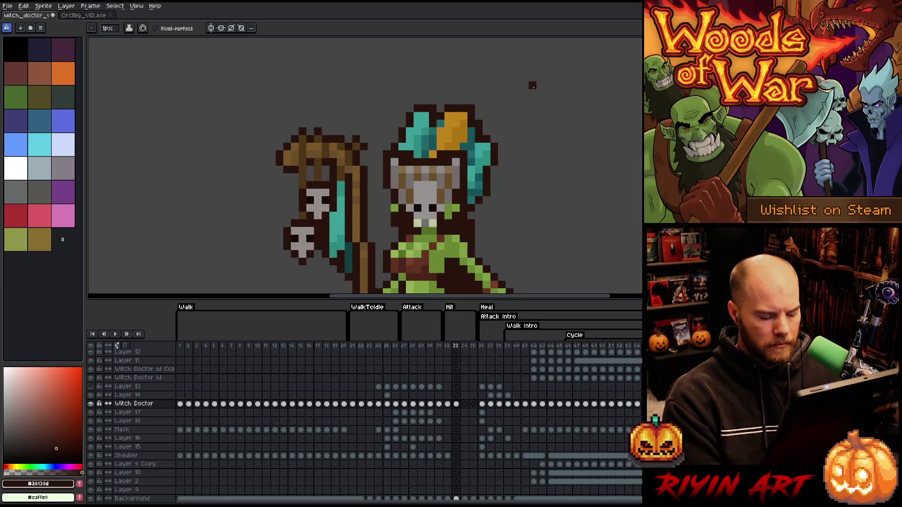
{"action": "key", "text": "comma"}
{"action": "scroll", "coordinate": [479, 176], "scroll_direction": "down", "scroll_amount": 3}
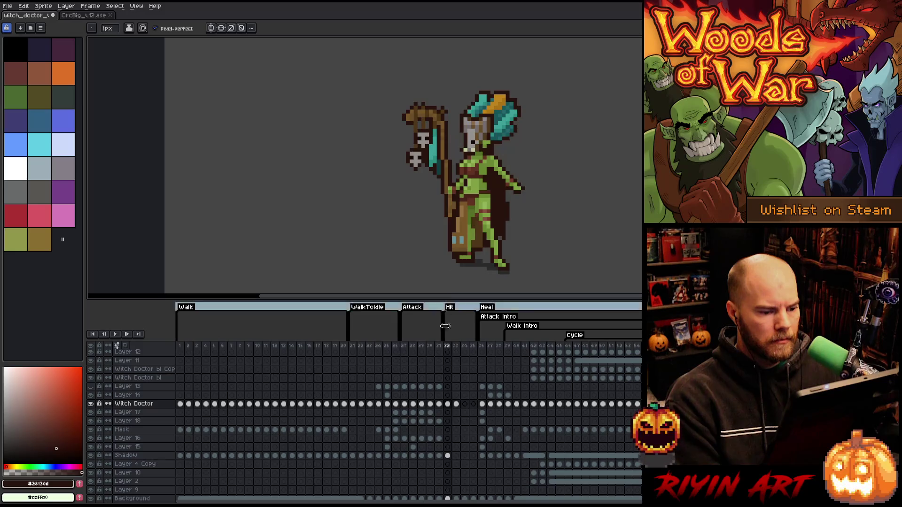
Step: Advance to frame 33 and inspect the Shadow layer cels on frames 32 and 33
{"action": "key", "text": "period"}
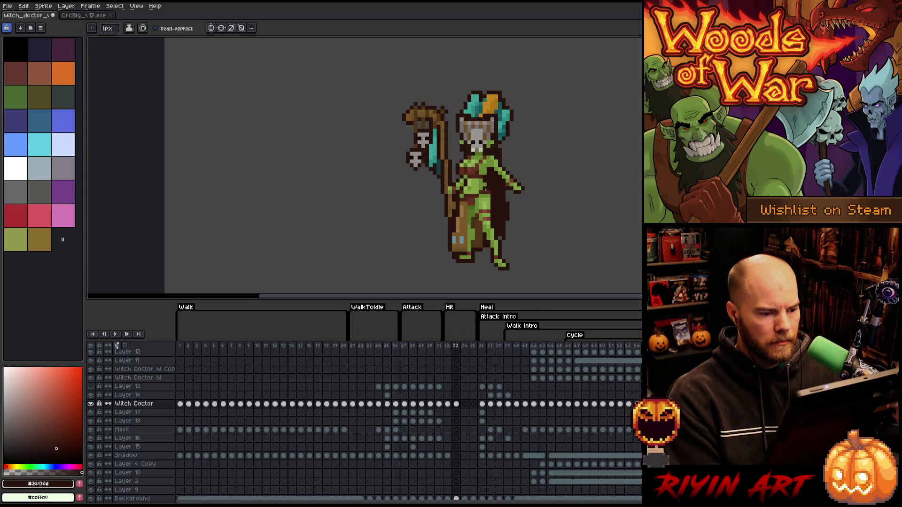
{"action": "left_click", "coordinate": [448, 457]}
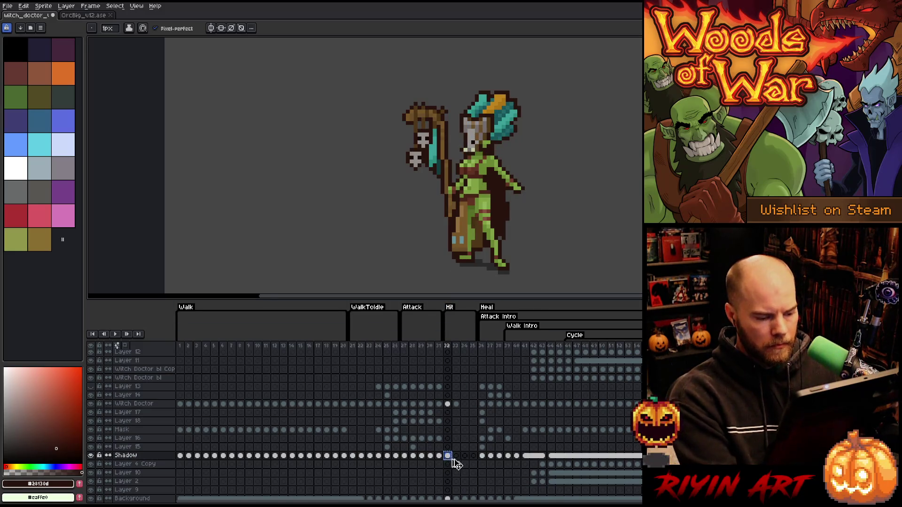
{"action": "left_click", "coordinate": [456, 456]}
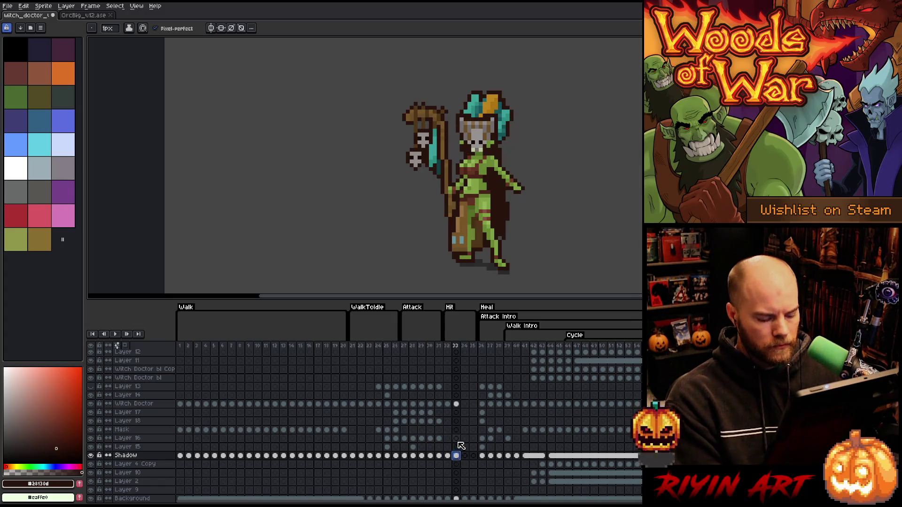
{"action": "scroll", "coordinate": [500, 181], "scroll_direction": "up", "scroll_amount": 2}
{"action": "scroll", "coordinate": [500, 181], "scroll_direction": "down", "scroll_amount": 3}
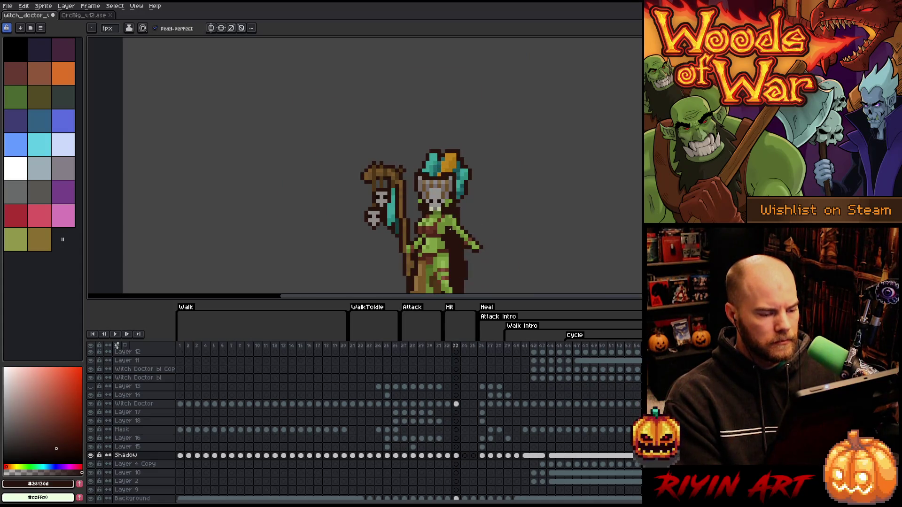
{"action": "scroll", "coordinate": [450, 230], "scroll_direction": "up", "scroll_amount": 3}
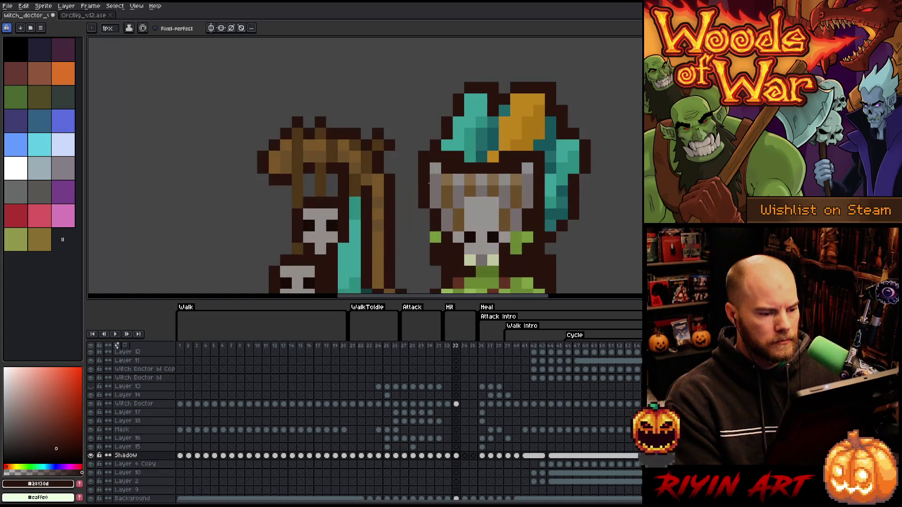
Step: Sample the staff's brown, then return to frame 33's Witch Doctor cel
{"action": "key", "text": "comma"}
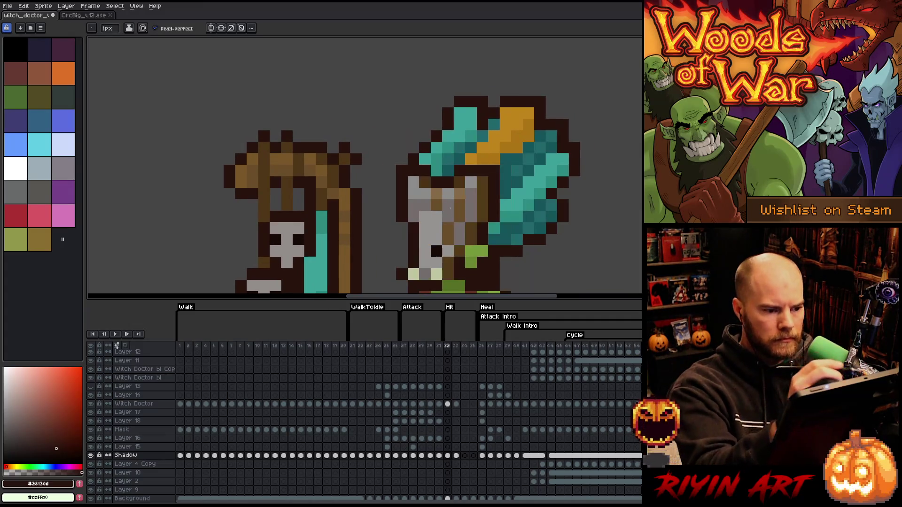
{"action": "left_click", "coordinate": [262, 154], "text": "alt"}
{"action": "key", "text": "period"}
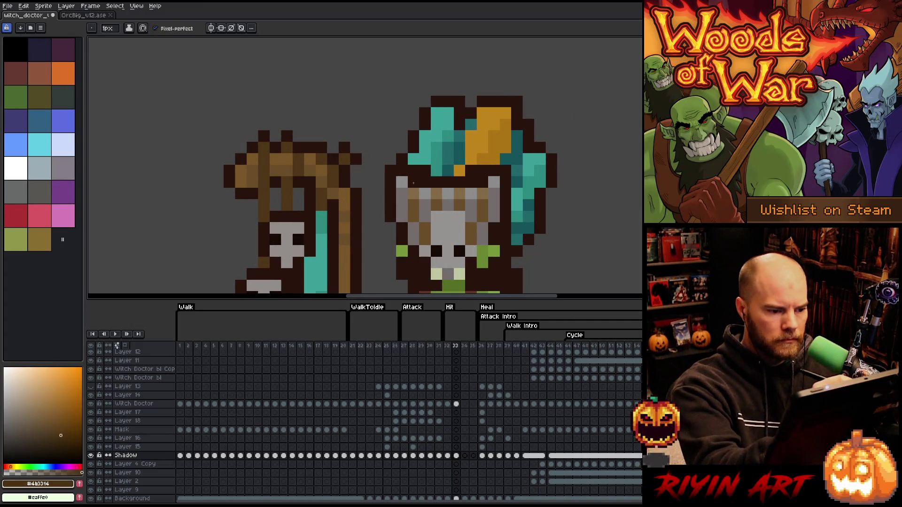
{"action": "left_click", "coordinate": [455, 403]}
Step: Preview the Shadow layer's frame 33 cel alone, then reselect the Witch Doctor cel with the Pencil
{"action": "key", "text": "v"}
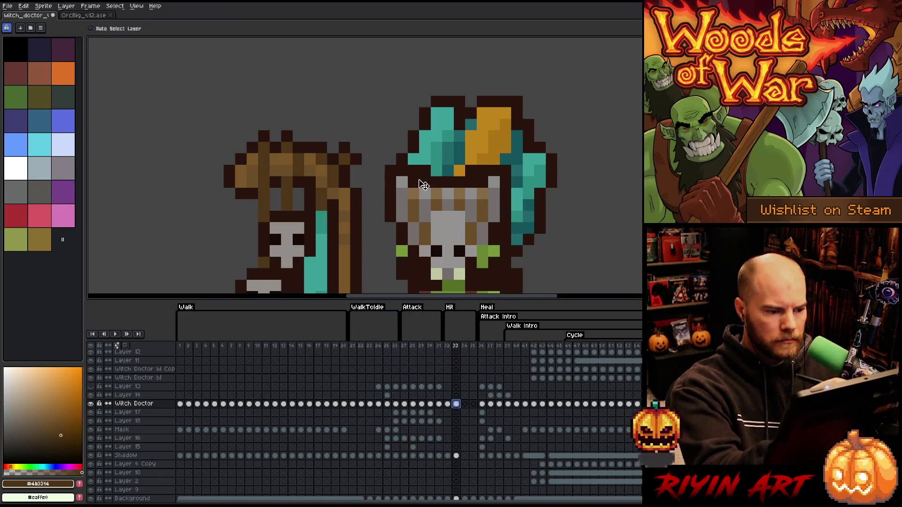
{"action": "left_click", "coordinate": [455, 455]}
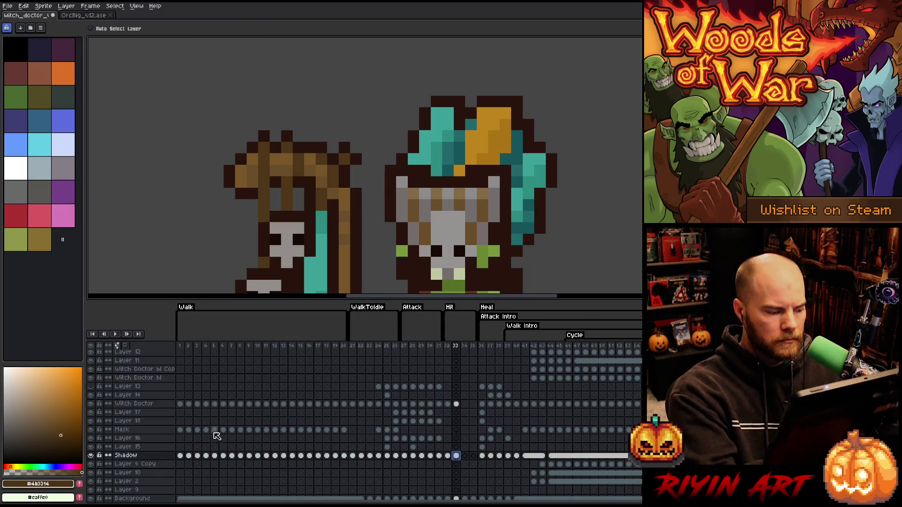
{"action": "left_click", "coordinate": [91, 455], "text": "alt"}
{"action": "left_click", "coordinate": [91, 455], "text": "alt"}
{"action": "key", "text": "b"}
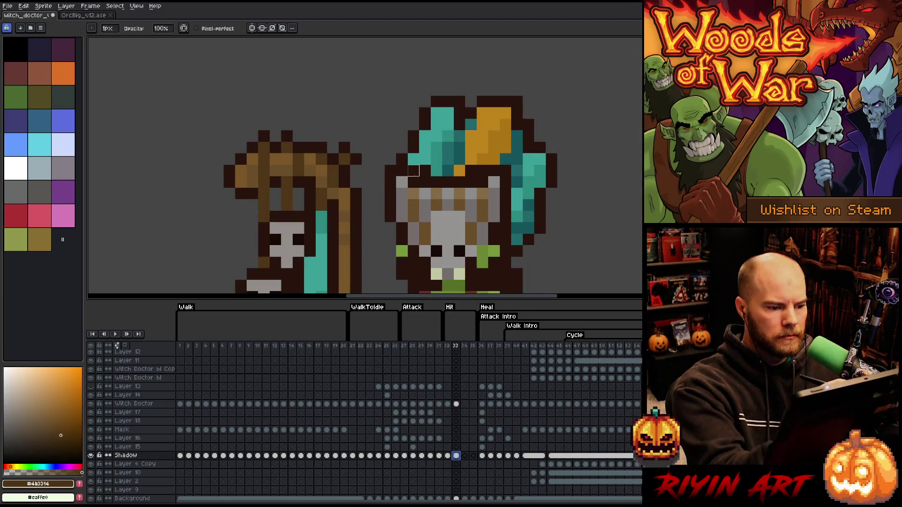
{"action": "left_click", "coordinate": [455, 403]}
Step: Sample the helmet's teal, add one pixel at its lower-right edge, and pan out over the sprite
{"action": "key", "text": "e"}
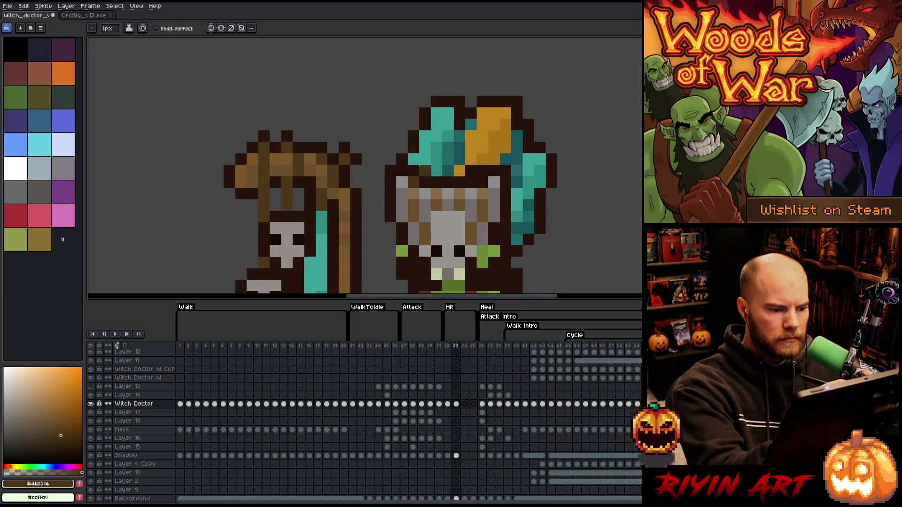
{"action": "left_click", "coordinate": [471, 171], "text": "alt"}
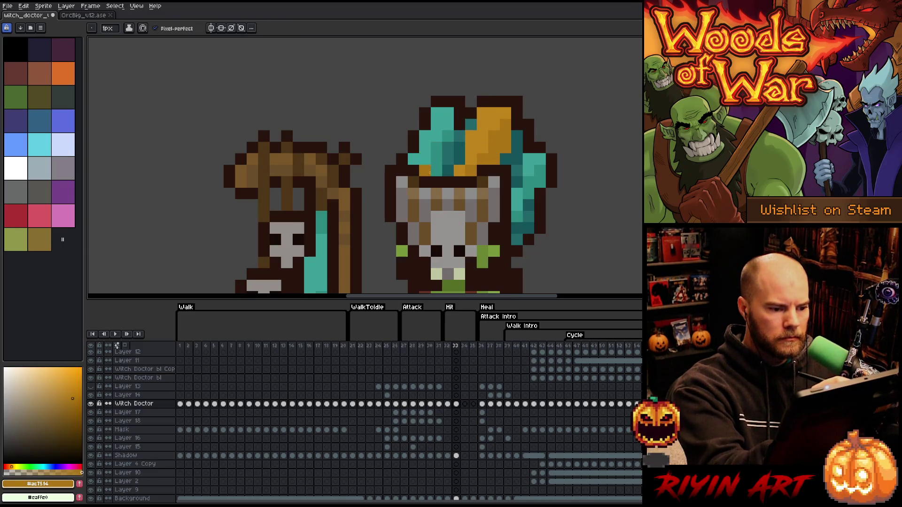
{"action": "left_click", "coordinate": [435, 156], "text": "alt"}
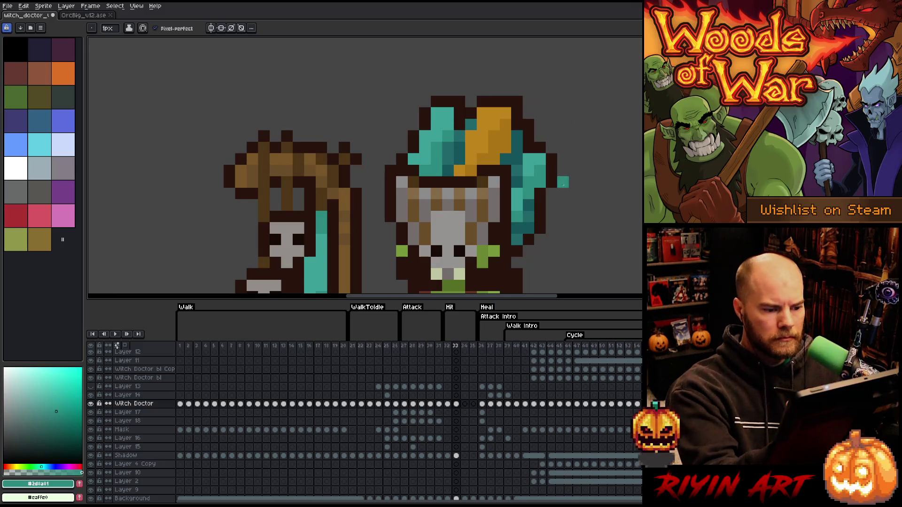
{"action": "left_click", "coordinate": [505, 228]}
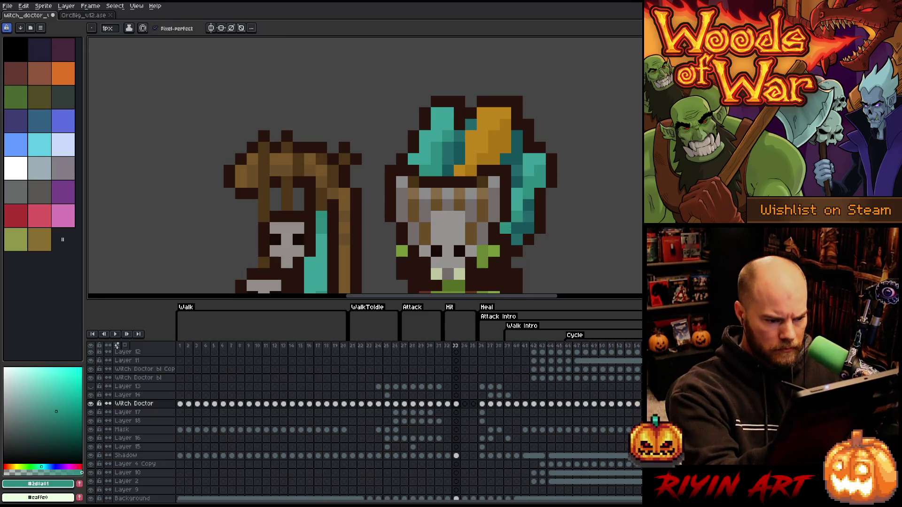
{"action": "left_click_drag", "start_coordinate": [540, 216], "coordinate": [546, 138]}
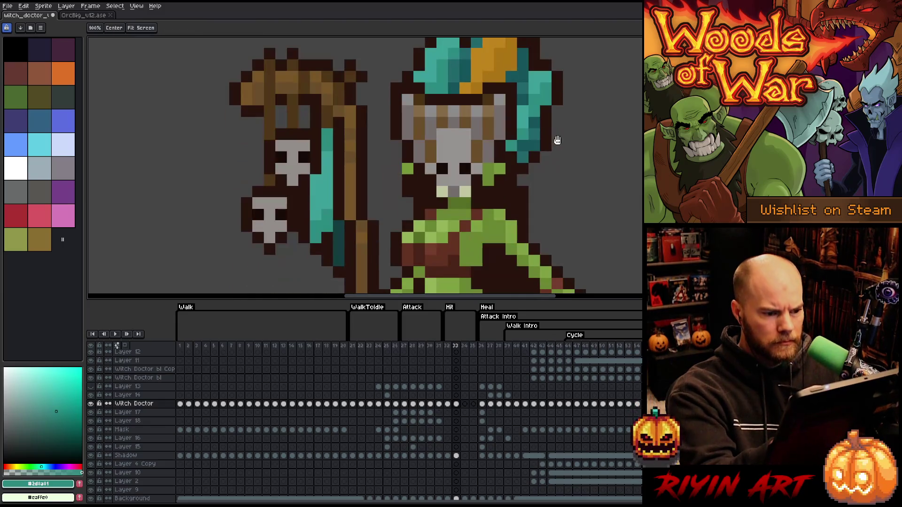
{"action": "scroll", "coordinate": [556, 156], "scroll_direction": "down", "scroll_amount": 3}
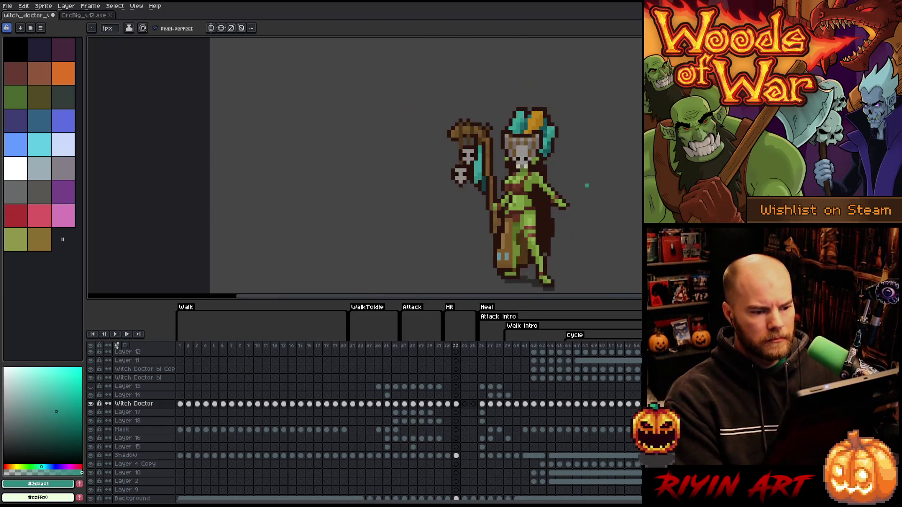
Step: Sample a darker teal and peek at neighbouring frames before returning to frame 33 with the Eraser
{"action": "scroll", "coordinate": [544, 151], "scroll_direction": "up", "scroll_amount": 5}
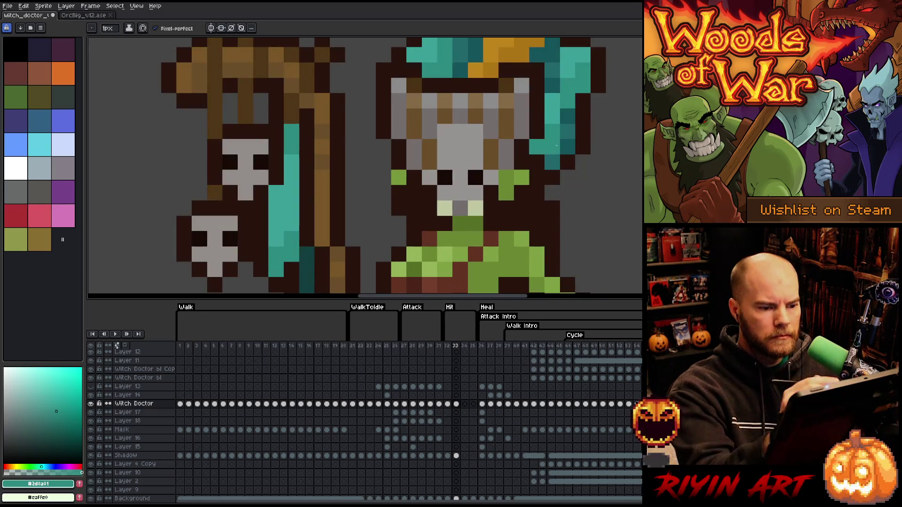
{"action": "left_click", "coordinate": [552, 132], "text": "alt"}
{"action": "key", "text": "period"}
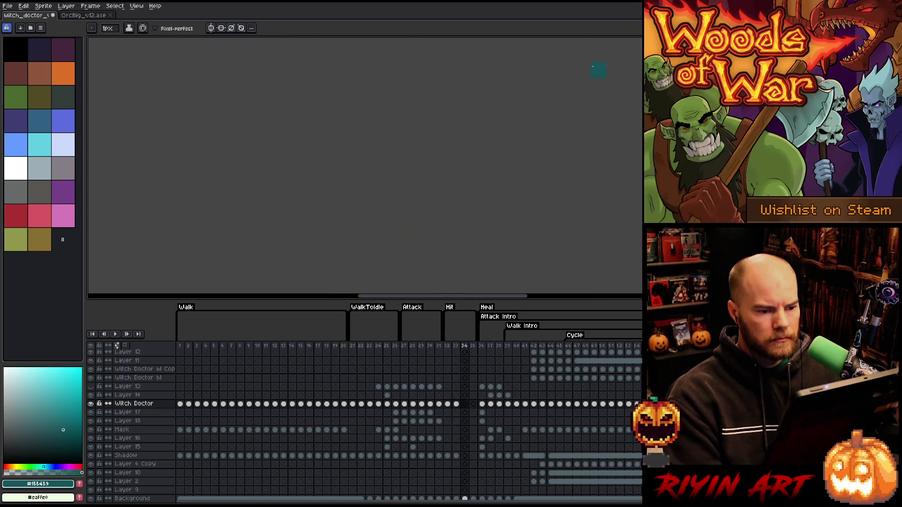
{"action": "key", "text": "comma"}
{"action": "key", "text": "e"}
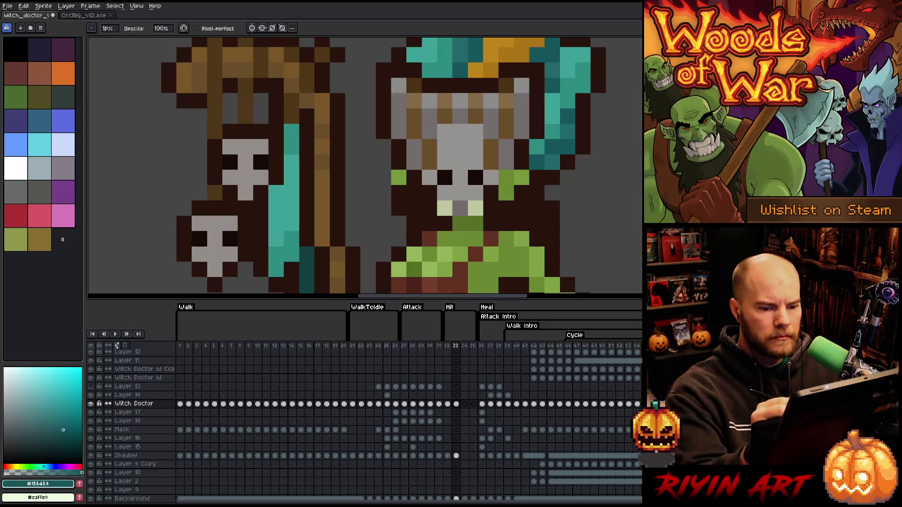
{"action": "scroll", "coordinate": [587, 174], "scroll_direction": "down", "scroll_amount": 3}
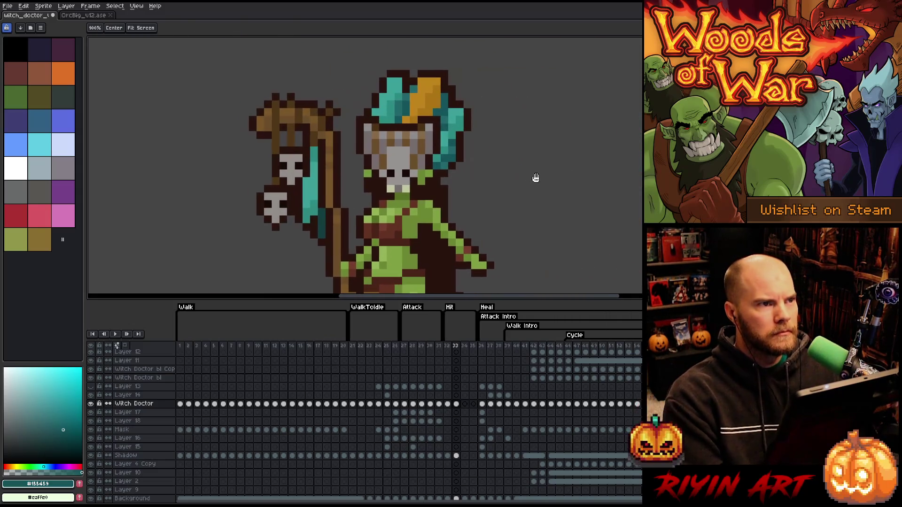
{"action": "key", "text": "comma"}
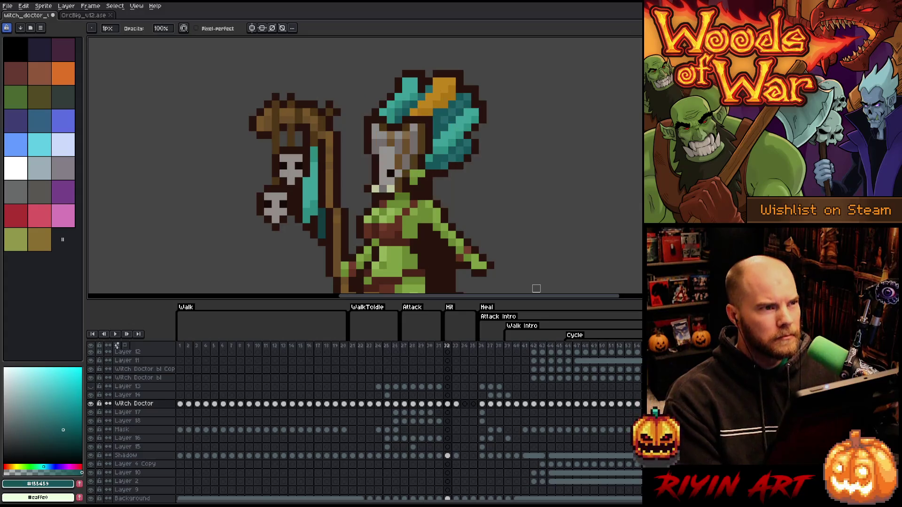
{"action": "key", "text": "period"}
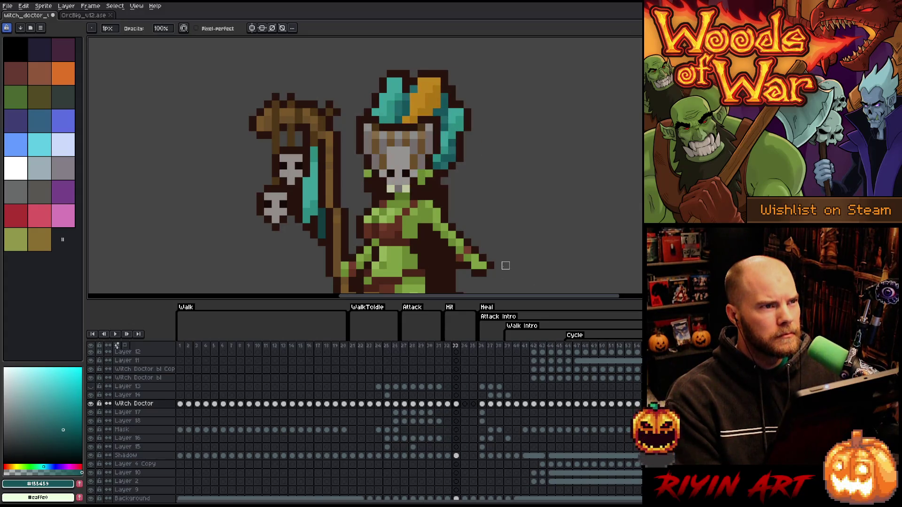
Step: Zoom out, pan, and lower the timeline splitter so the full witch doctor fits
{"action": "scroll", "coordinate": [411, 161], "scroll_direction": "down", "scroll_amount": 2}
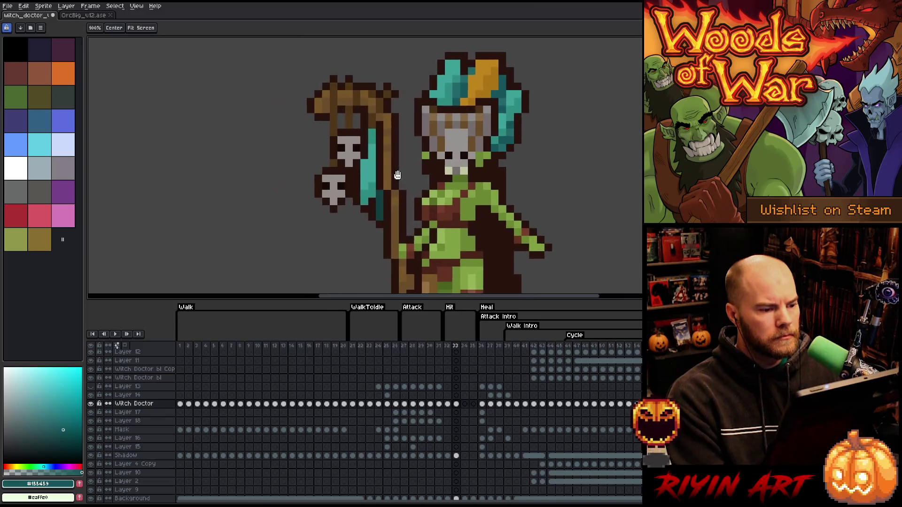
{"action": "left_click_drag", "start_coordinate": [411, 161], "coordinate": [374, 149]}
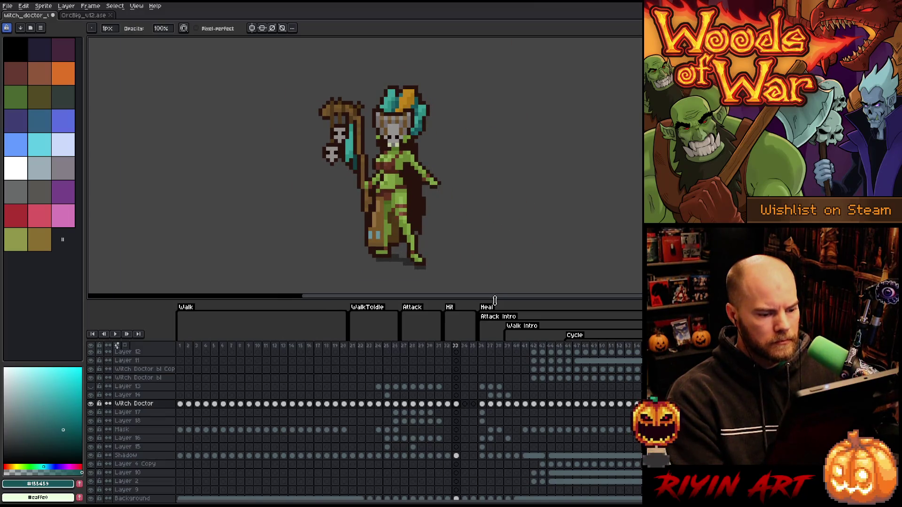
{"action": "left_click_drag", "start_coordinate": [494, 301], "coordinate": [494, 356]}
{"action": "scroll", "coordinate": [384, 133], "scroll_direction": "up", "scroll_amount": 1}
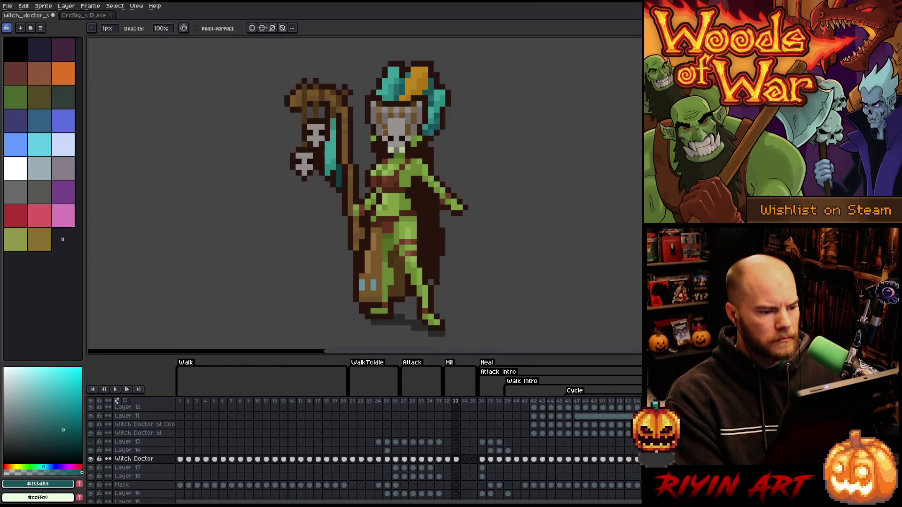
Step: Flip repeatedly between frames 32 and 33 to compare the head pose, ending on frame 32
{"action": "left_click_drag", "start_coordinate": [384, 133], "coordinate": [396, 140]}
{"action": "key", "text": "v"}
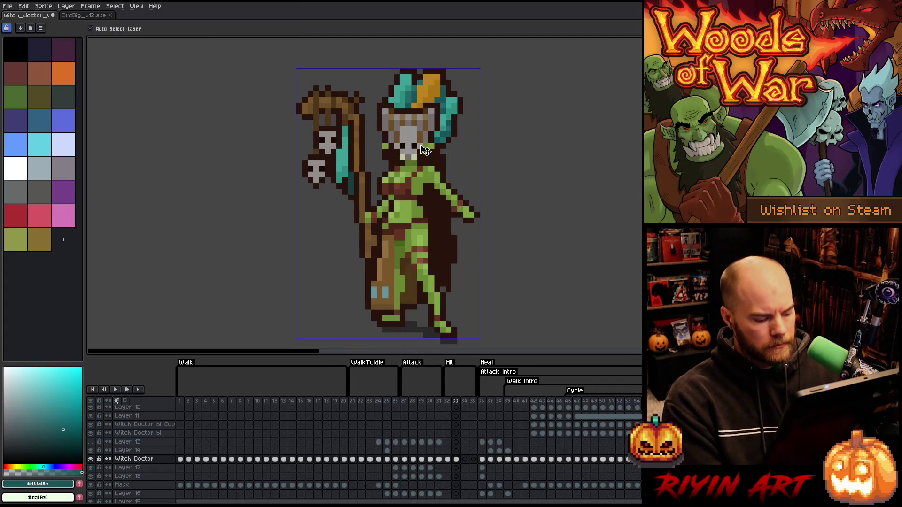
{"action": "key", "text": "b"}
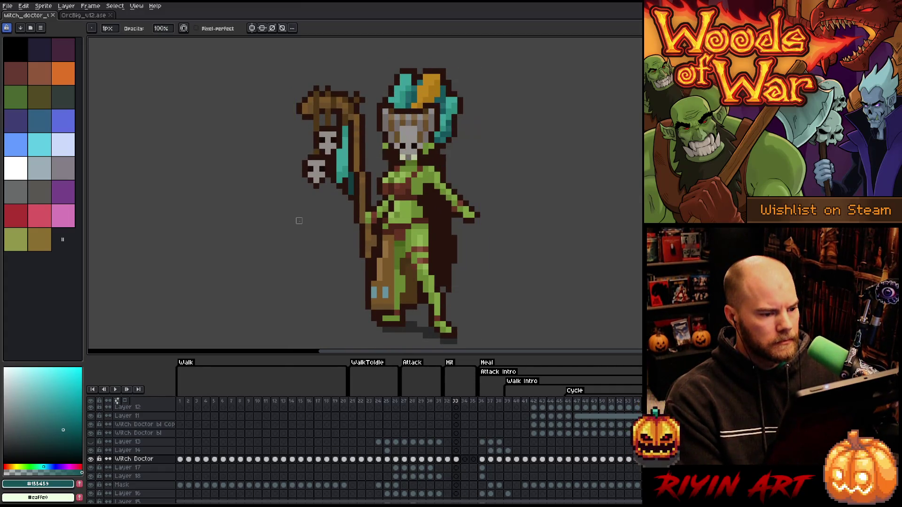
{"action": "key", "text": "Left"}
{"action": "key", "text": "Right"}
{"action": "key", "text": "Left"}
{"action": "key", "text": "Right"}
{"action": "key", "text": "Left"}
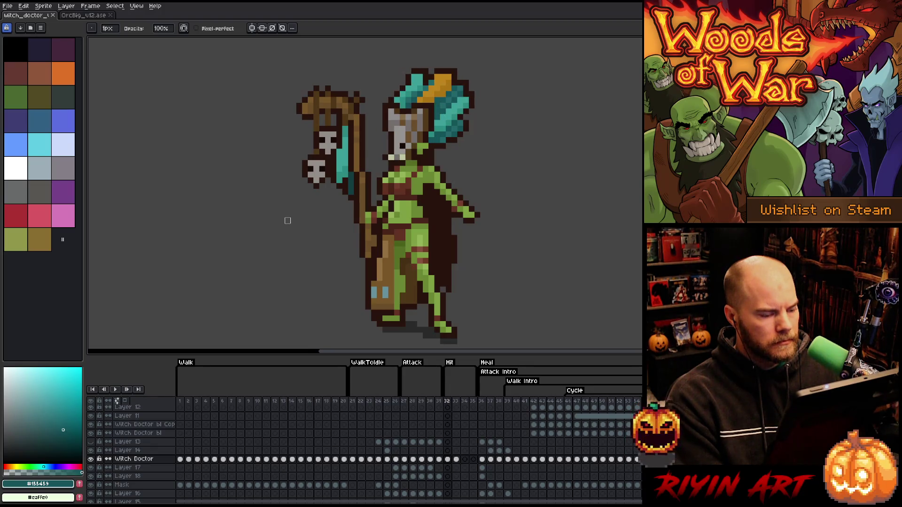
{"action": "key", "text": "Right"}
{"action": "key", "text": "Left"}
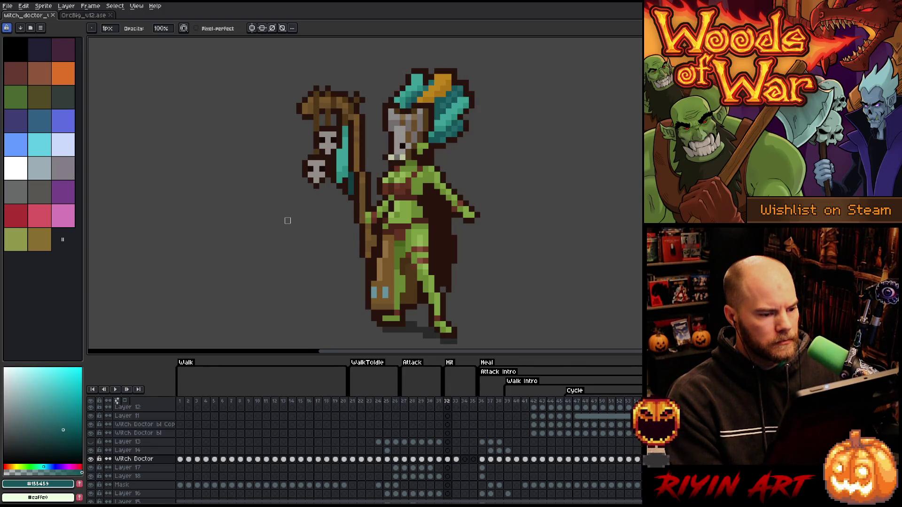
{"action": "key", "text": "Right"}
{"action": "key", "text": "Left"}
{"action": "key", "text": "Right"}
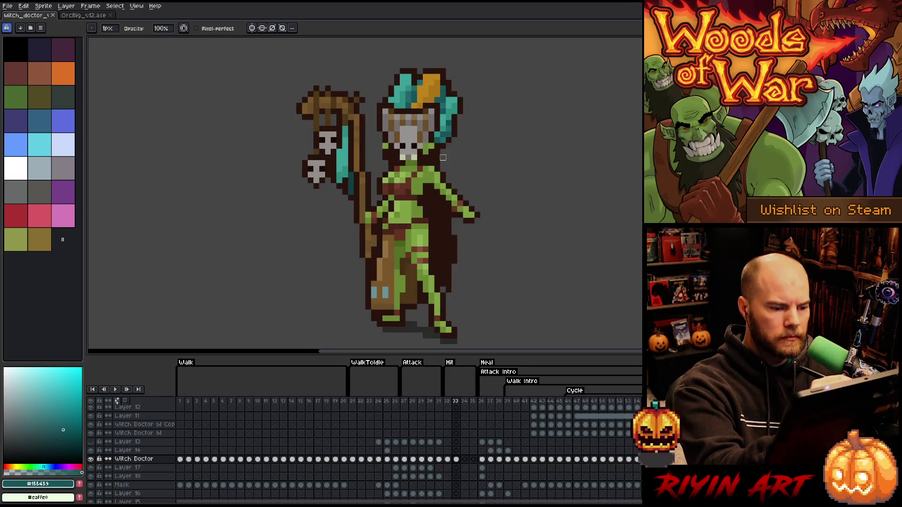
{"action": "key", "text": "Left"}
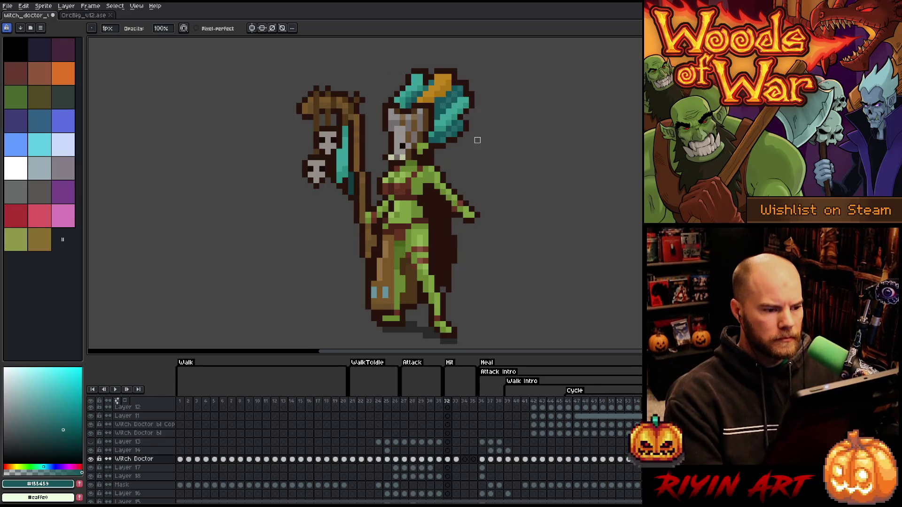
{"action": "key", "text": "Right"}
{"action": "key", "text": "Left"}
{"action": "key", "text": "Right"}
{"action": "key", "text": "Left"}
{"action": "key", "text": "Right"}
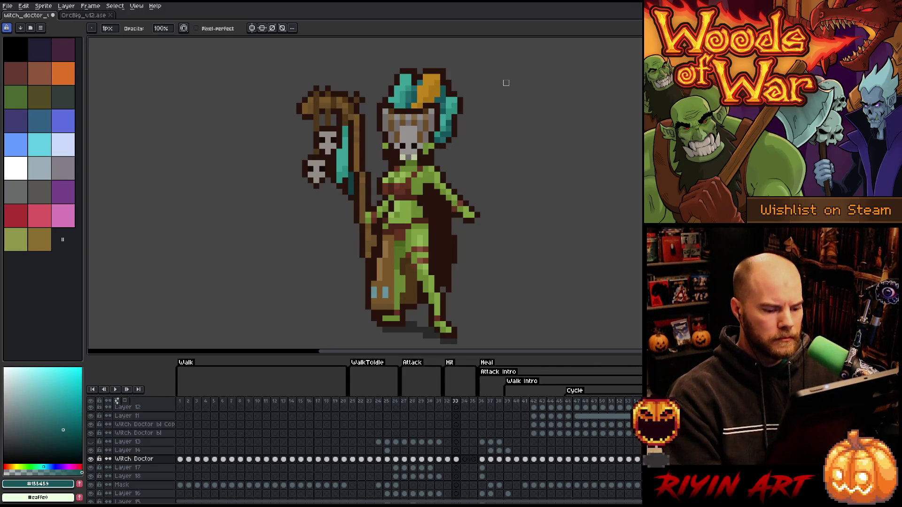
{"action": "key", "text": "Left"}
{"action": "key", "text": "Right"}
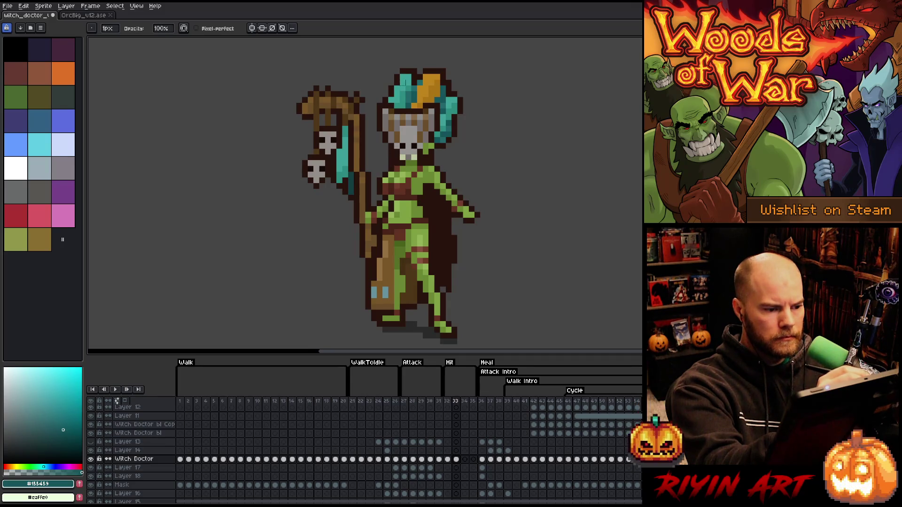
{"action": "key", "text": "Left"}
{"action": "key", "text": "Right"}
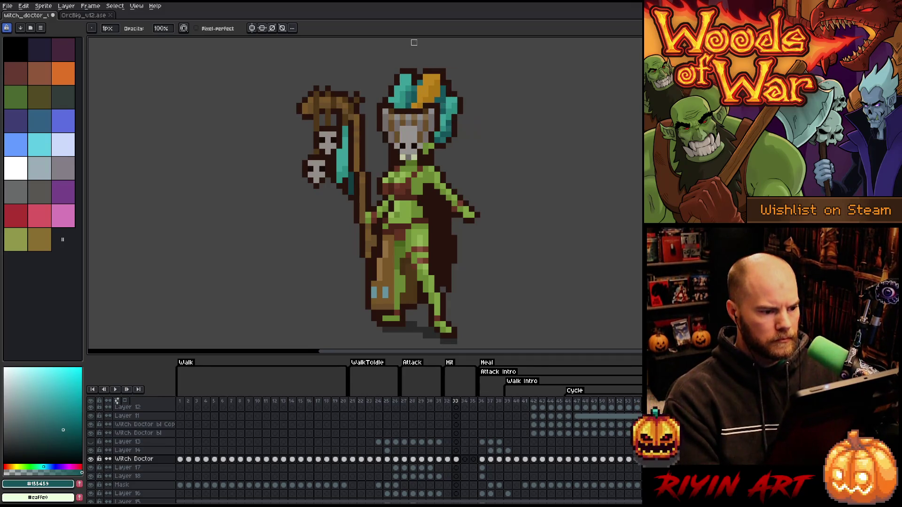
{"action": "key", "text": "Left"}
{"action": "key", "text": "Right"}
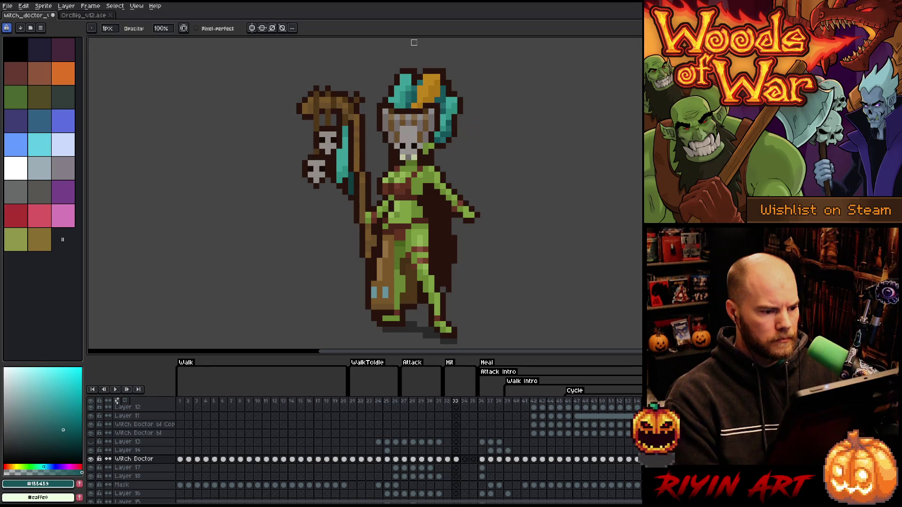
{"action": "key", "text": "Left"}
{"action": "key", "text": "Right"}
{"action": "key", "text": "Left"}
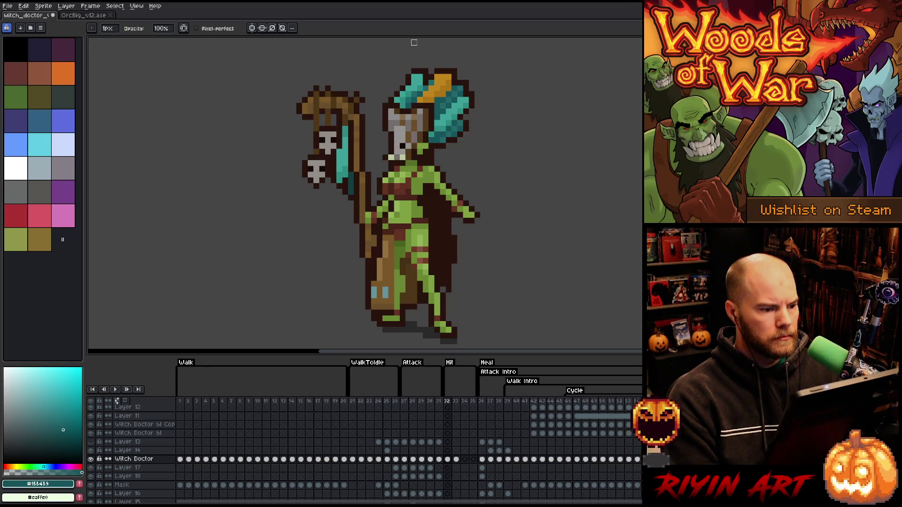
{"action": "key", "text": "Right"}
{"action": "key", "text": "Left"}
Step: Draw dark outline pixels on frame 32, sample green and dark brown, then view Layer 14's frame 31
{"action": "key", "text": "b"}
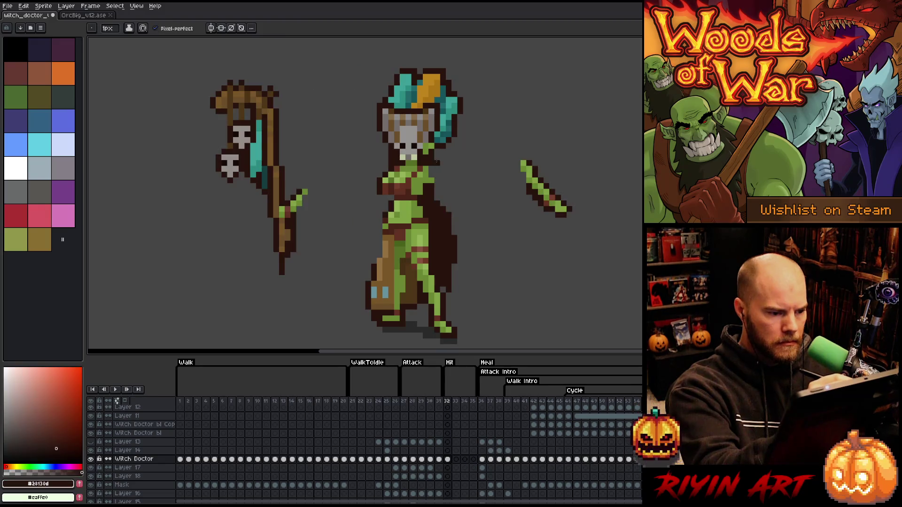
{"action": "left_click_drag", "start_coordinate": [436, 155], "coordinate": [436, 190]}
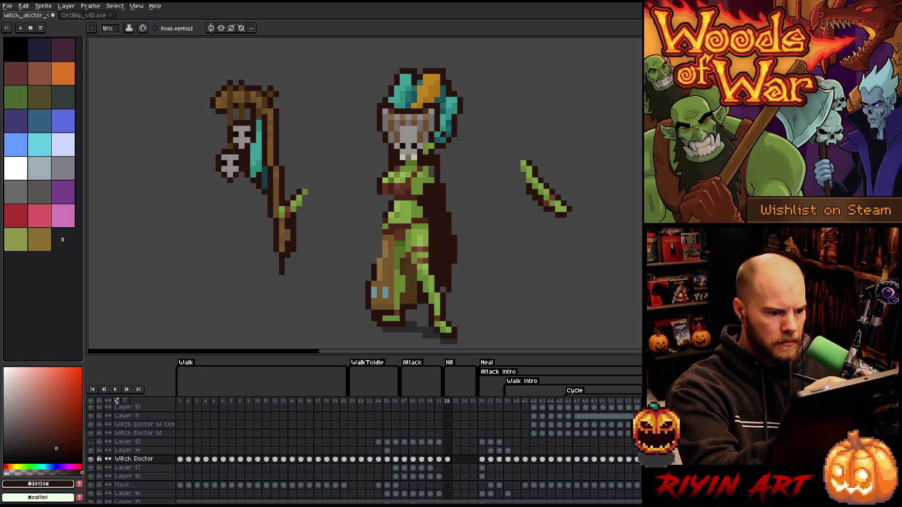
{"action": "left_click", "coordinate": [431, 175], "text": "alt"}
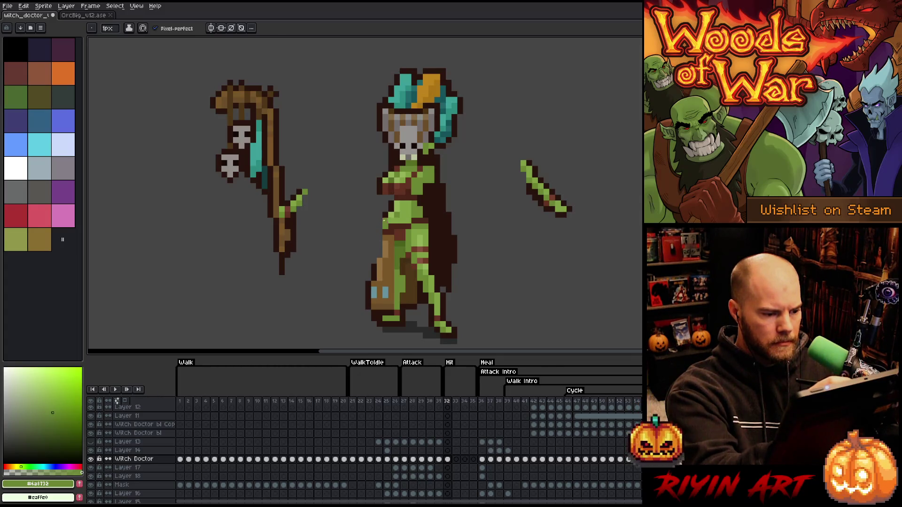
{"action": "left_click", "coordinate": [373, 267], "text": "alt"}
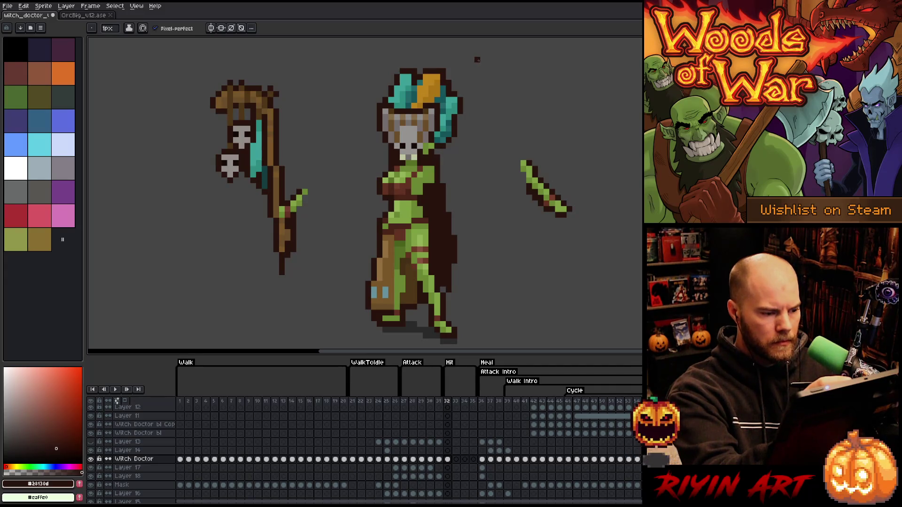
{"action": "left_click", "coordinate": [438, 450]}
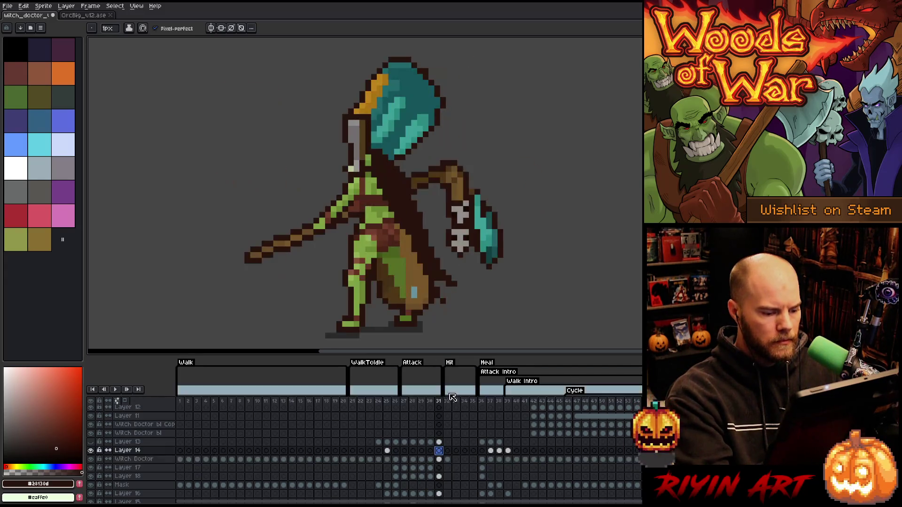
Step: Cut the staff from the Witch Doctor layer and paste it onto Layer 14's frame 32
{"action": "left_click", "coordinate": [447, 451]}
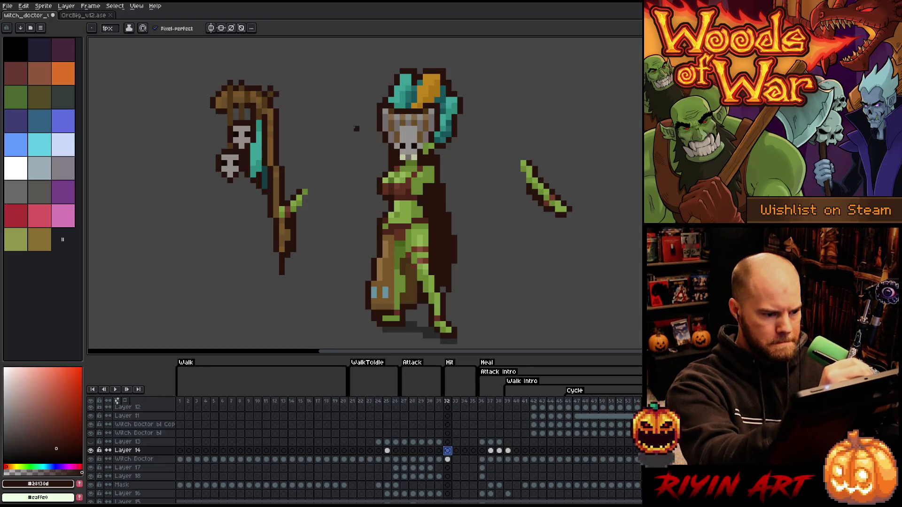
{"action": "left_click", "coordinate": [449, 460]}
{"action": "key", "text": "q"}
{"action": "mouse_move", "coordinate": [334, 251]}
{"action": "left_mouse_down"}
{"action": "mouse_move", "coordinate": [228, 238]}
{"action": "mouse_move", "coordinate": [334, 224]}
{"action": "mouse_move", "coordinate": [335, 246]}
{"action": "left_mouse_up"}
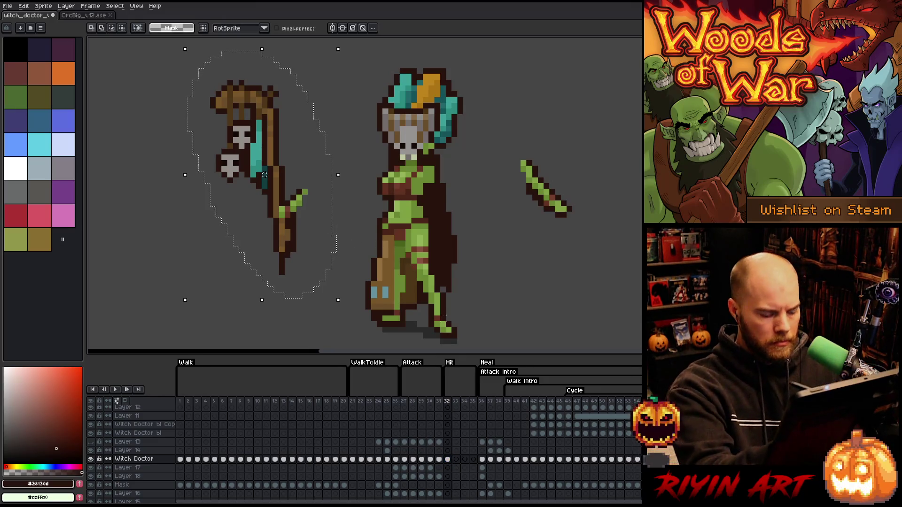
{"action": "key", "text": "ctrl+x"}
{"action": "left_click", "coordinate": [448, 450]}
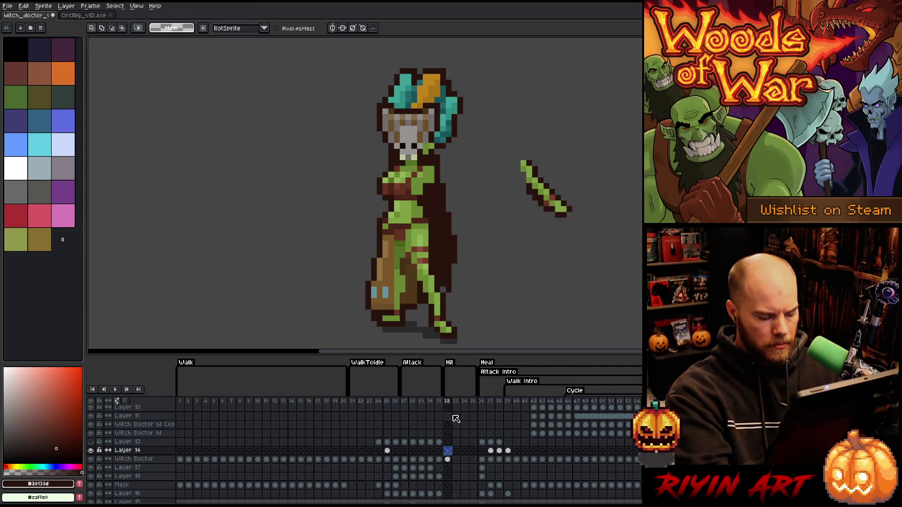
{"action": "key", "text": "ctrl+v"}
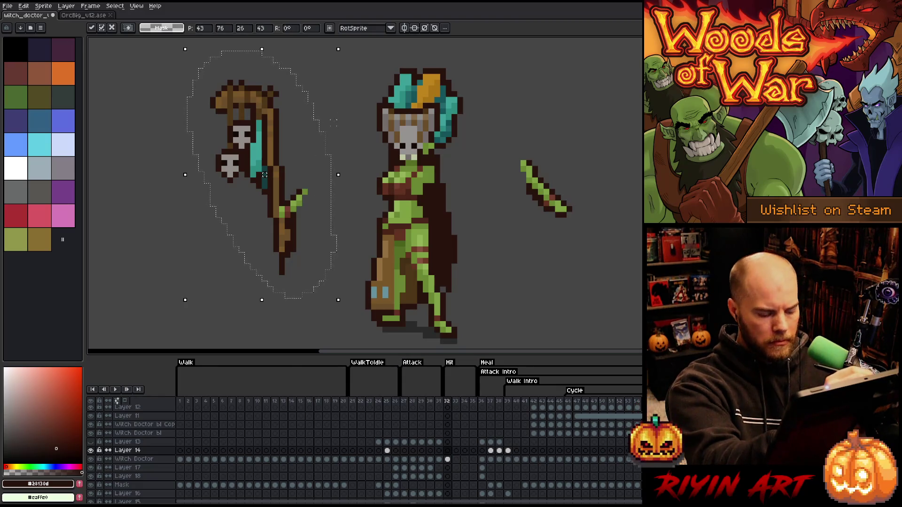
{"action": "key", "text": "Return"}
Step: Erase the green hand pixels from the staff's upper end
{"action": "left_click_drag", "start_coordinate": [304, 157], "coordinate": [314, 259]}
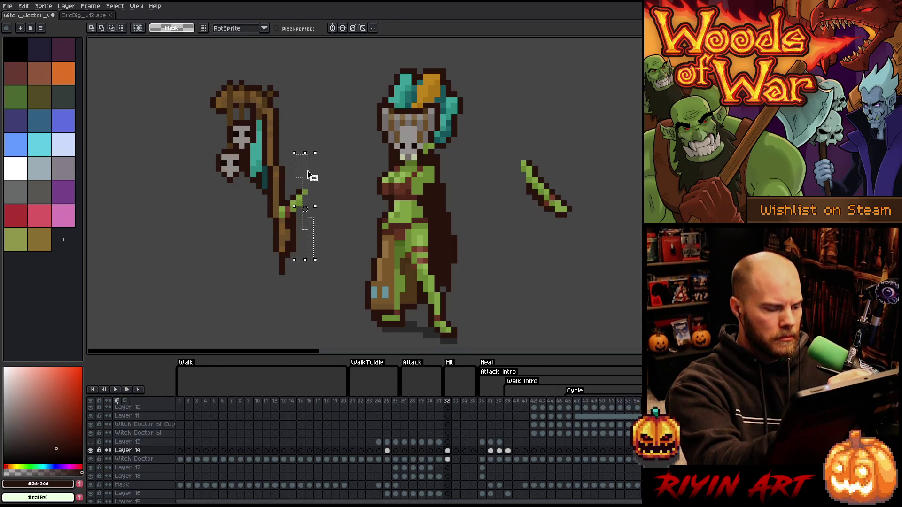
{"action": "key", "text": "ctrl+d"}
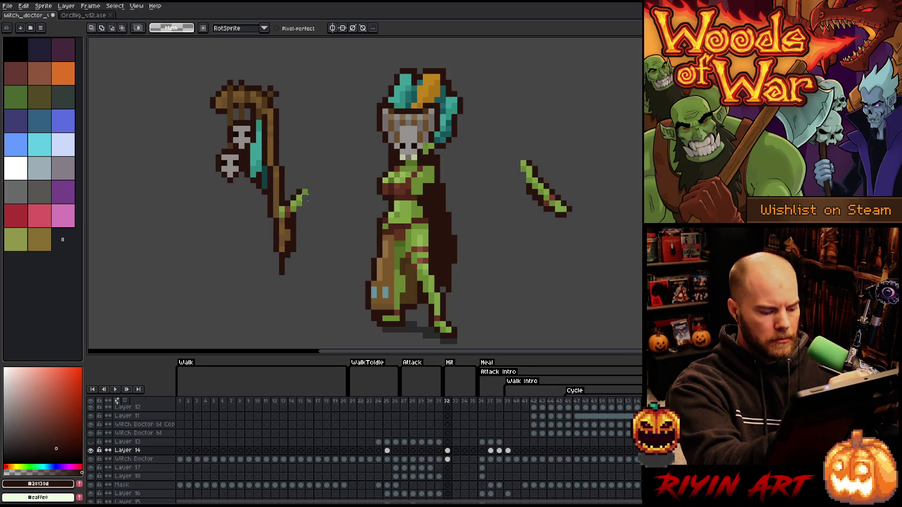
{"action": "key", "text": "e"}
{"action": "left_click_drag", "start_coordinate": [307, 193], "coordinate": [288, 215]}
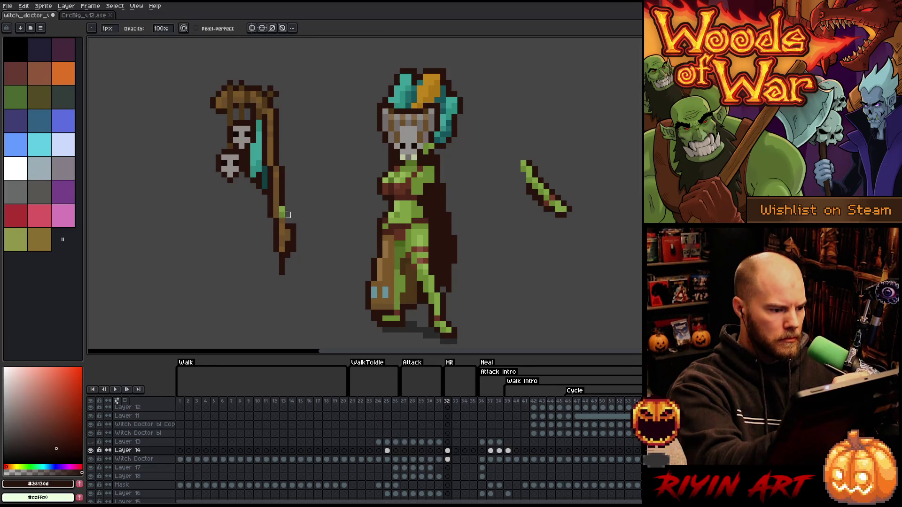
{"action": "key", "text": "b"}
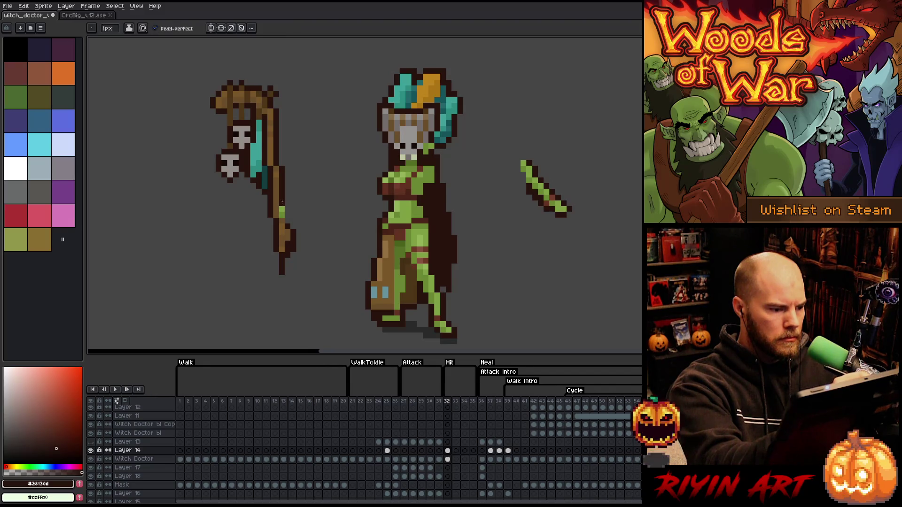
{"action": "key", "text": "e"}
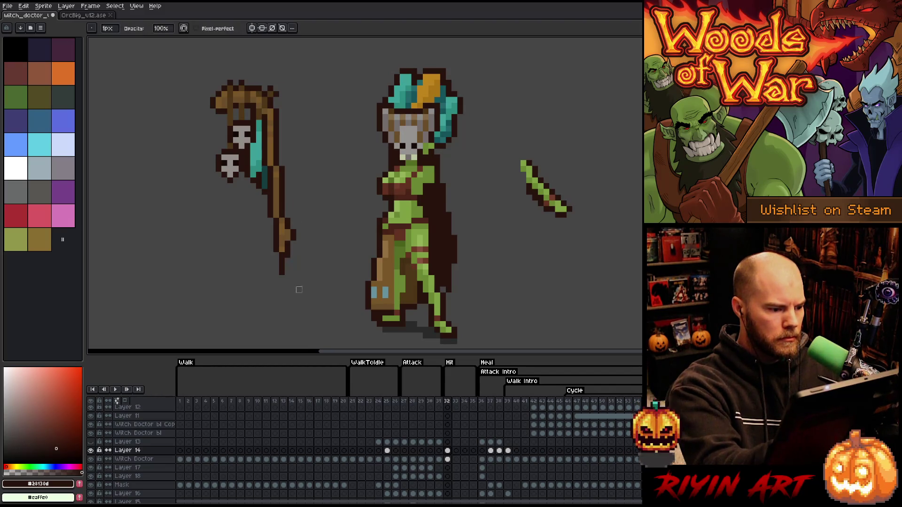
{"action": "key", "text": "b"}
Step: Lengthen the staff's shaft downward with dark outline pixels and medium brown #795728
{"action": "left_click", "coordinate": [282, 234], "text": "alt"}
{"action": "left_click_drag", "start_coordinate": [281, 254], "coordinate": [288, 275]}
{"action": "left_click", "coordinate": [288, 234], "text": "alt"}
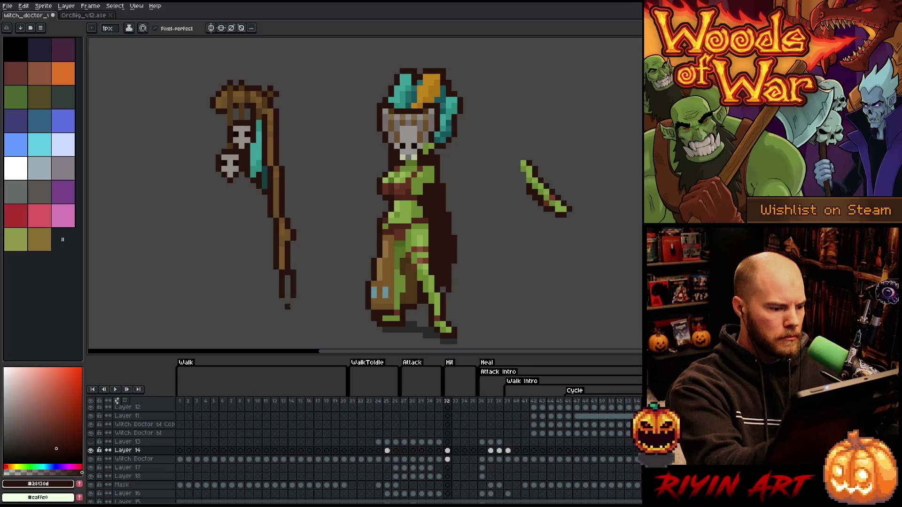
{"action": "left_click", "coordinate": [284, 232], "text": "alt"}
{"action": "left_click_drag", "start_coordinate": [287, 276], "coordinate": [286, 289]}
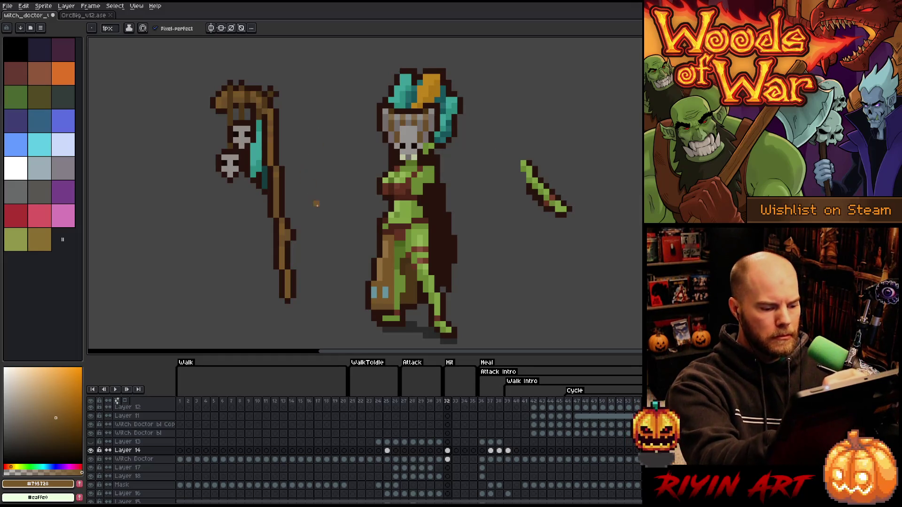
Step: Lasso the whole staff and flip it horizontally
{"action": "key", "text": "q"}
{"action": "mouse_move", "coordinate": [210, 183]}
{"action": "left_mouse_down"}
{"action": "mouse_move", "coordinate": [328, 278]}
{"action": "mouse_move", "coordinate": [316, 177]}
{"action": "mouse_move", "coordinate": [324, 197]}
{"action": "left_mouse_up"}
{"action": "left_click", "coordinate": [23, 5]}
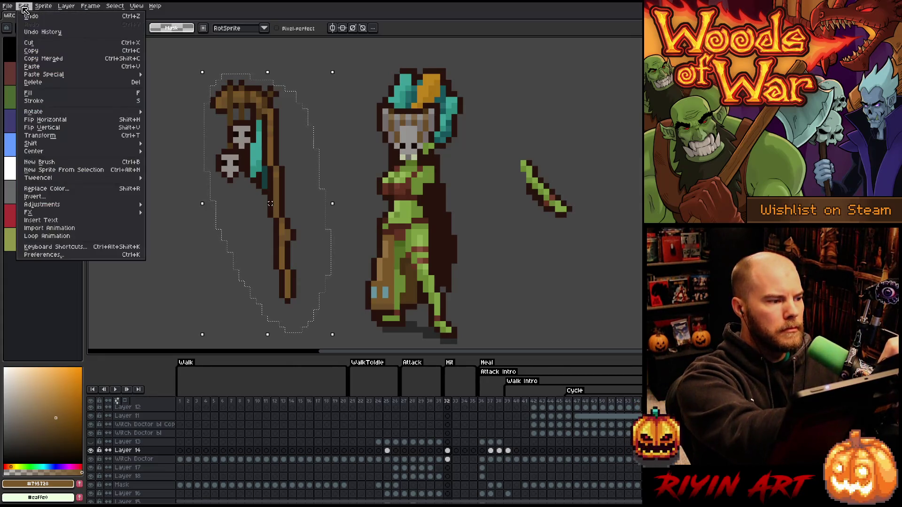
{"action": "left_click", "coordinate": [84, 103]}
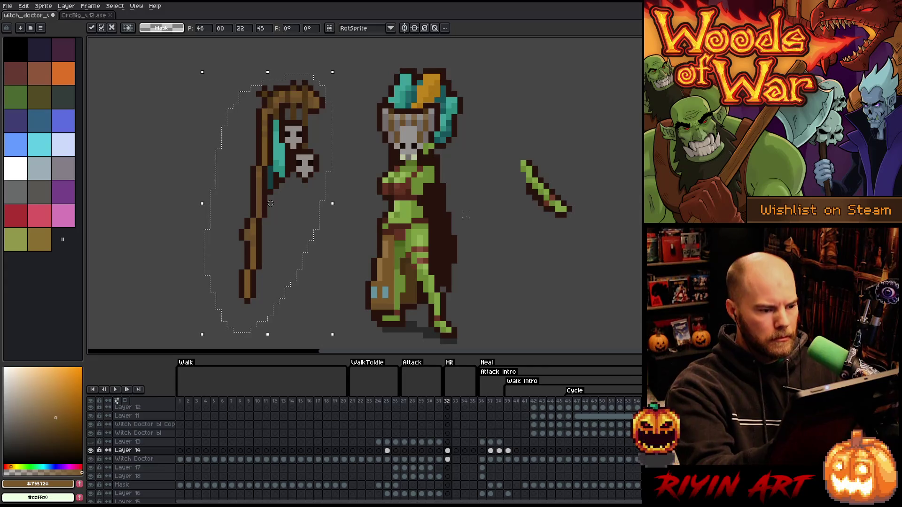
{"action": "key", "text": "Return"}
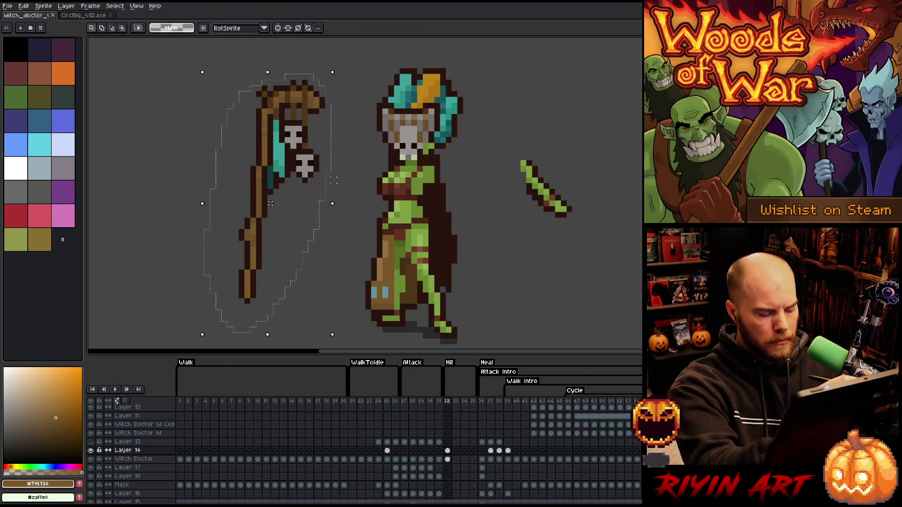
{"action": "key", "text": "ctrl+d"}
Step: Move the mirrored staff over the witch doctor's side, nudging it a pixel at a time
{"action": "key", "text": "v"}
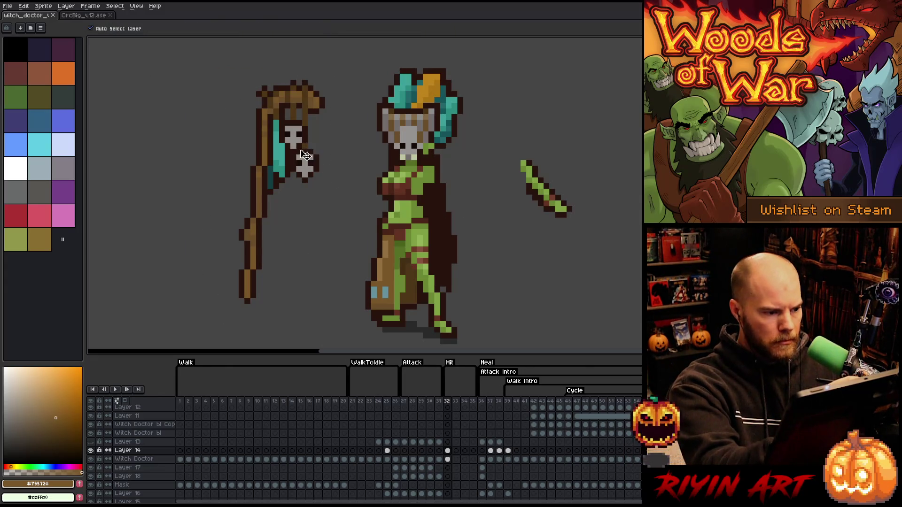
{"action": "left_click_drag", "start_coordinate": [306, 157], "coordinate": [392, 164]}
{"action": "key", "text": "Up"}
{"action": "key", "text": "Up"}
{"action": "key", "text": "Up"}
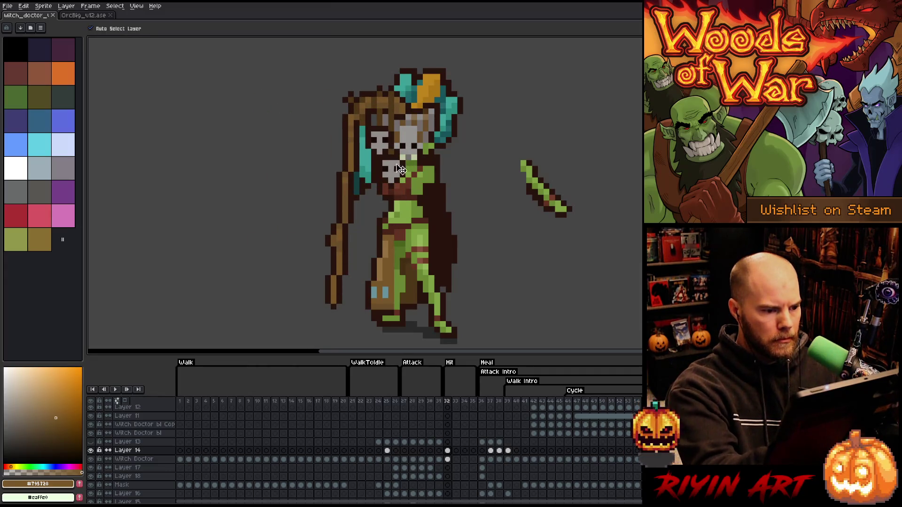
{"action": "key", "text": "Down"}
{"action": "key", "text": "Down"}
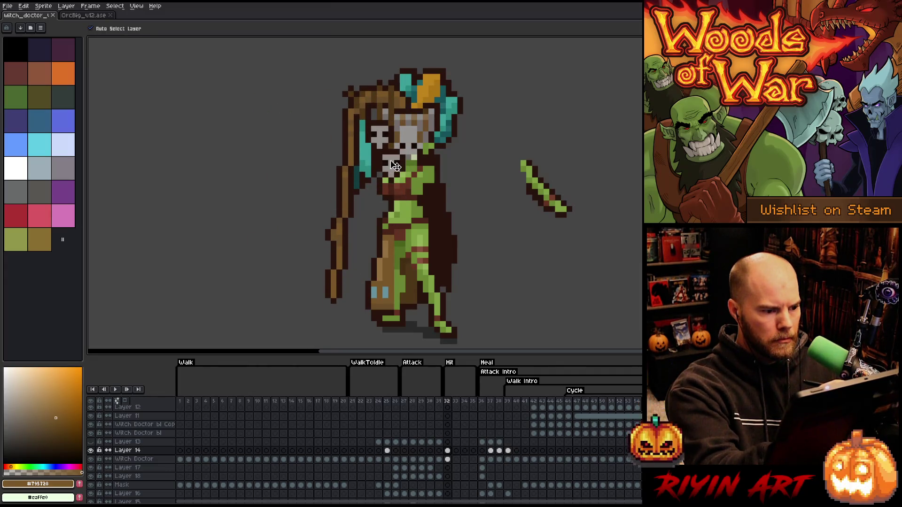
{"action": "key", "text": "Up"}
{"action": "key", "text": "Left"}
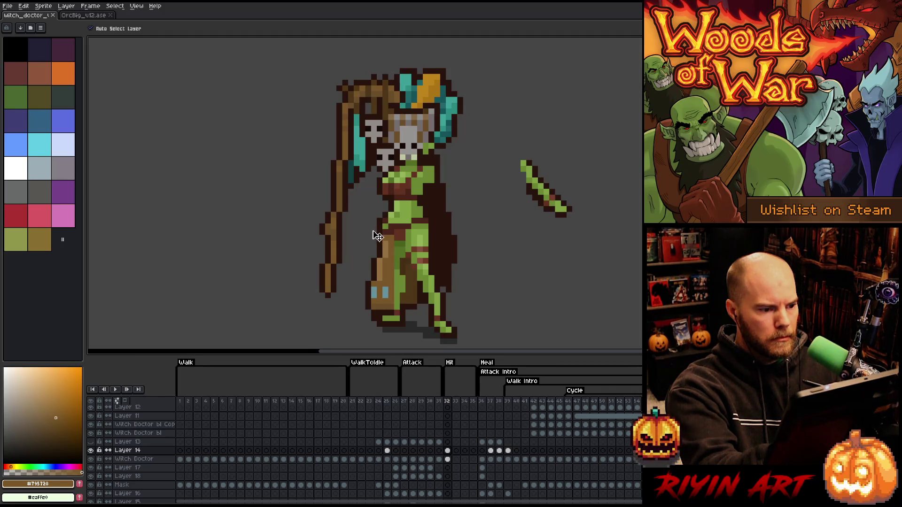
Step: Move the staff back left of her body and marquee-select its skull head
{"action": "left_click_drag", "start_coordinate": [380, 244], "coordinate": [305, 243]}
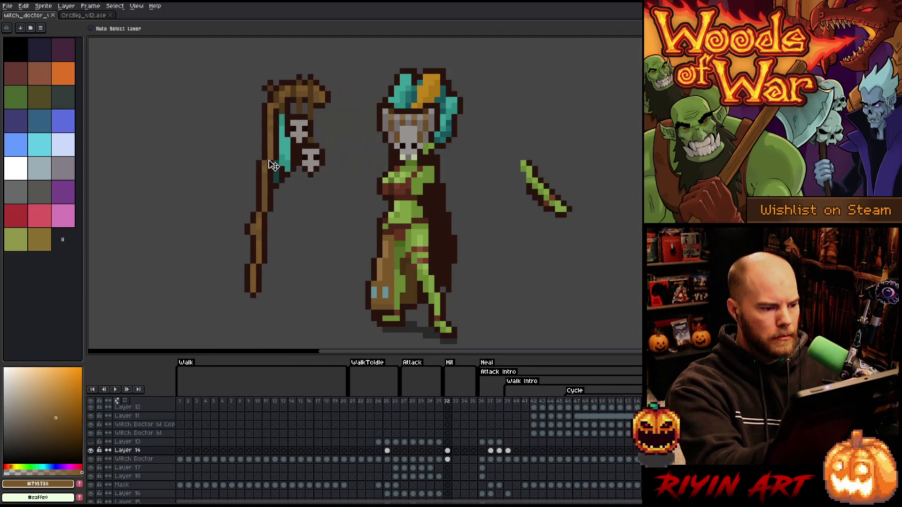
{"action": "key", "text": "m"}
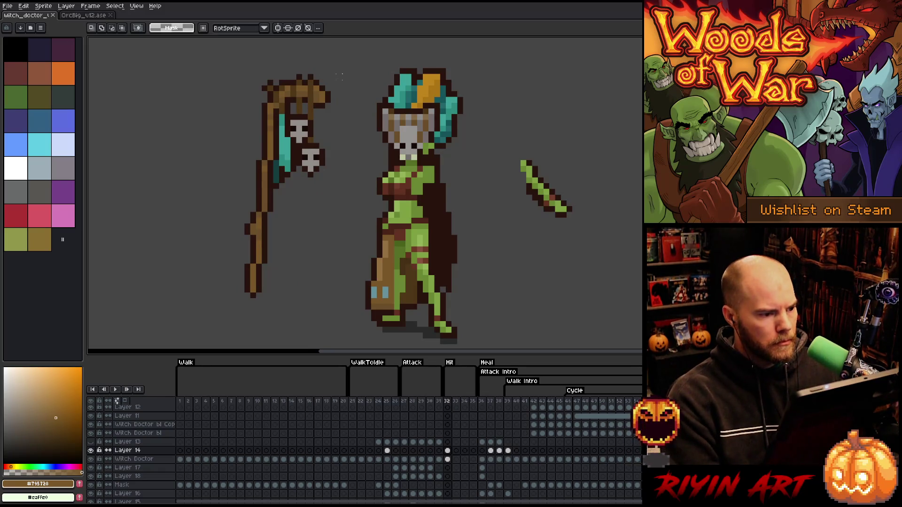
{"action": "left_click_drag", "start_coordinate": [337, 125], "coordinate": [301, 184]}
{"action": "left_click_drag", "start_coordinate": [342, 57], "coordinate": [289, 144]}
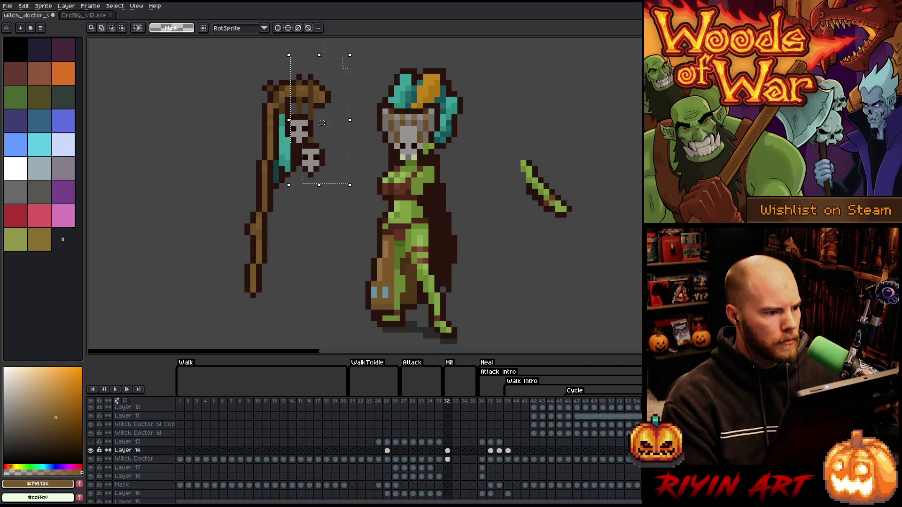
{"action": "mouse_move", "coordinate": [331, 44]}
{"action": "left_mouse_down"}
{"action": "mouse_move", "coordinate": [292, 121]}
{"action": "mouse_move", "coordinate": [308, 75]}
{"action": "left_mouse_up"}
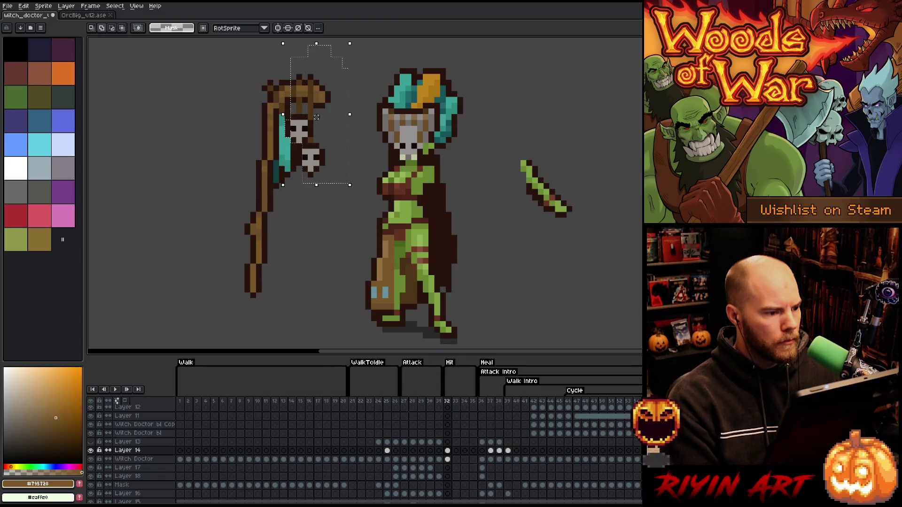
Step: Shift the selected skull head a pixel left into place and commit it
{"action": "left_click_drag", "start_coordinate": [305, 131], "coordinate": [299, 131]}
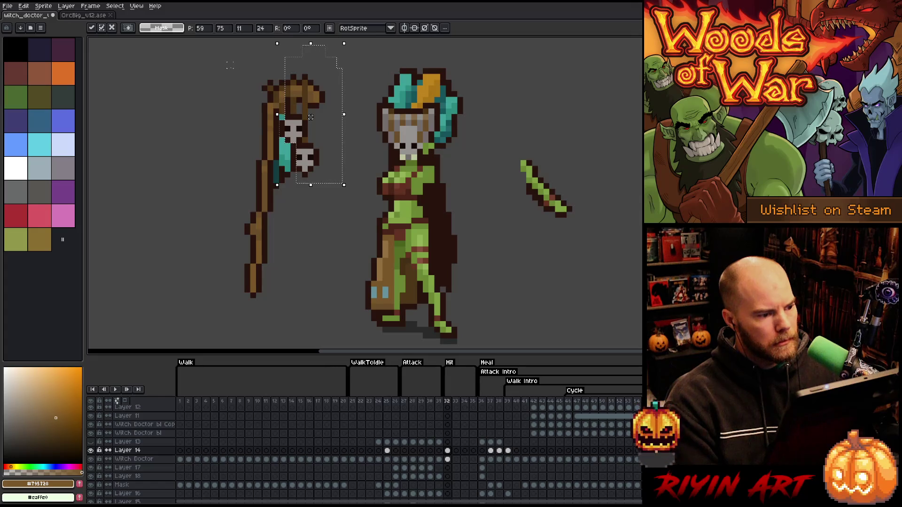
{"action": "left_click_drag", "start_coordinate": [227, 62], "coordinate": [255, 120]}
{"action": "mouse_move", "coordinate": [192, 57]}
{"action": "left_mouse_down"}
{"action": "mouse_move", "coordinate": [263, 135]}
{"action": "mouse_move", "coordinate": [302, 142]}
{"action": "left_mouse_up"}
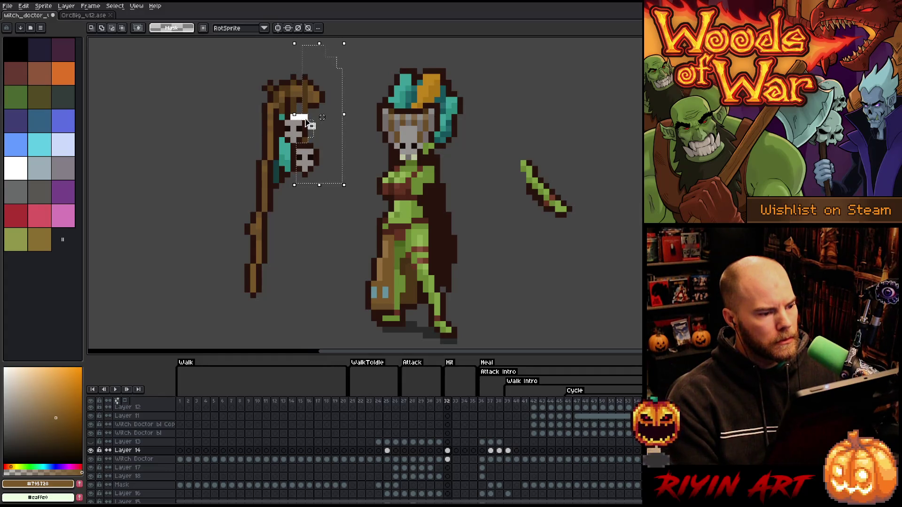
{"action": "left_click_drag", "start_coordinate": [322, 117], "coordinate": [316, 117]}
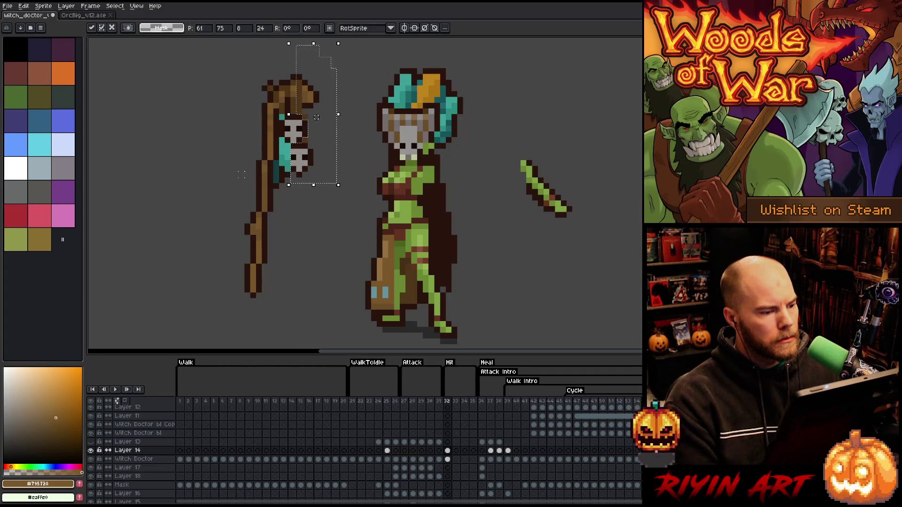
{"action": "left_click_drag", "start_coordinate": [317, 117], "coordinate": [311, 117]}
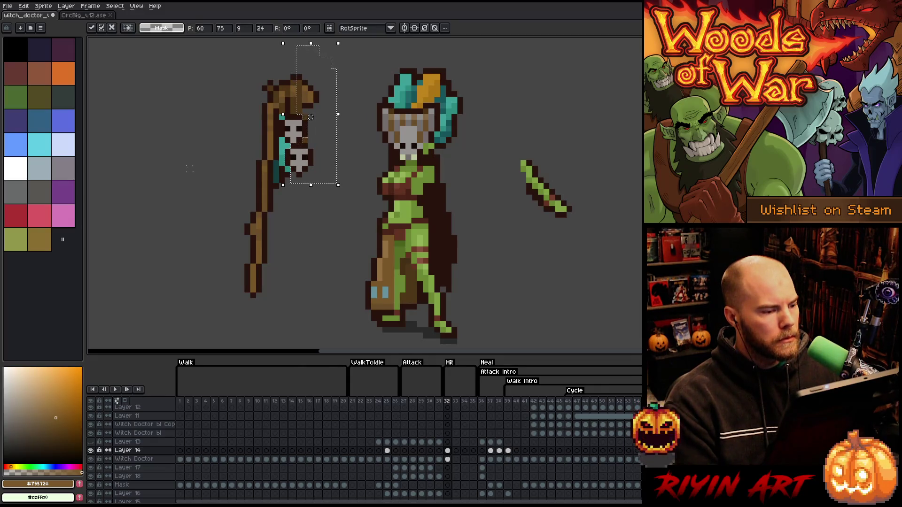
{"action": "key", "text": "ctrl+d"}
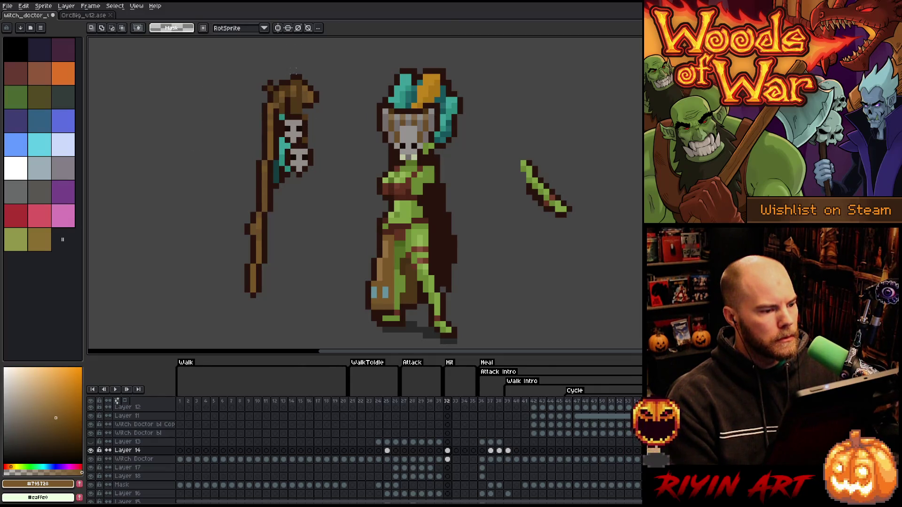
Step: Delete the stray brown pixels beside the staff head, then select the whole staff
{"action": "left_click_drag", "start_coordinate": [327, 76], "coordinate": [313, 110]}
{"action": "key", "text": "Delete"}
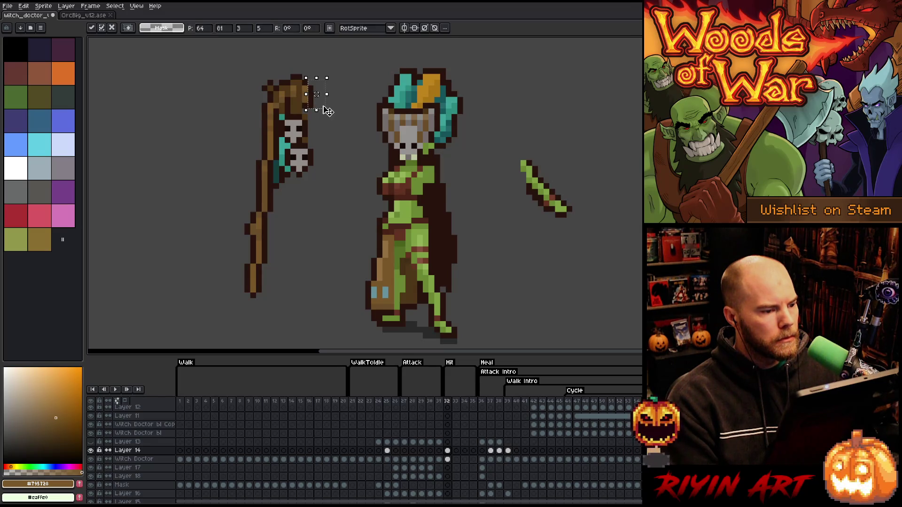
{"action": "key", "text": "ctrl+d"}
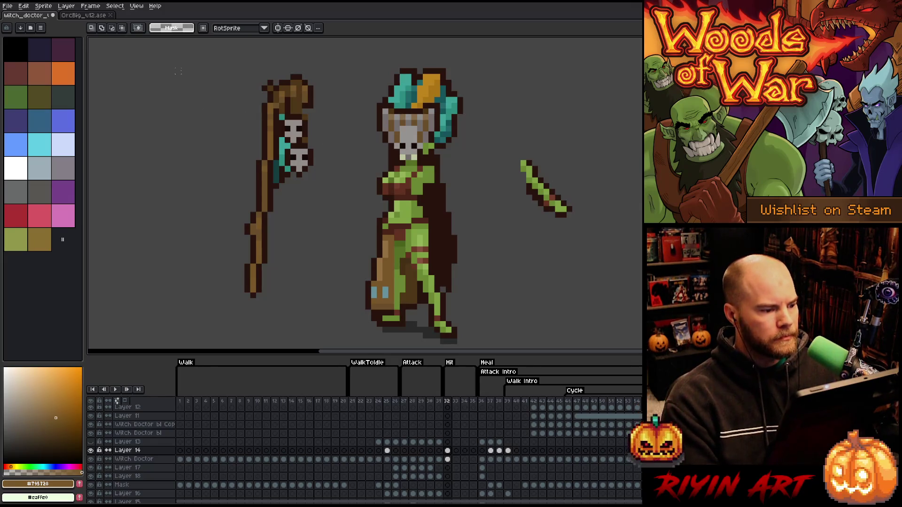
{"action": "mouse_move", "coordinate": [178, 70]}
{"action": "left_mouse_down"}
{"action": "mouse_move", "coordinate": [259, 278]}
{"action": "mouse_move", "coordinate": [332, 306]}
{"action": "left_mouse_up"}
Step: Nudge the skull staff right toward the witch doctor, then shift it back left off her
{"action": "key", "text": "Right"}
{"action": "key", "text": "Right"}
{"action": "key", "text": "Right"}
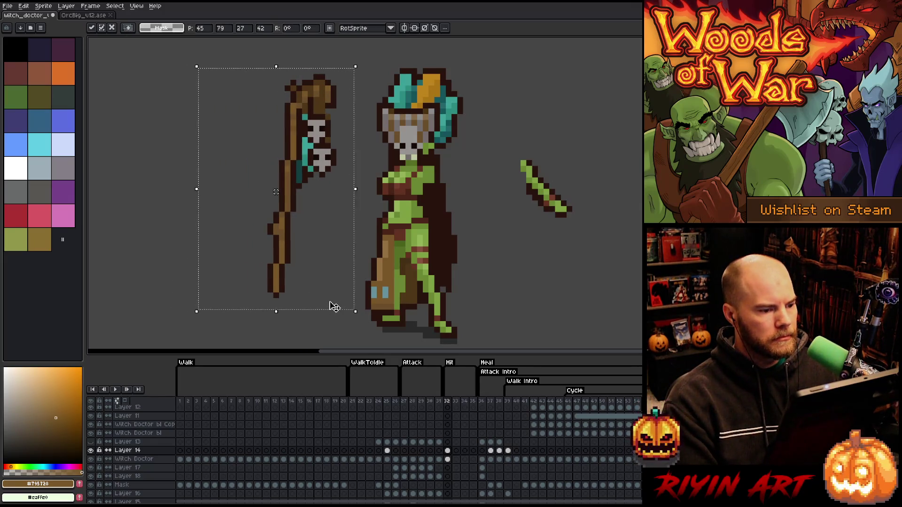
{"action": "key", "text": "Right"}
{"action": "key", "text": "Right"}
{"action": "key", "text": "Right"}
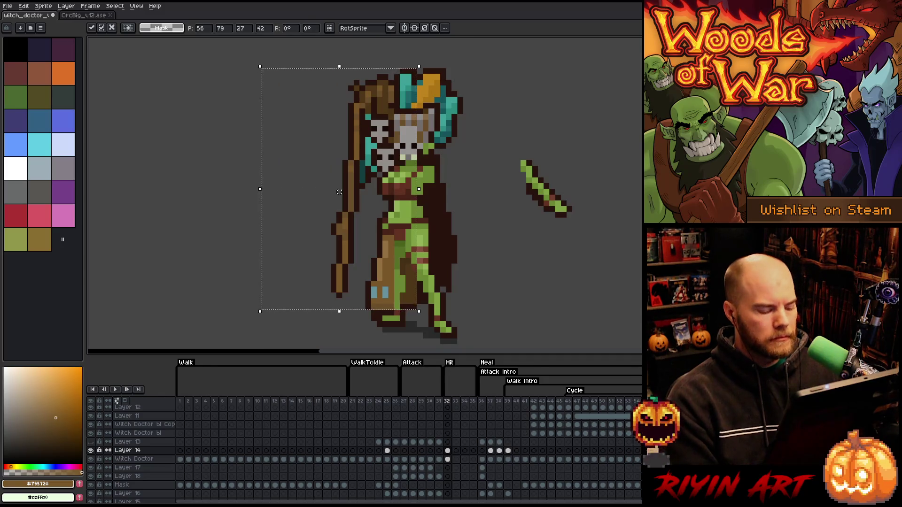
{"action": "left_click_drag", "start_coordinate": [339, 192], "coordinate": [252, 192]}
{"action": "left_click_drag", "start_coordinate": [311, 77], "coordinate": [333, 110]}
{"action": "key", "text": "ctrl+d"}
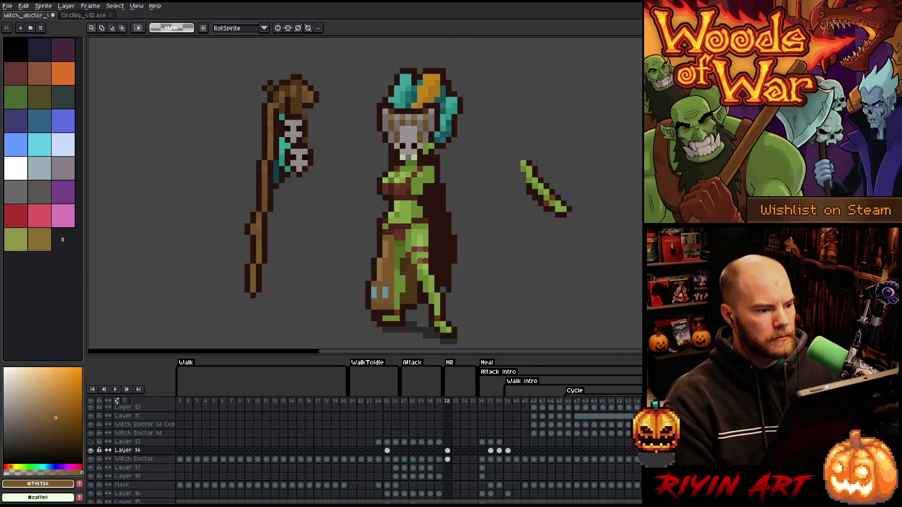
Step: Settle the staff against her left side and select Layer 14's cel at frame 32
{"action": "mouse_move", "coordinate": [195, 63]}
{"action": "left_mouse_down"}
{"action": "mouse_move", "coordinate": [328, 325]}
{"action": "mouse_move", "coordinate": [331, 302]}
{"action": "left_mouse_up"}
{"action": "left_click_drag", "start_coordinate": [270, 160], "coordinate": [356, 176]}
{"action": "key", "text": "ctrl+d"}
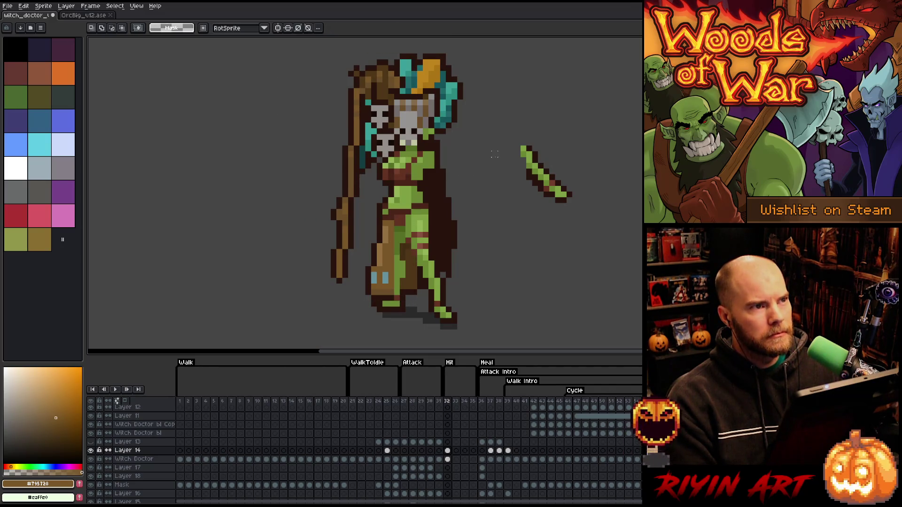
{"action": "left_click_drag", "start_coordinate": [499, 175], "coordinate": [469, 197]}
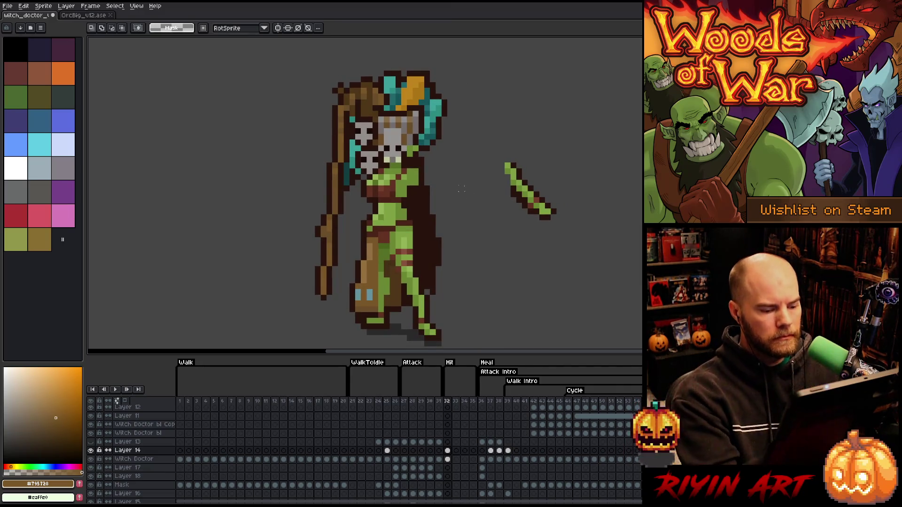
{"action": "left_click", "coordinate": [447, 450]}
Step: Draw a first light green pencil stroke for the arm reaching toward the staff
{"action": "key", "text": "b"}
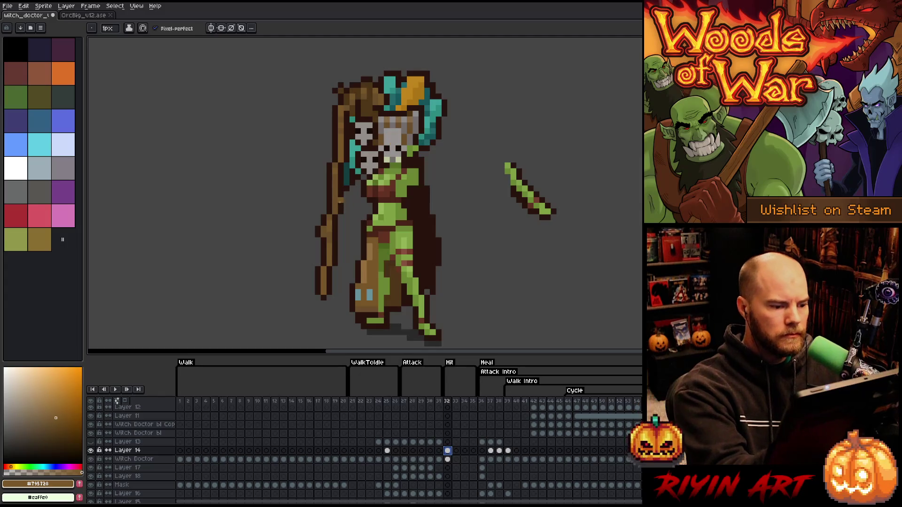
{"action": "left_click", "coordinate": [545, 207], "text": "alt"}
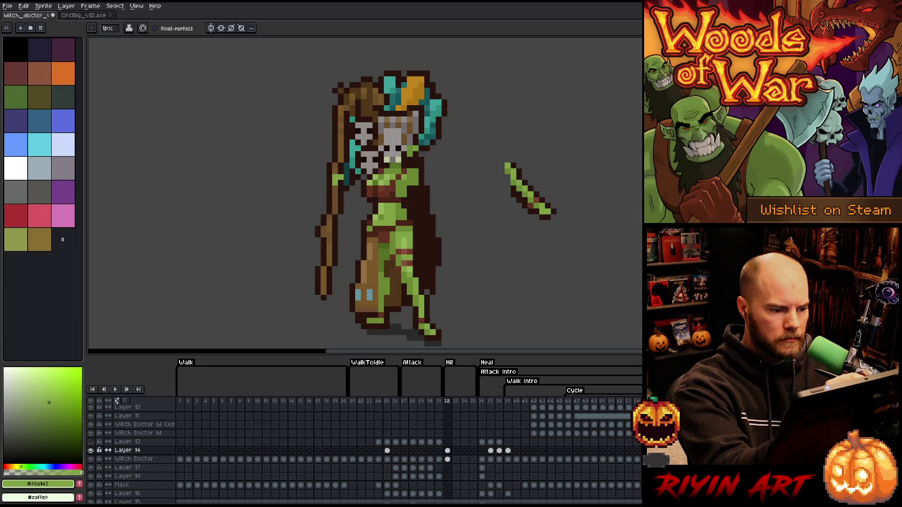
{"action": "left_click_drag", "start_coordinate": [336, 178], "coordinate": [330, 182]}
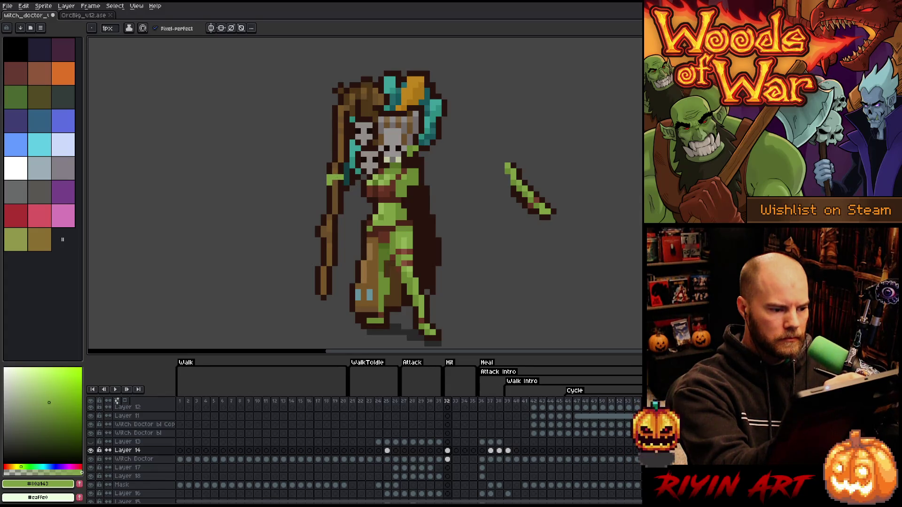
{"action": "left_click", "coordinate": [338, 151], "text": "alt"}
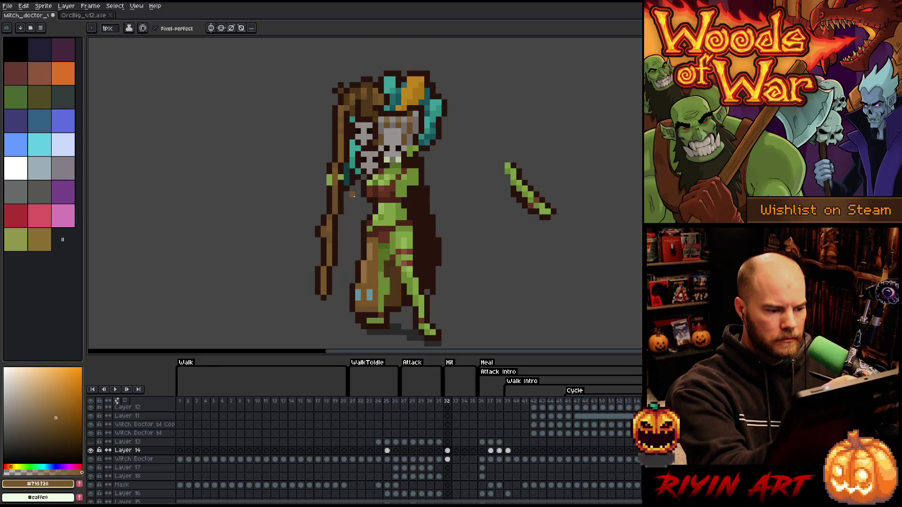
Step: Sample greens and dark browns, then draw a horizontal light green arm stroke from the shoulder
{"action": "left_click", "coordinate": [520, 184], "text": "alt"}
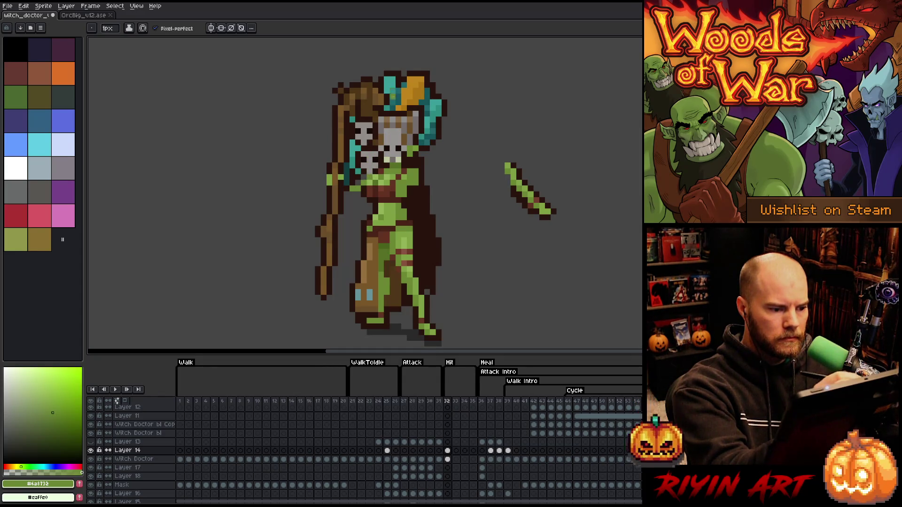
{"action": "left_click", "coordinate": [511, 168], "text": "alt"}
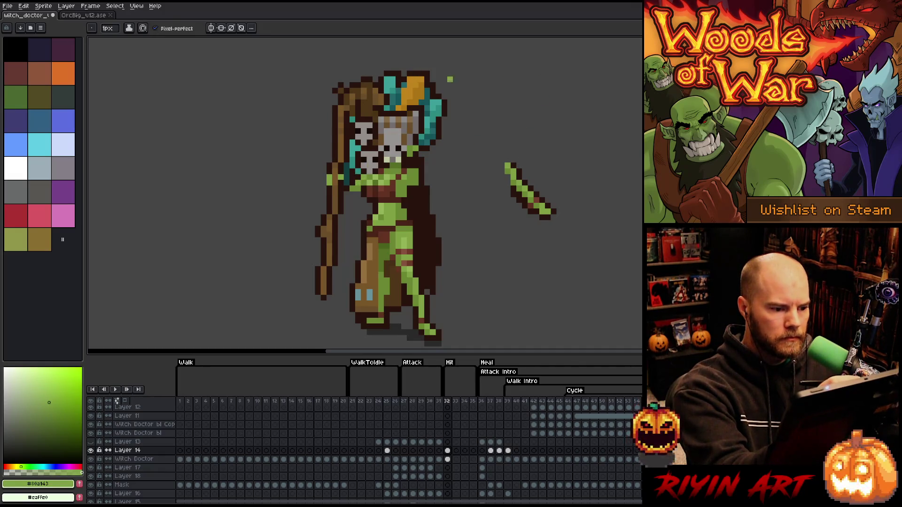
{"action": "left_click", "coordinate": [346, 194], "text": "alt"}
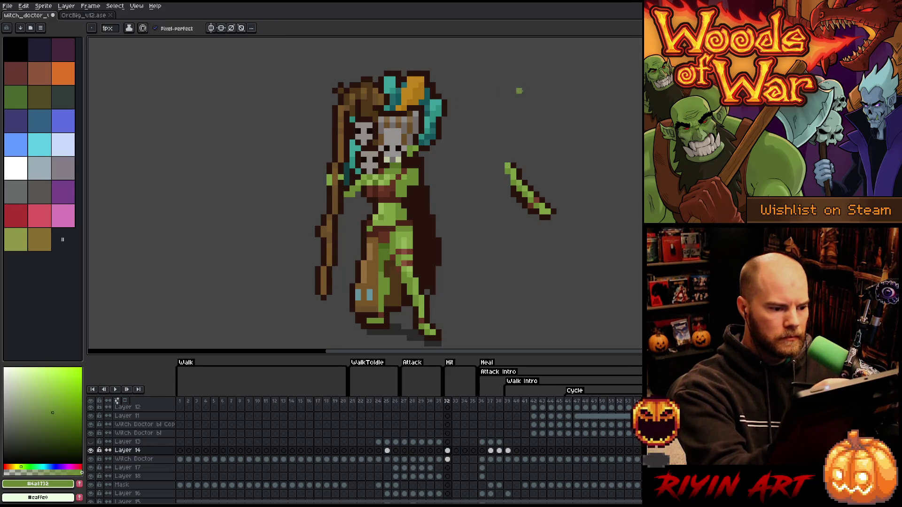
{"action": "left_click", "coordinate": [359, 195], "text": "alt"}
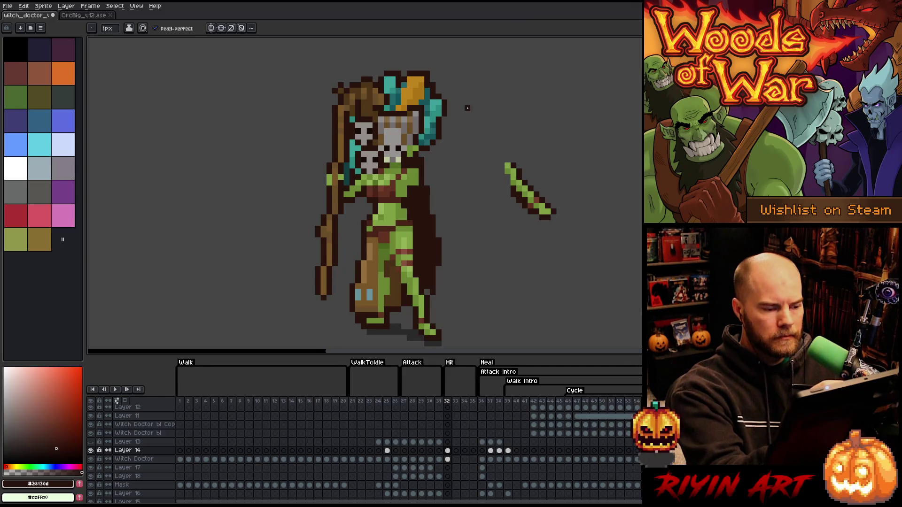
{"action": "left_click", "coordinate": [375, 161], "text": "alt"}
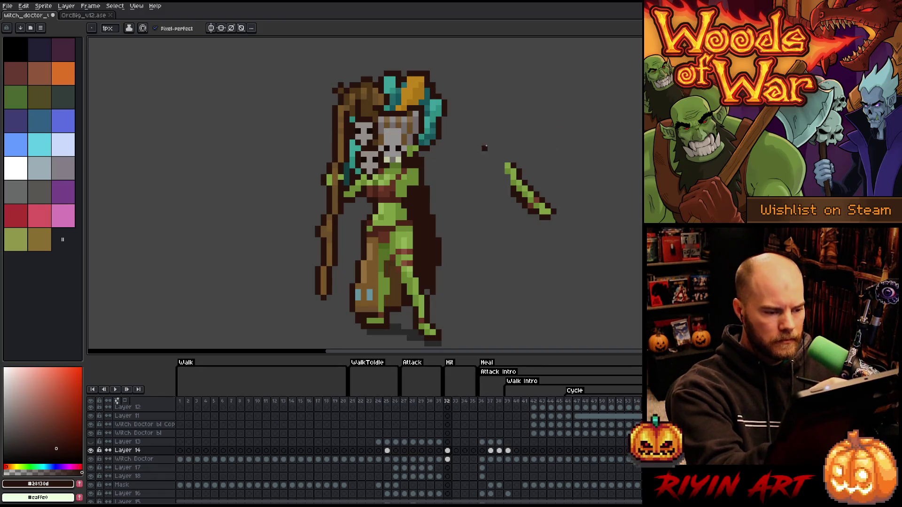
{"action": "left_click", "coordinate": [415, 171], "text": "alt"}
{"action": "mouse_move", "coordinate": [415, 172]}
{"action": "left_mouse_down"}
{"action": "mouse_move", "coordinate": [437, 172]}
{"action": "mouse_move", "coordinate": [406, 172]}
{"action": "mouse_move", "coordinate": [455, 182]}
{"action": "mouse_move", "coordinate": [421, 193]}
{"action": "mouse_move", "coordinate": [431, 193]}
{"action": "left_mouse_up"}
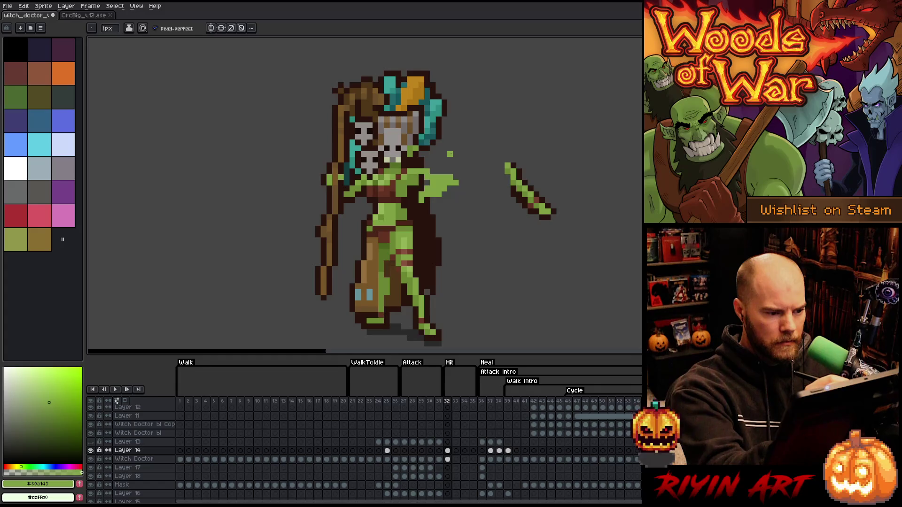
Step: Undo the green hand and arm strokes and redraw the arm from chest to staff
{"action": "key", "text": "ctrl+z"}
{"action": "key", "text": "ctrl+z"}
{"action": "key", "text": "ctrl+z"}
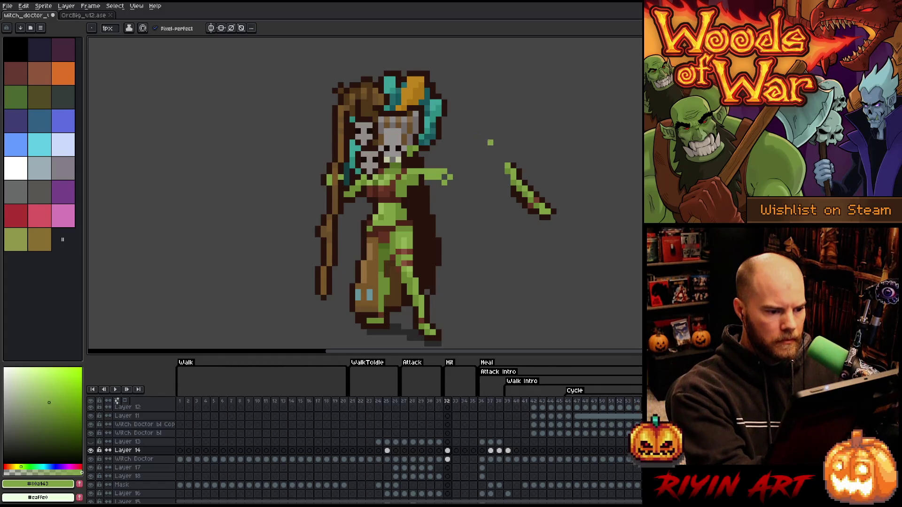
{"action": "key", "text": "ctrl+z"}
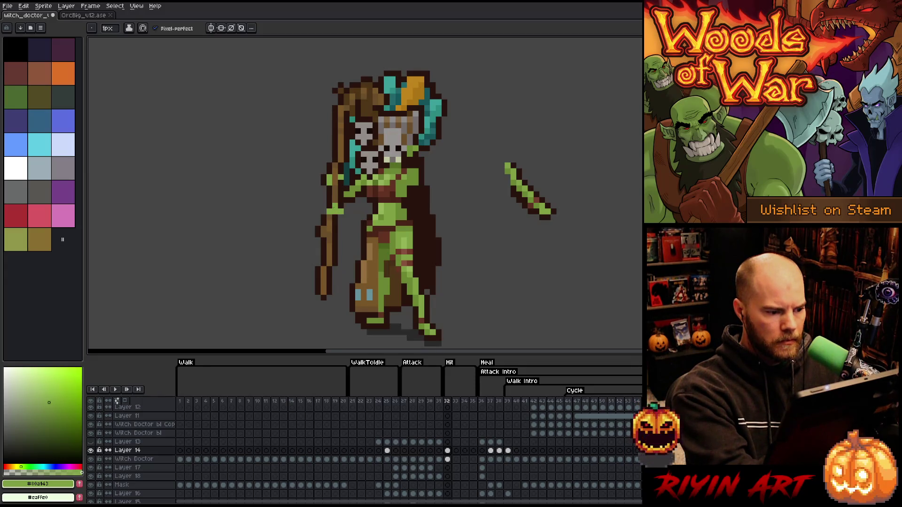
{"action": "left_click_drag", "start_coordinate": [409, 178], "coordinate": [352, 205]}
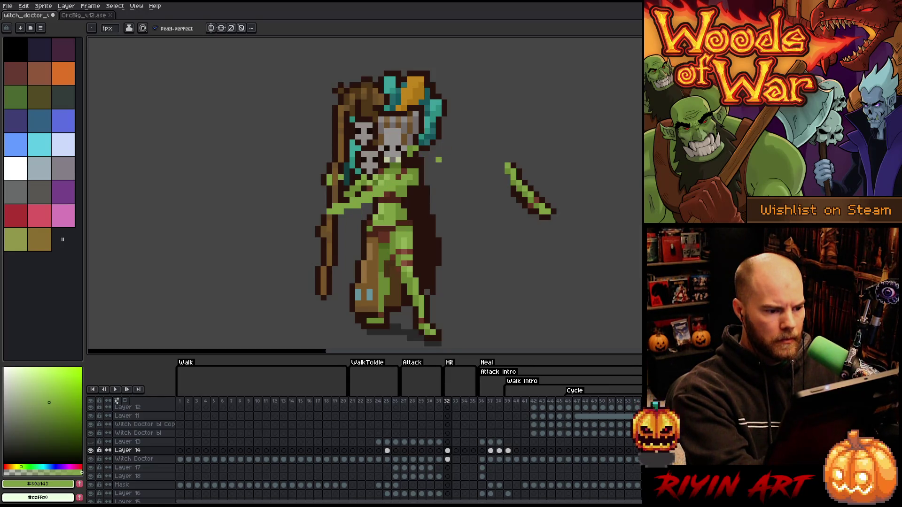
{"action": "key", "text": "e"}
{"action": "key", "text": "b"}
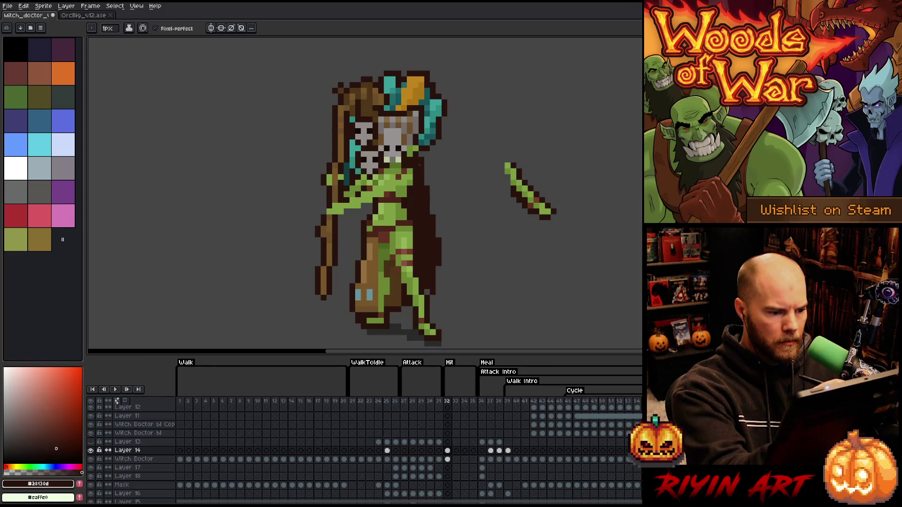
Step: Shade and outline the arm using darker green plus warm, dark and outline browns from the sprite
{"action": "left_click", "coordinate": [409, 167], "text": "alt"}
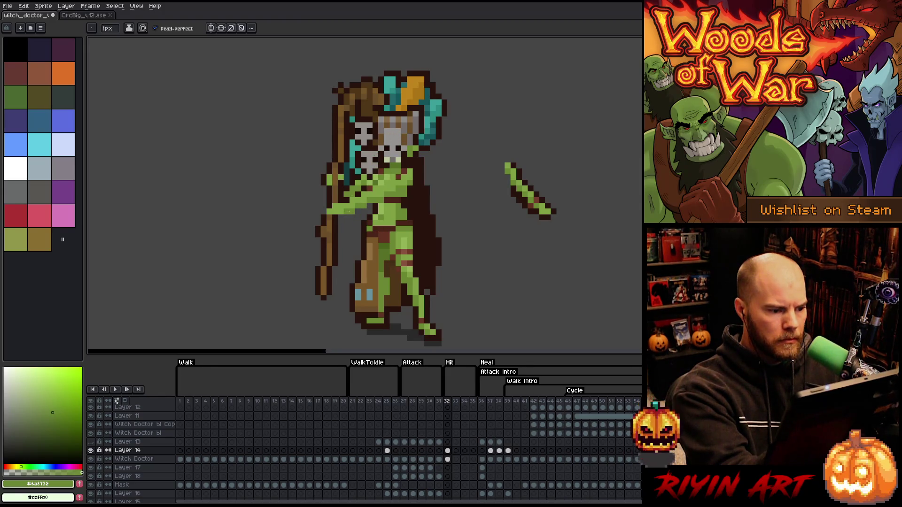
{"action": "left_click", "coordinate": [371, 180], "text": "alt"}
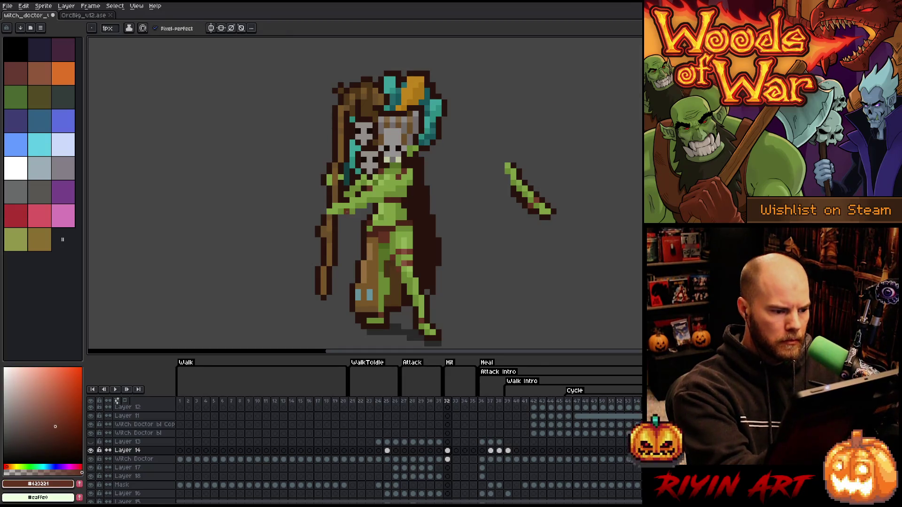
{"action": "left_click", "coordinate": [340, 205], "text": "alt"}
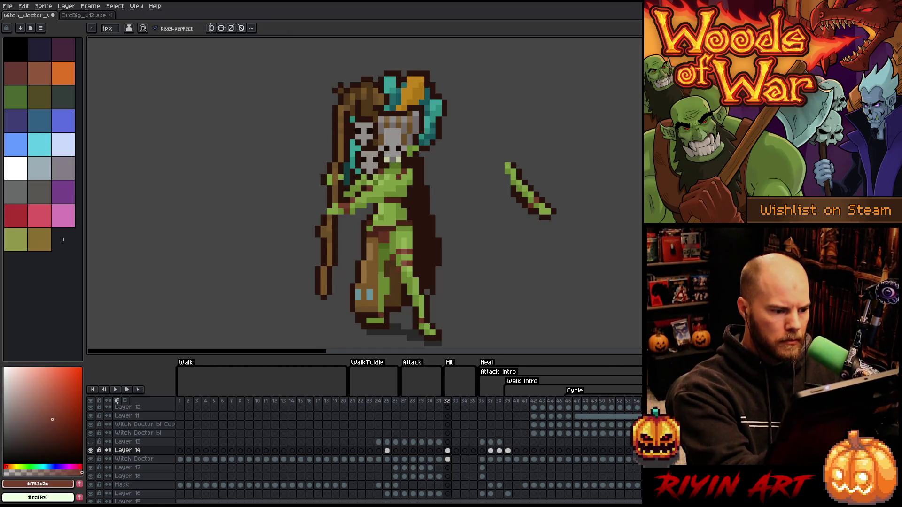
{"action": "left_click", "coordinate": [344, 217], "text": "alt"}
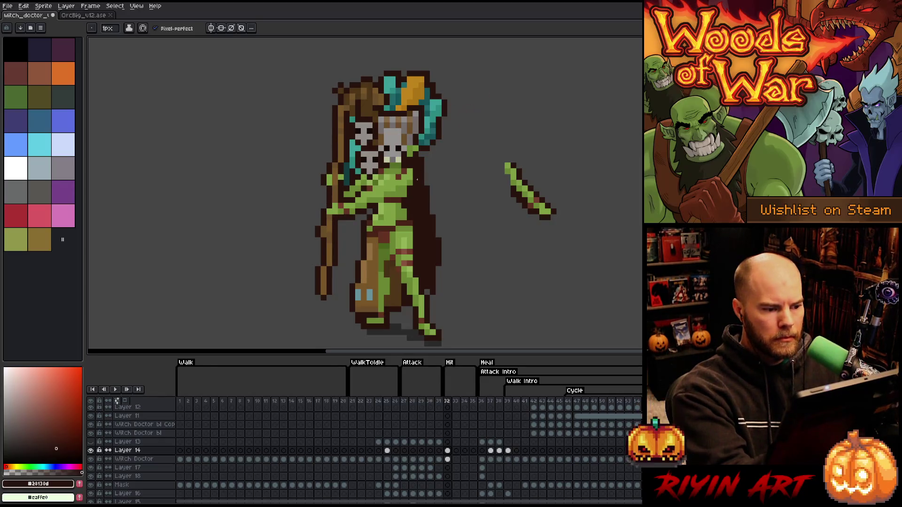
{"action": "left_click", "coordinate": [382, 194], "text": "alt"}
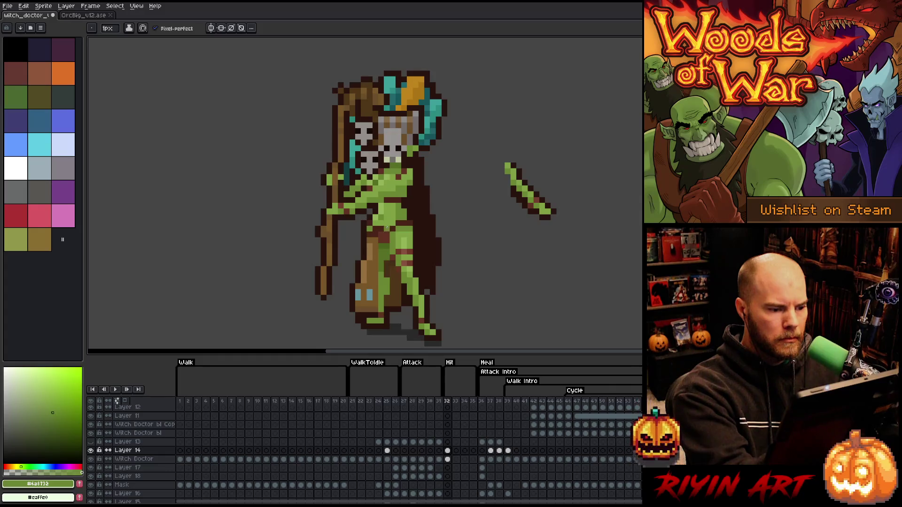
{"action": "left_click", "coordinate": [420, 160], "text": "alt"}
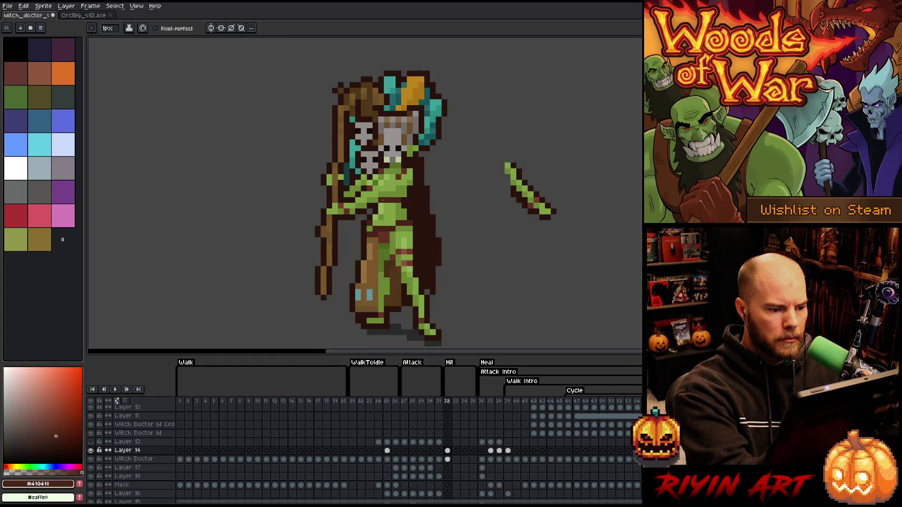
{"action": "left_click", "coordinate": [409, 190], "text": "alt"}
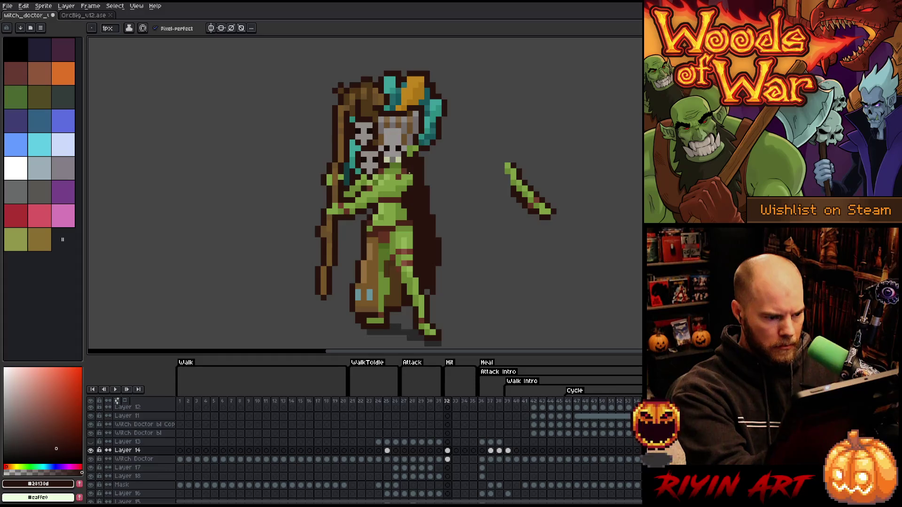
{"action": "left_click", "coordinate": [403, 165], "text": "alt"}
{"action": "left_click", "coordinate": [361, 305], "text": "alt"}
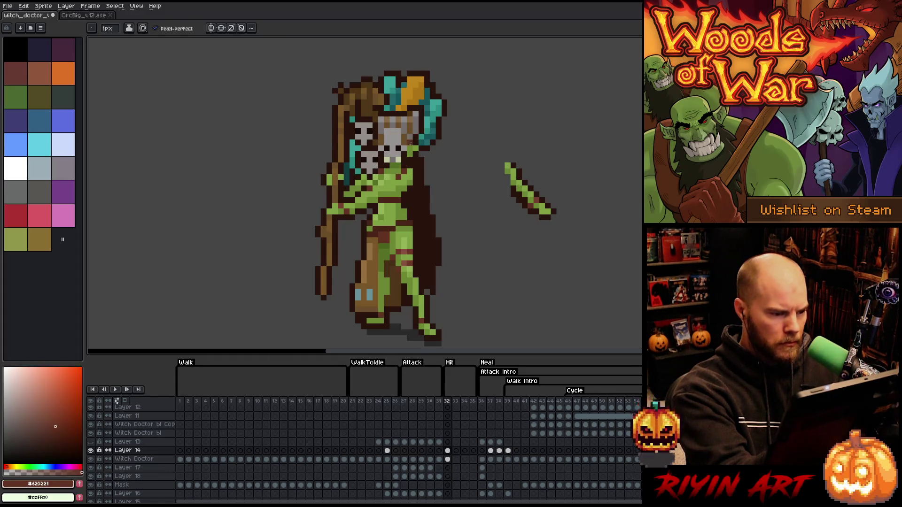
Step: Continue working the torso area with alternating light green, darker green and mid brown
{"action": "left_click", "coordinate": [415, 166], "text": "alt"}
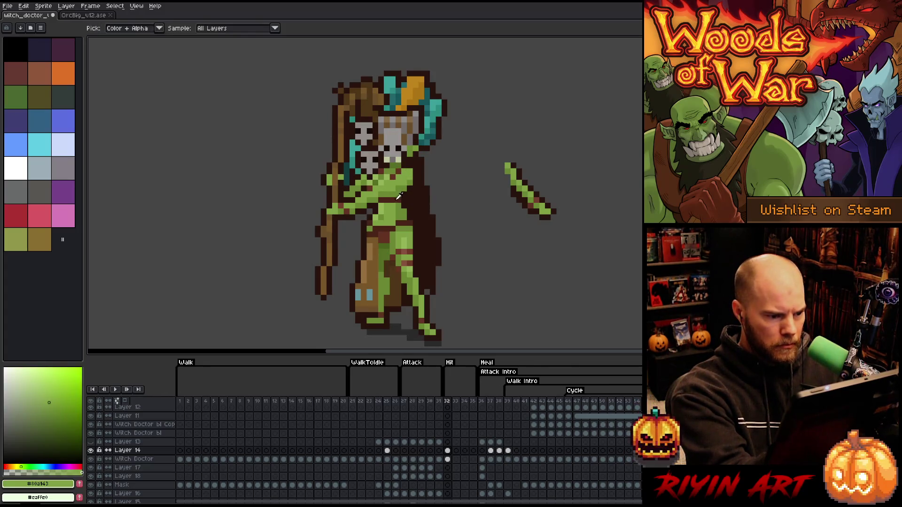
{"action": "left_click", "coordinate": [398, 194], "text": "alt"}
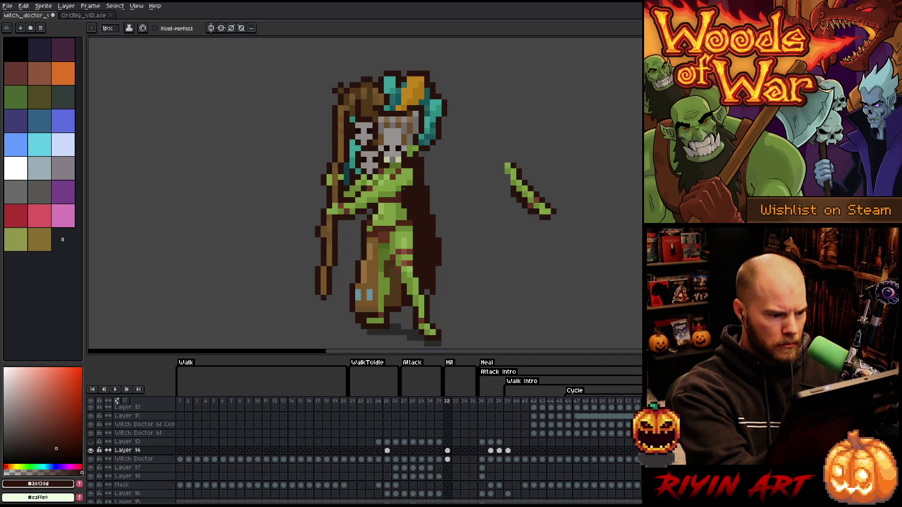
{"action": "left_click", "coordinate": [415, 172], "text": "alt"}
{"action": "left_click", "coordinate": [412, 191], "text": "alt"}
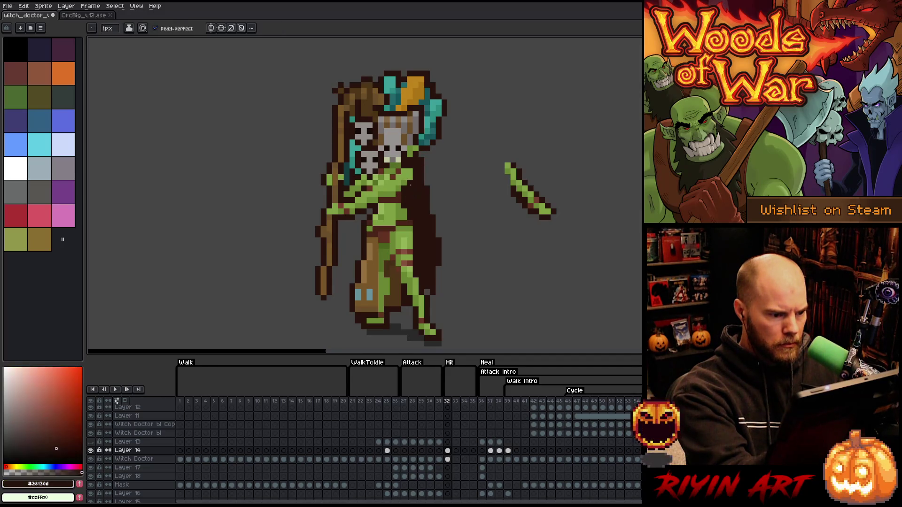
{"action": "left_click", "coordinate": [404, 184], "text": "alt"}
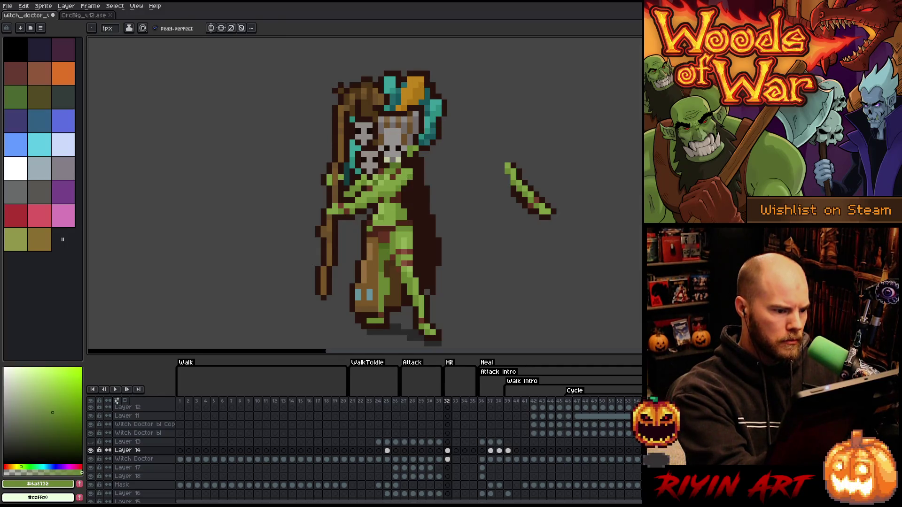
{"action": "left_click", "coordinate": [390, 203], "text": "alt"}
{"action": "left_click", "coordinate": [380, 176], "text": "alt"}
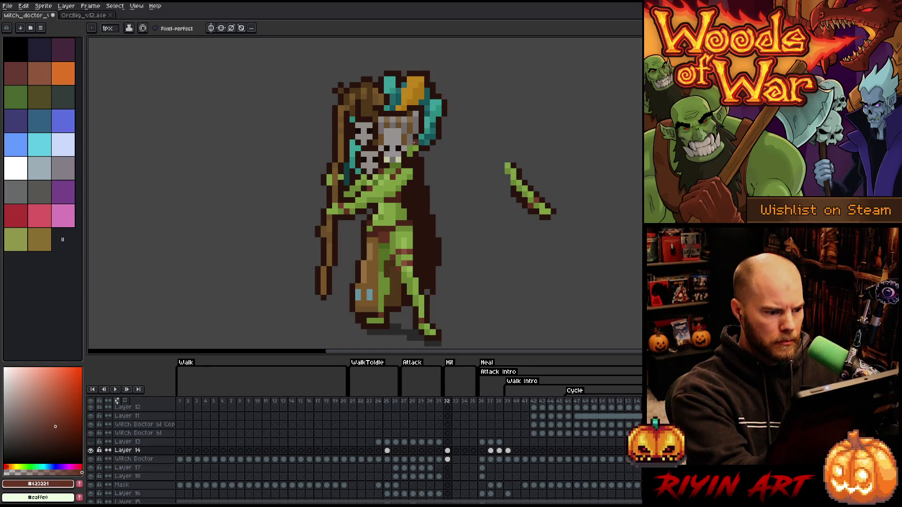
{"action": "left_click", "coordinate": [398, 148], "text": "alt"}
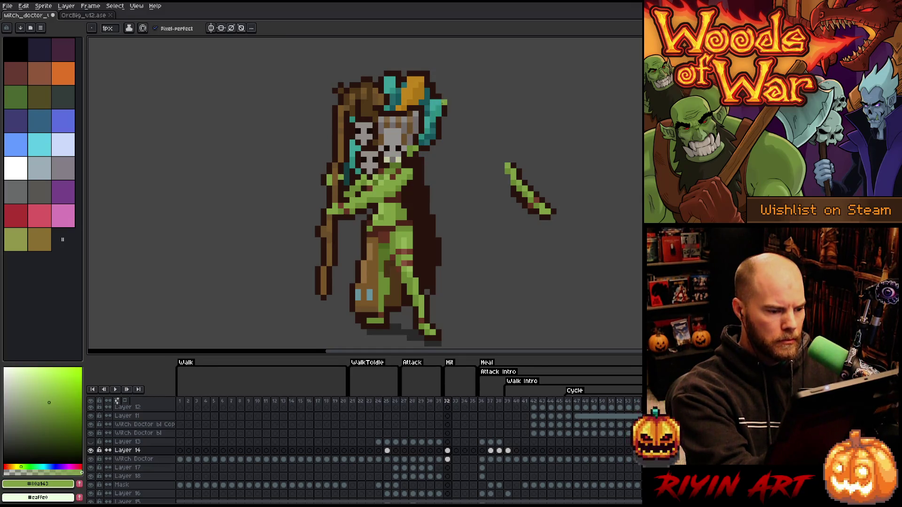
Step: Pick the outline and mid browns, ending with the arm's green as the drawing colour
{"action": "key", "text": "alt"}
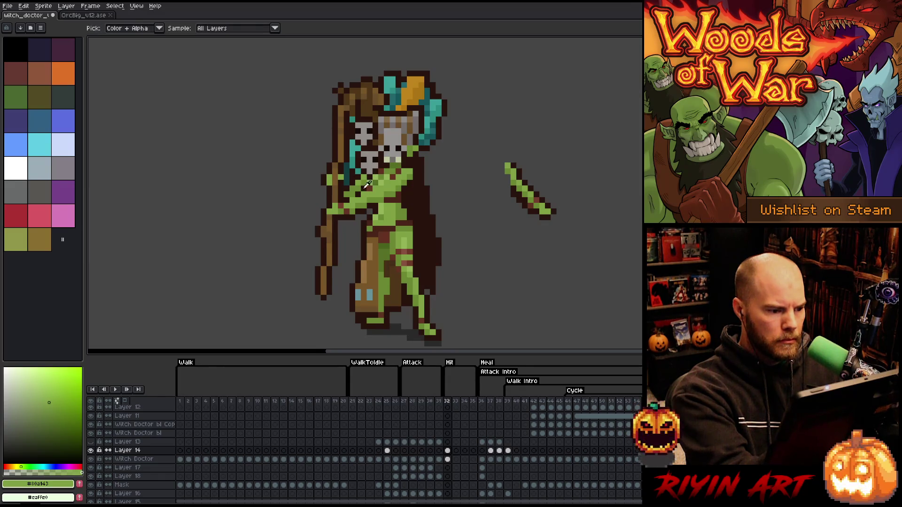
{"action": "left_click", "coordinate": [365, 188], "text": "alt"}
{"action": "left_click", "coordinate": [375, 187], "text": "alt"}
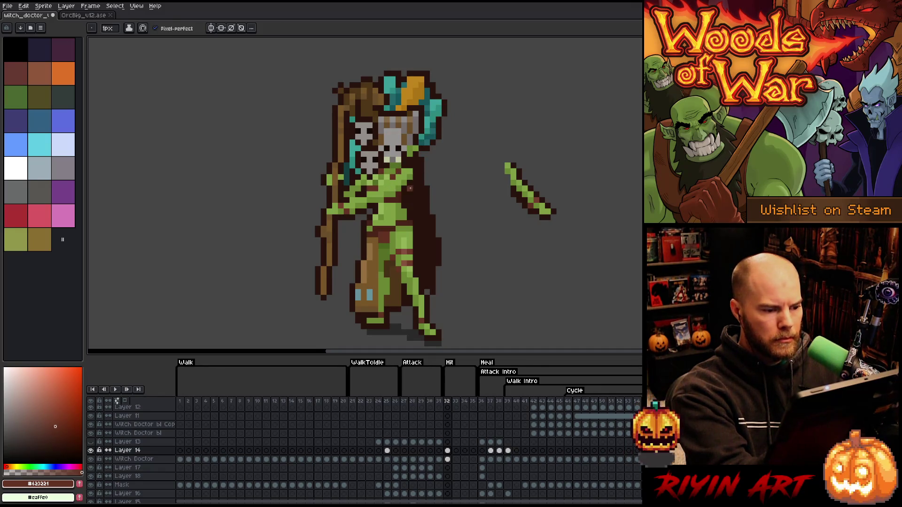
{"action": "left_click", "coordinate": [410, 188], "text": "alt"}
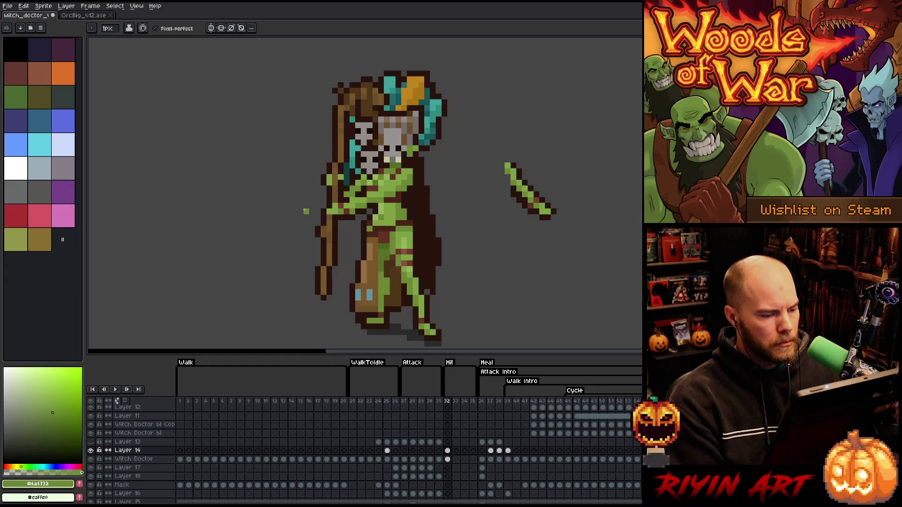
Step: Sample the arm's lighter green, end on the dark outline brown, and take the Rectangular Marquee
{"action": "left_click", "coordinate": [343, 167], "text": "alt"}
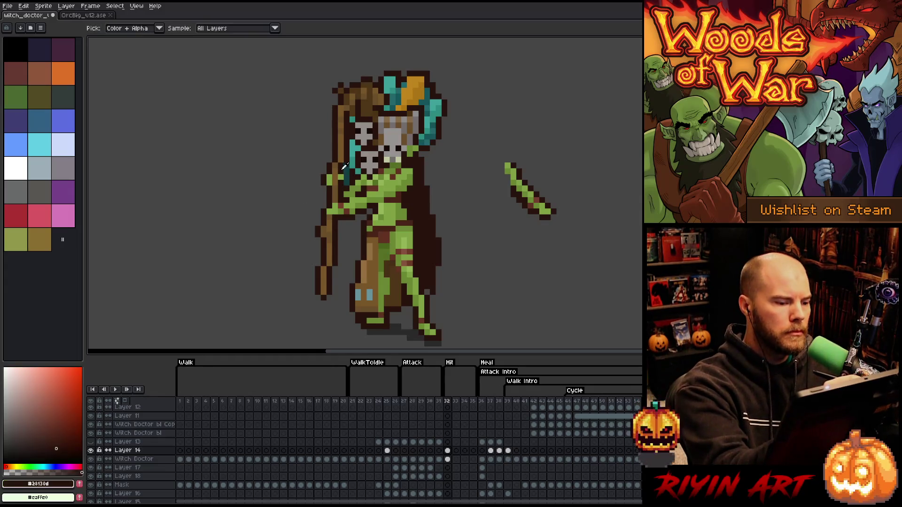
{"action": "left_click", "coordinate": [340, 148], "text": "alt"}
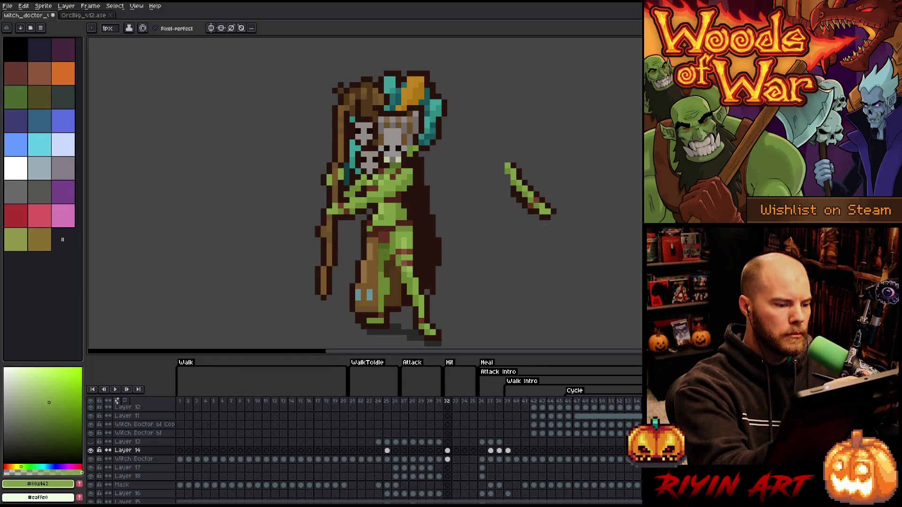
{"action": "left_click", "coordinate": [340, 172], "text": "alt"}
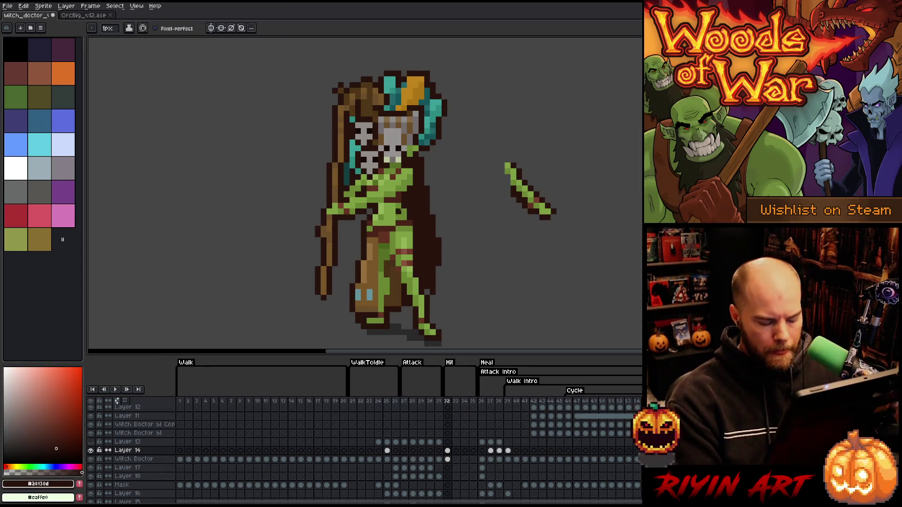
{"action": "key", "text": "m"}
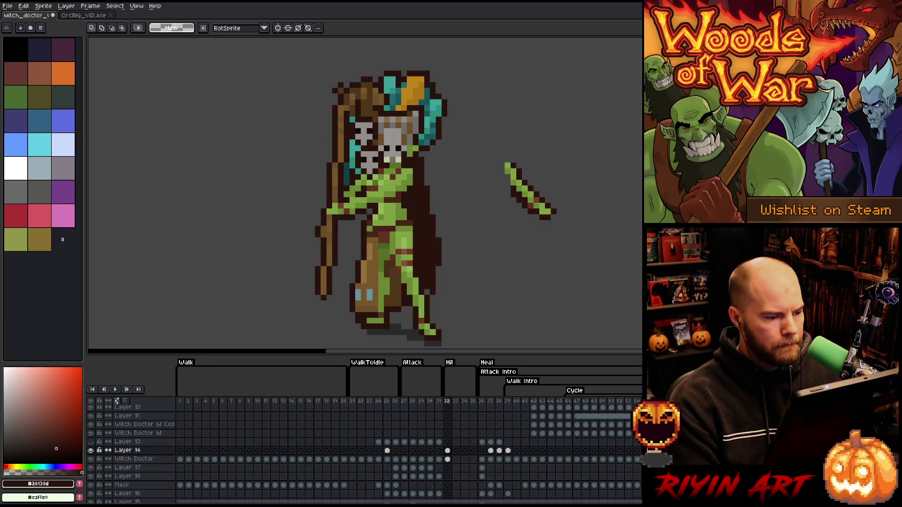
Step: Select the arm and move it up about 12 pixels
{"action": "left_click_drag", "start_coordinate": [379, 184], "coordinate": [295, 239]}
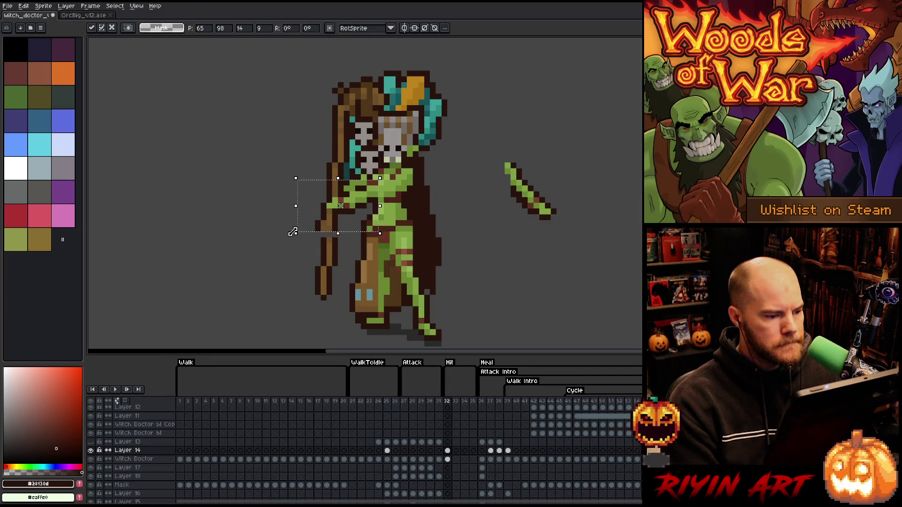
{"action": "key", "text": "ctrl+d"}
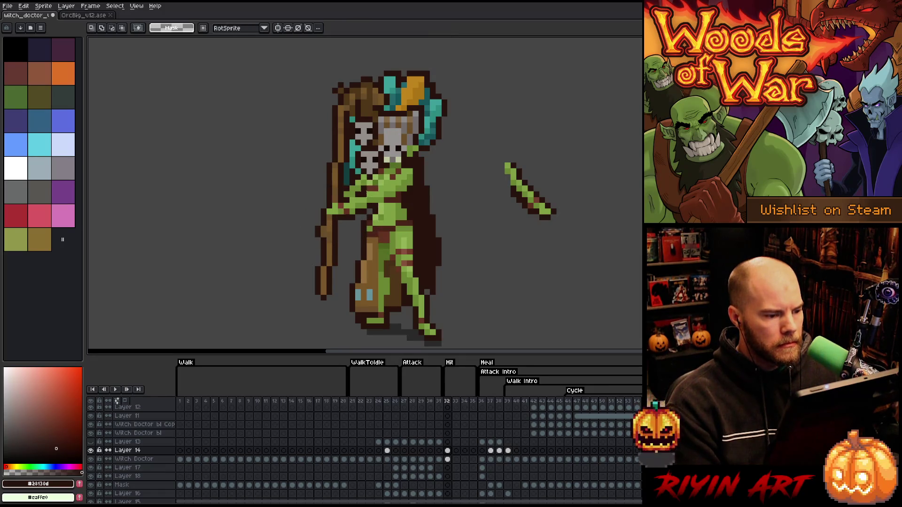
{"action": "mouse_move", "coordinate": [379, 190]}
{"action": "left_mouse_down"}
{"action": "mouse_move", "coordinate": [359, 217]}
{"action": "mouse_move", "coordinate": [313, 244]}
{"action": "left_mouse_up"}
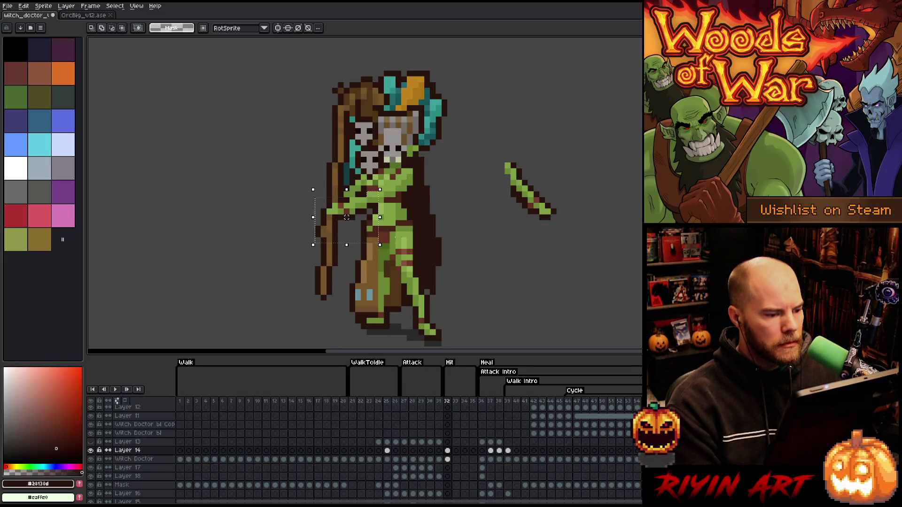
{"action": "left_click_drag", "start_coordinate": [346, 217], "coordinate": [346, 212]}
{"action": "left_click", "coordinate": [441, 211]}
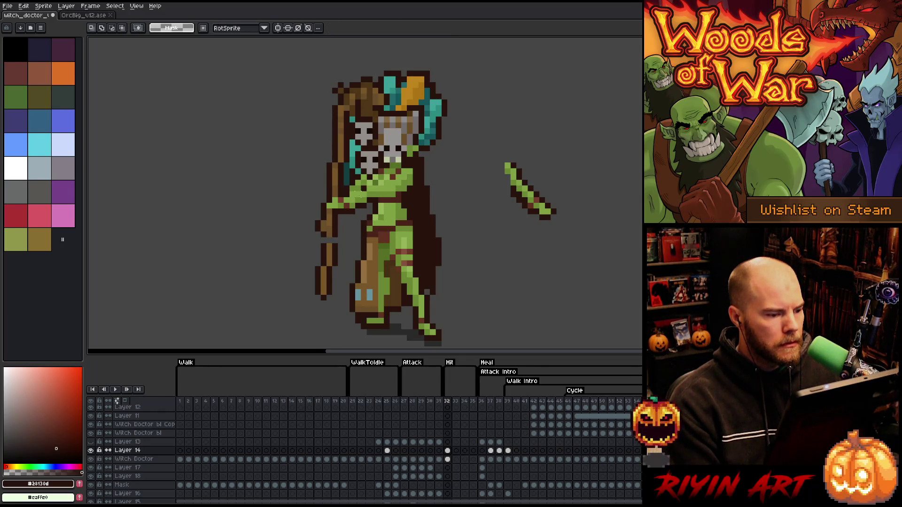
Step: Nudge smaller patches of arm pixels higher and right, committing each adjustment
{"action": "left_click_drag", "start_coordinate": [349, 198], "coordinate": [323, 207]}
{"action": "key", "text": "Up"}
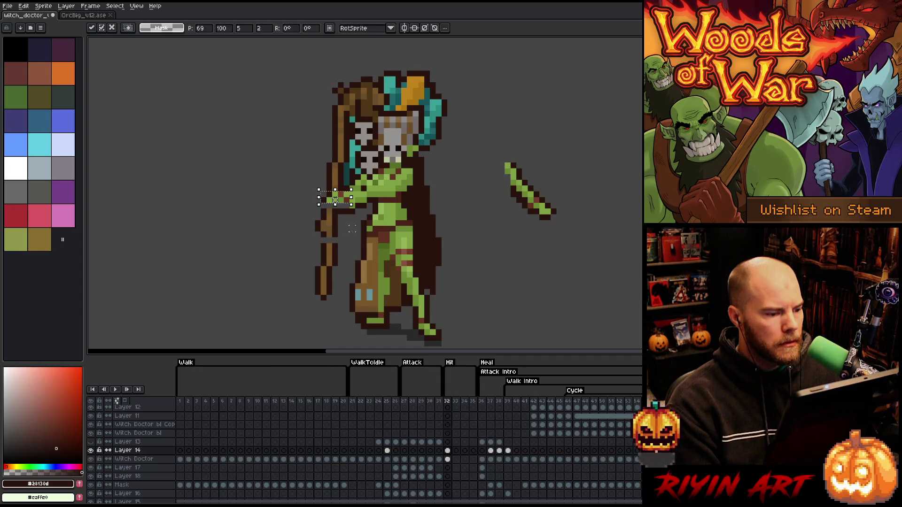
{"action": "left_click", "coordinate": [351, 205]}
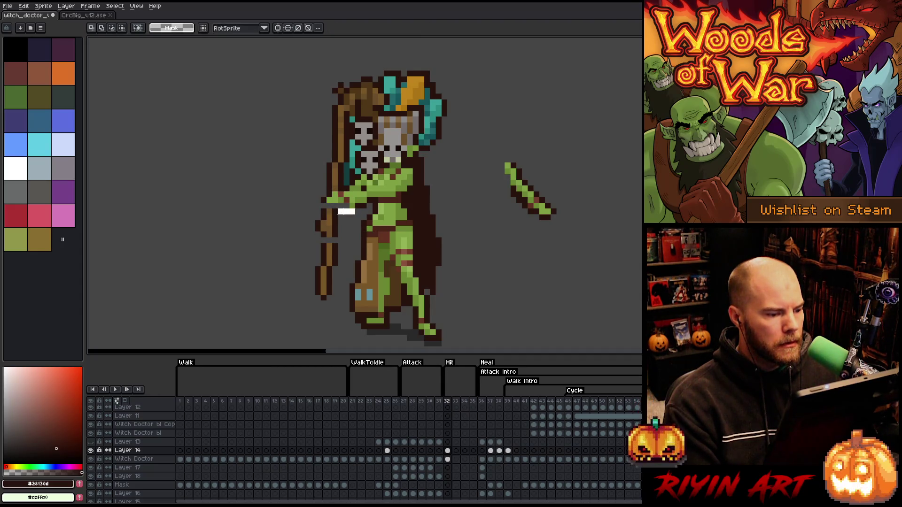
{"action": "mouse_move", "coordinate": [343, 211]}
{"action": "left_mouse_down"}
{"action": "mouse_move", "coordinate": [360, 196]}
{"action": "mouse_move", "coordinate": [309, 191]}
{"action": "mouse_move", "coordinate": [321, 199]}
{"action": "left_mouse_up"}
{"action": "left_click", "coordinate": [369, 213]}
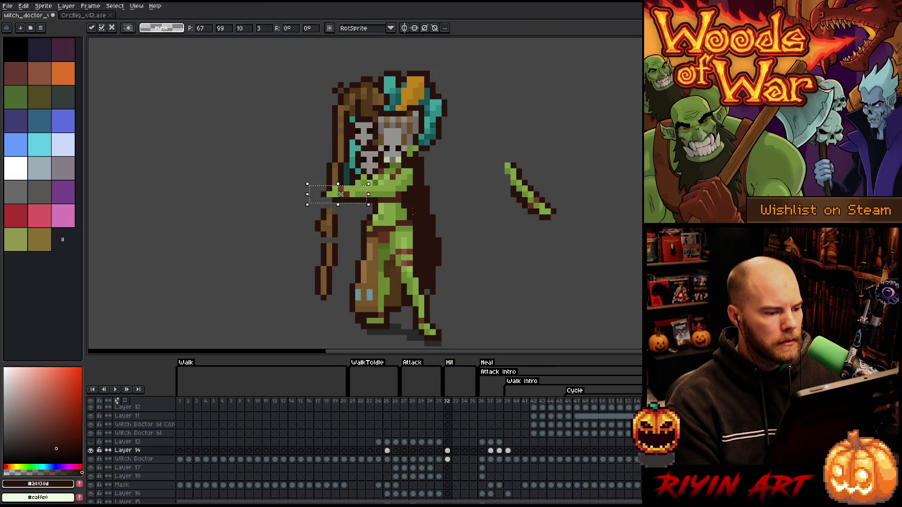
{"action": "key", "text": "Return"}
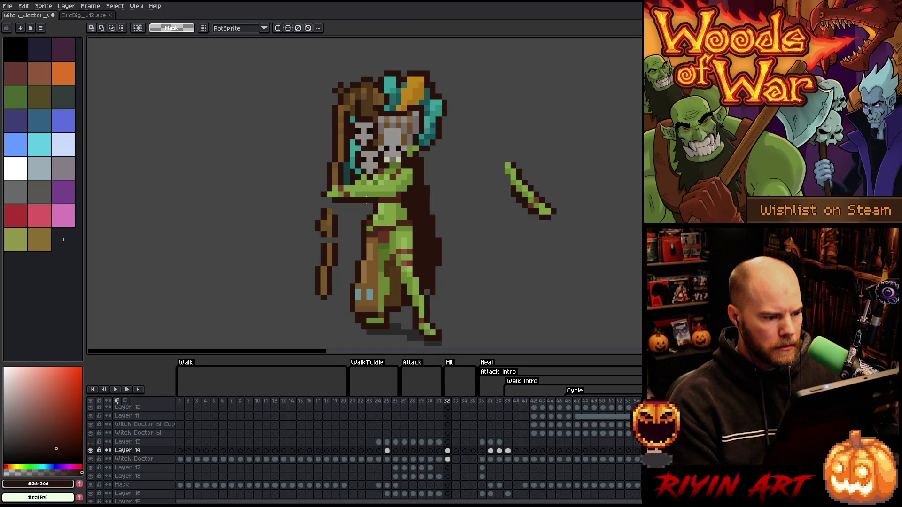
Step: Reshape the upper arm so it lies horizontally across the chest
{"action": "left_click_drag", "start_coordinate": [374, 204], "coordinate": [325, 184]}
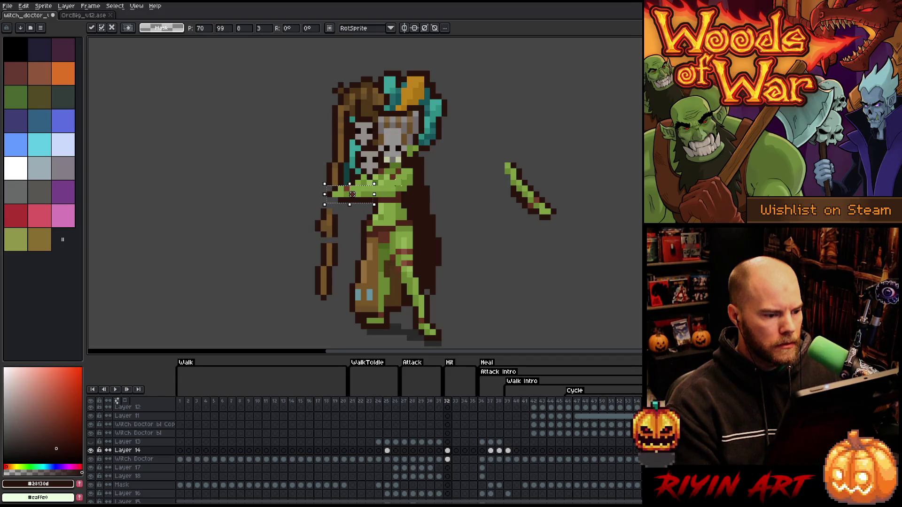
{"action": "key", "text": "Return"}
{"action": "mouse_move", "coordinate": [382, 178]}
{"action": "left_mouse_down"}
{"action": "mouse_move", "coordinate": [408, 198]}
{"action": "mouse_move", "coordinate": [394, 184]}
{"action": "left_mouse_up"}
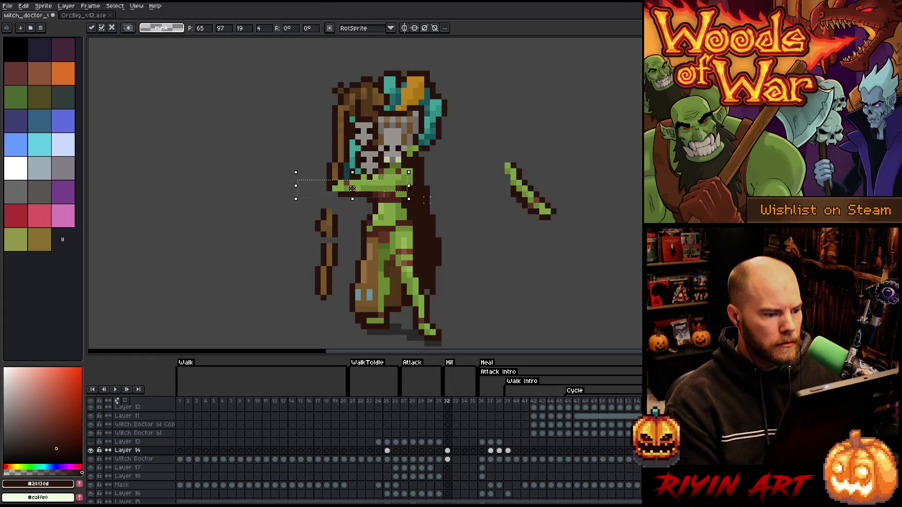
{"action": "key", "text": "Return"}
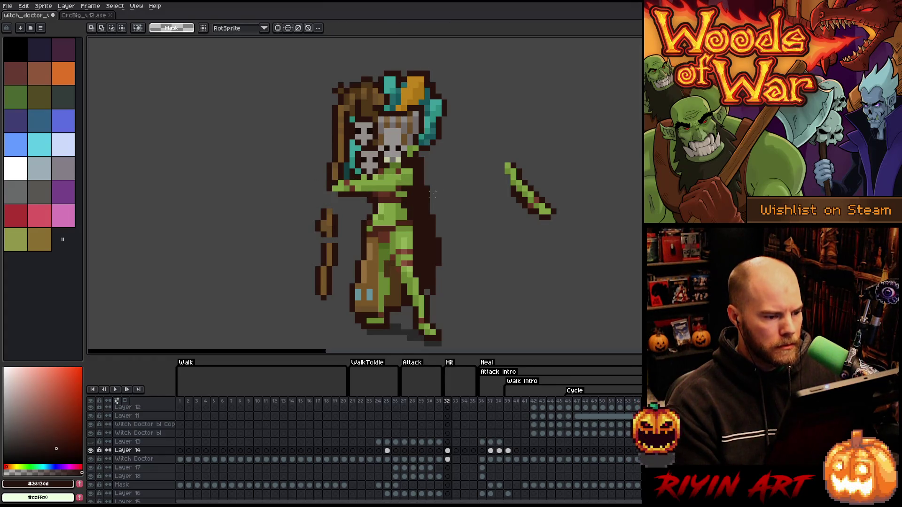
{"action": "key", "text": "b"}
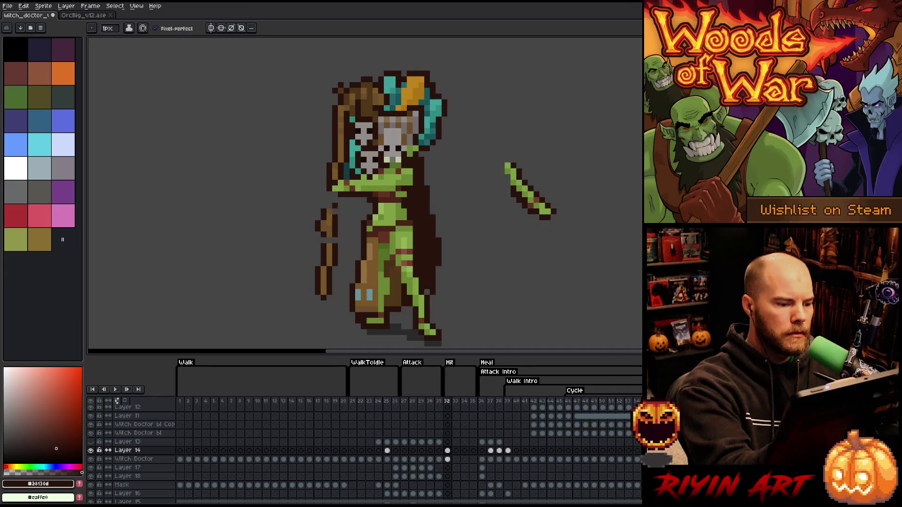
Step: Outline the staff's edge in dark brown and extend the green hand onto it
{"action": "left_click_drag", "start_coordinate": [329, 187], "coordinate": [329, 203]}
{"action": "left_click", "coordinate": [331, 195], "text": "alt"}
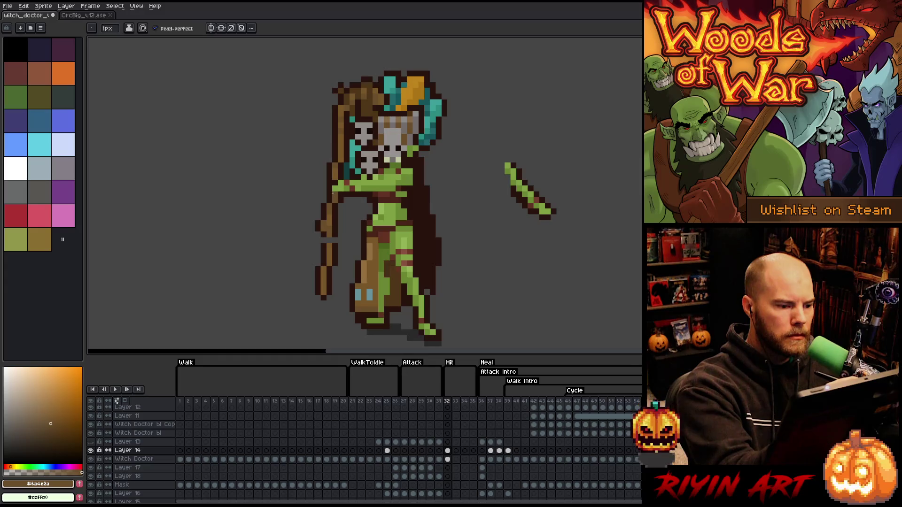
{"action": "key", "text": "i"}
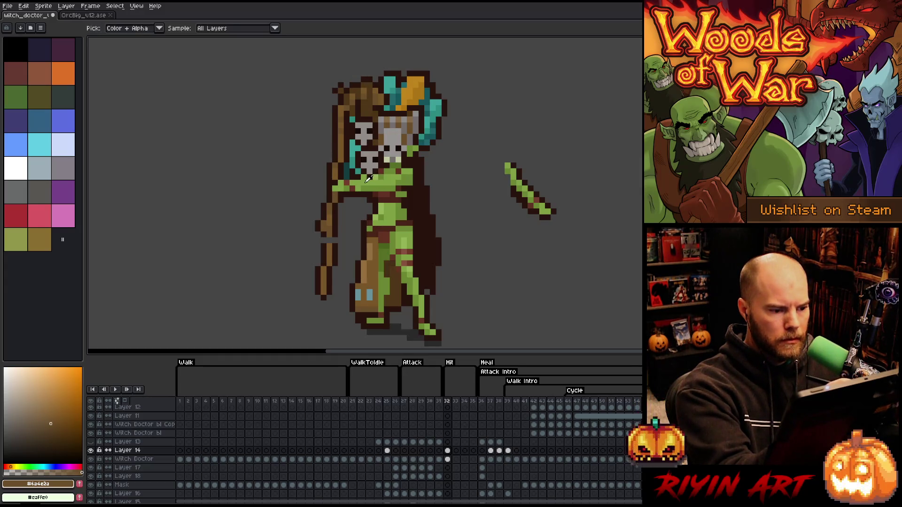
{"action": "left_click", "coordinate": [369, 179], "text": "alt"}
{"action": "mouse_move", "coordinate": [334, 207]}
{"action": "left_mouse_down"}
{"action": "mouse_move", "coordinate": [323, 211]}
{"action": "mouse_move", "coordinate": [329, 200]}
{"action": "mouse_move", "coordinate": [341, 212]}
{"action": "left_mouse_up"}
Step: Retouch the arm's light and dark greens and the staff's browns around the grip
{"action": "left_click", "coordinate": [352, 193], "text": "alt"}
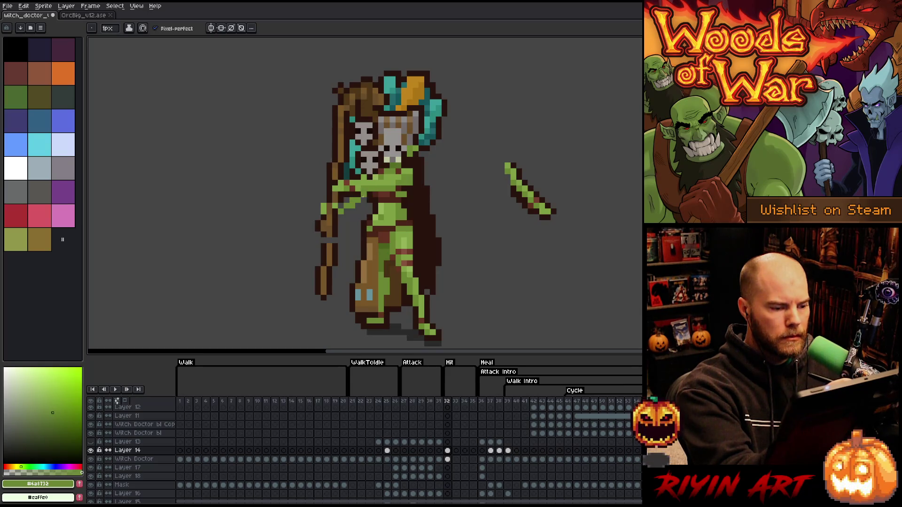
{"action": "left_click", "coordinate": [347, 191], "text": "alt"}
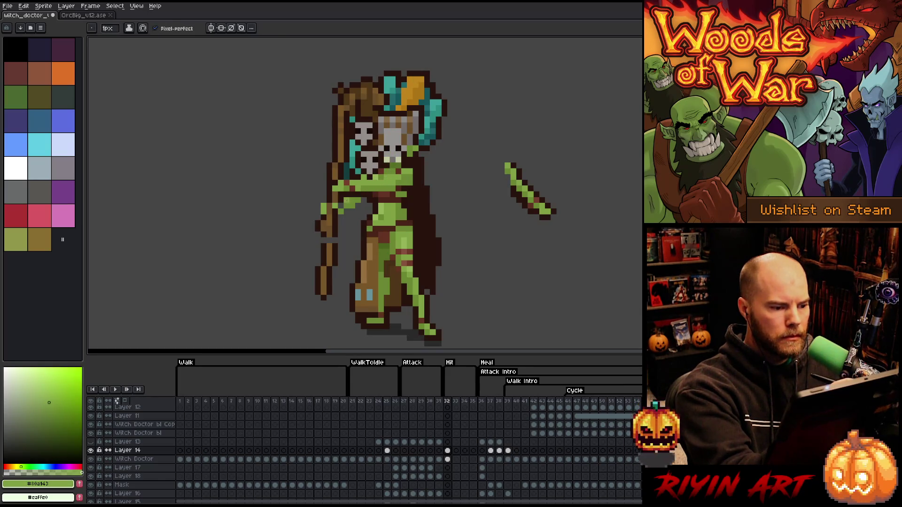
{"action": "left_click", "coordinate": [343, 197], "text": "alt"}
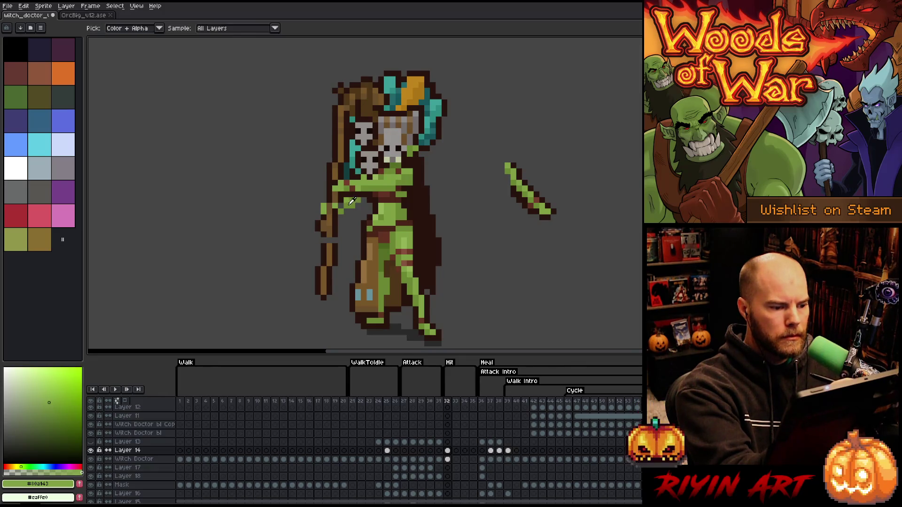
{"action": "left_click", "coordinate": [347, 199], "text": "alt"}
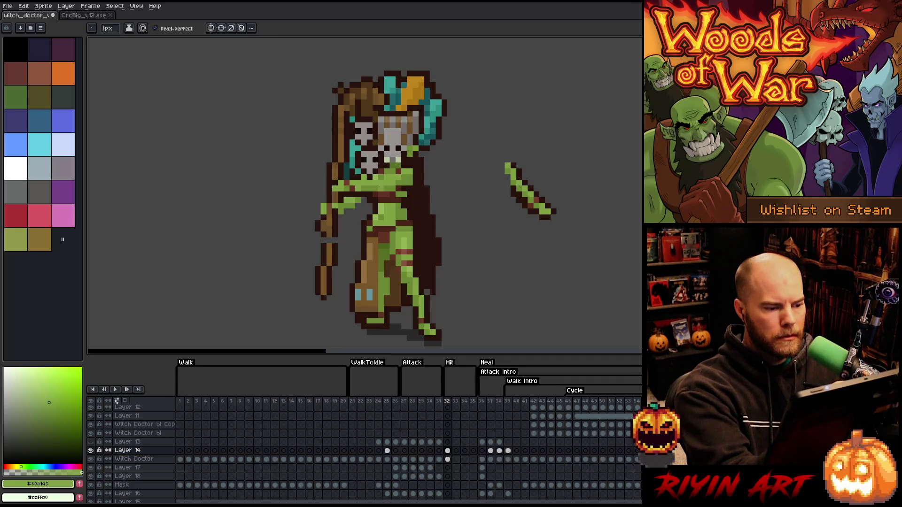
{"action": "left_click", "coordinate": [338, 237], "text": "alt"}
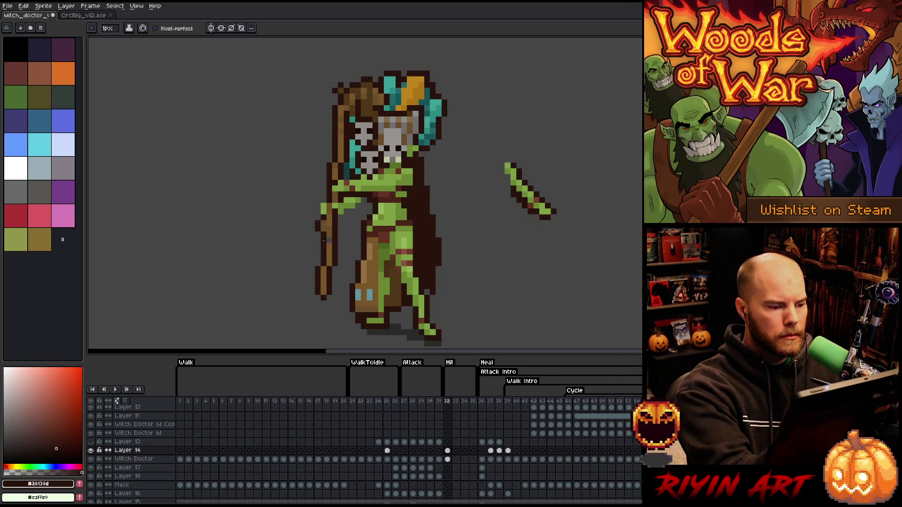
{"action": "left_click", "coordinate": [330, 230], "text": "alt"}
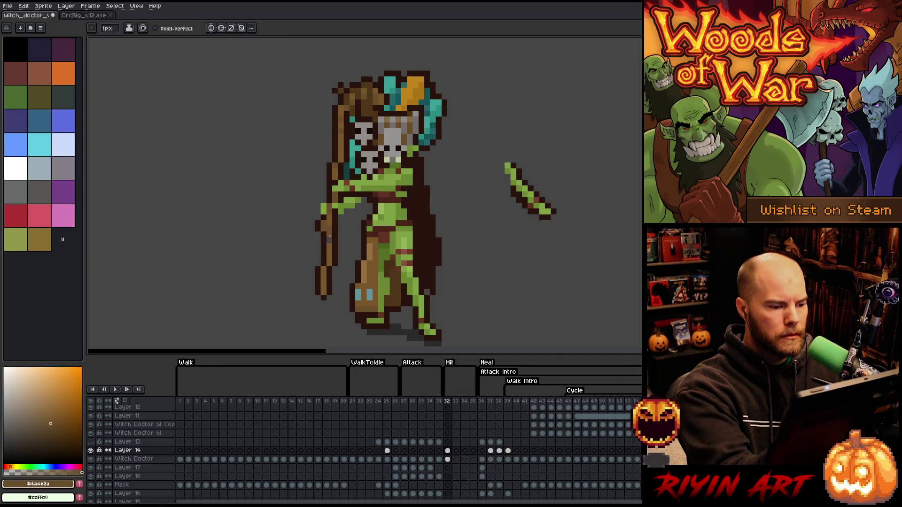
{"action": "left_click", "coordinate": [347, 212], "text": "alt"}
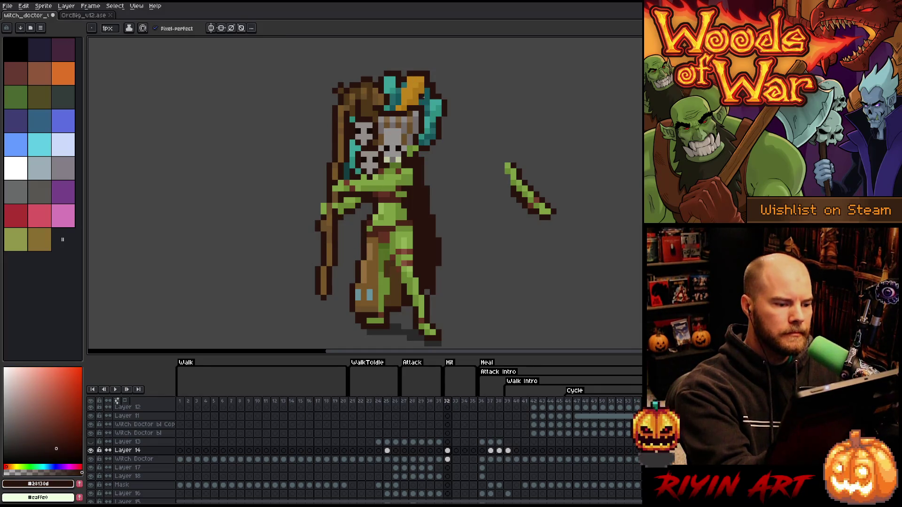
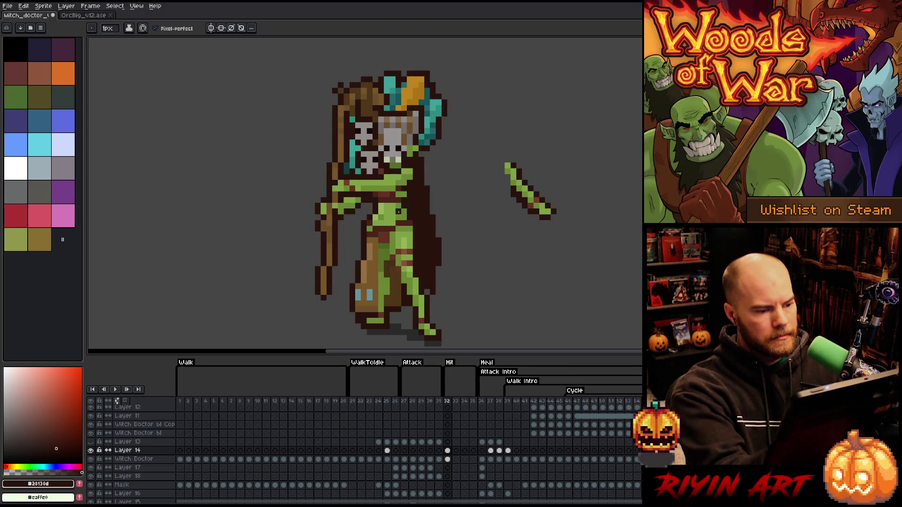
Step: Set the foreground colour to dark brown #492418 from the palette swatches
{"action": "left_click", "coordinate": [398, 212], "text": "alt"}
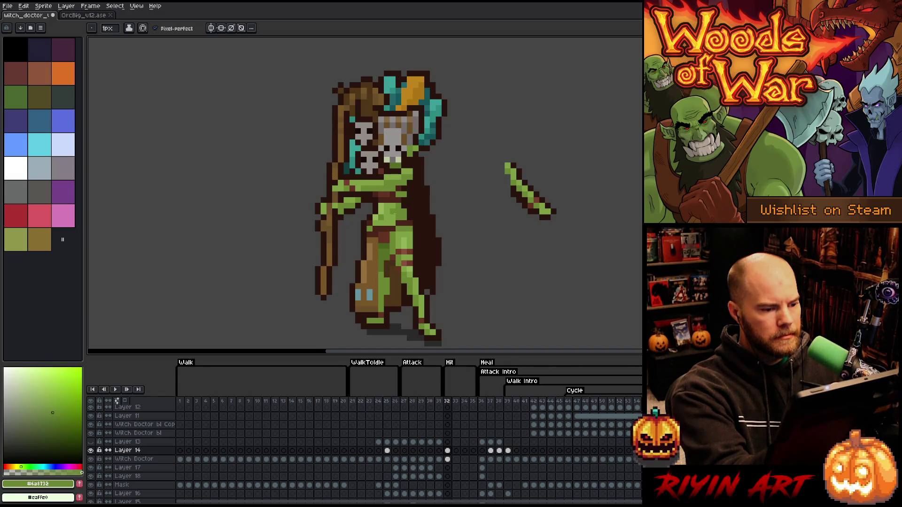
{"action": "left_click", "coordinate": [386, 189], "text": "alt"}
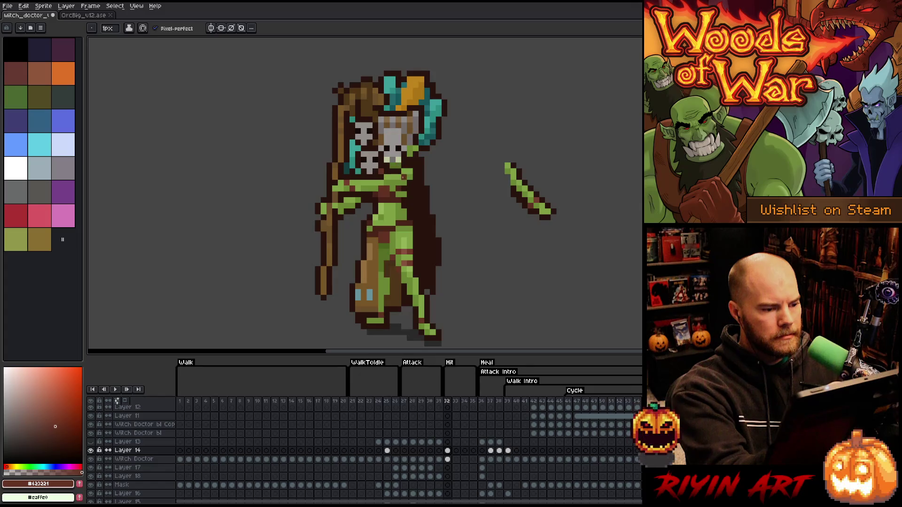
{"action": "left_click", "coordinate": [395, 187], "text": "alt"}
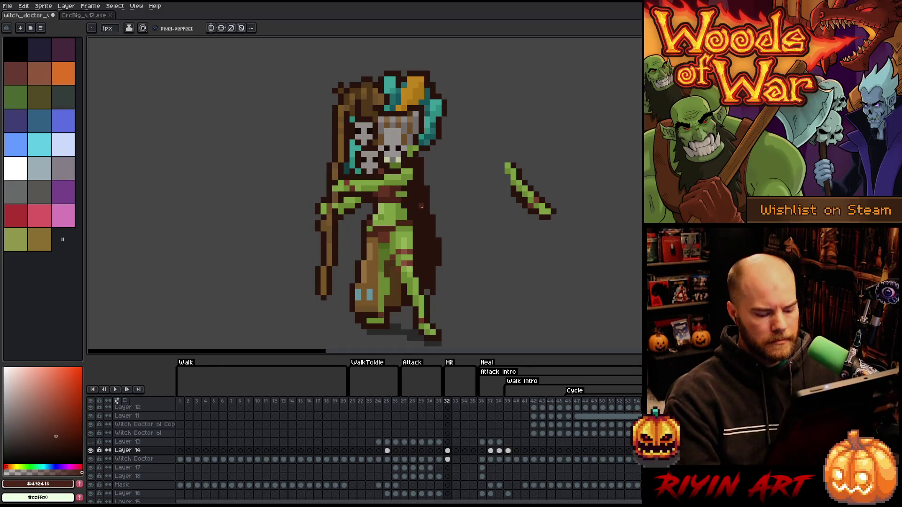
Step: Select the staff and arm with the rectangular marquee and shift them one pixel right
{"action": "key", "text": "m"}
{"action": "mouse_move", "coordinate": [424, 168]}
{"action": "left_mouse_down"}
{"action": "mouse_move", "coordinate": [383, 198]}
{"action": "mouse_move", "coordinate": [444, 177]}
{"action": "left_mouse_up"}
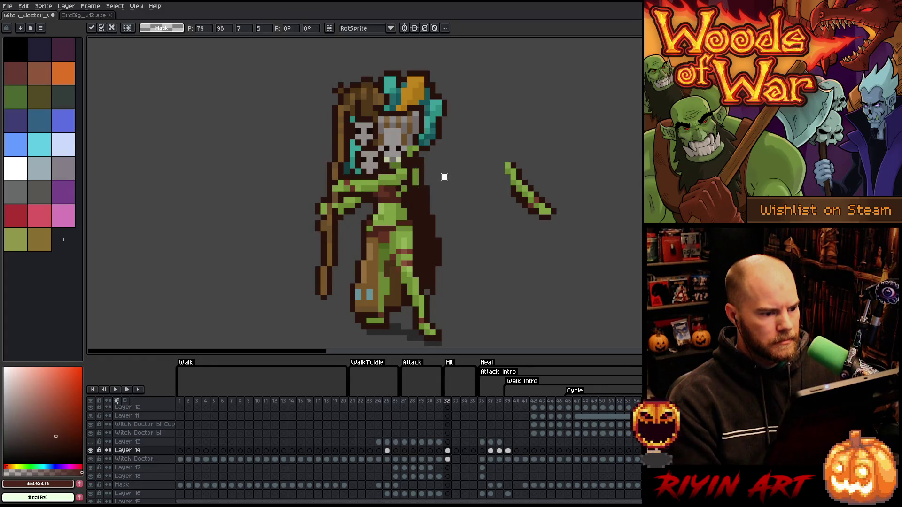
{"action": "key", "text": "Return"}
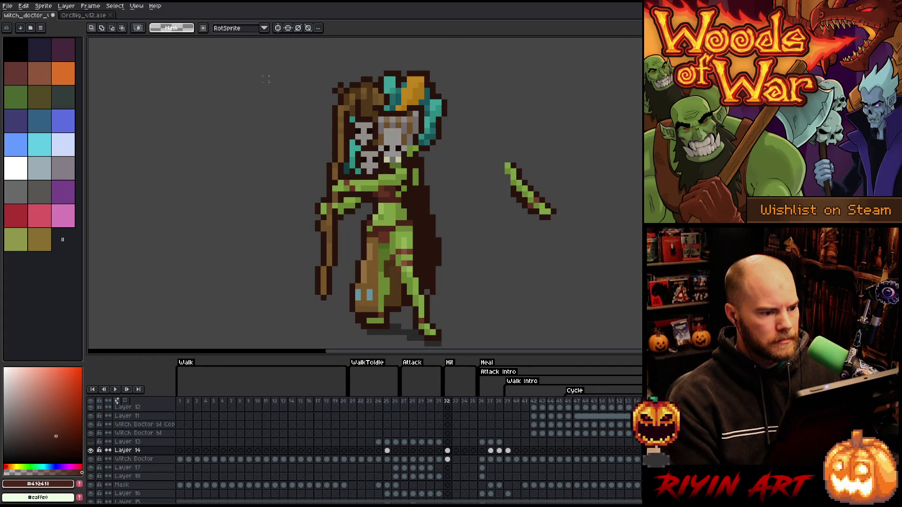
{"action": "mouse_move", "coordinate": [264, 77]}
{"action": "left_mouse_down"}
{"action": "mouse_move", "coordinate": [388, 263]}
{"action": "mouse_move", "coordinate": [479, 310]}
{"action": "mouse_move", "coordinate": [416, 292]}
{"action": "mouse_move", "coordinate": [287, 283]}
{"action": "left_mouse_up"}
{"action": "mouse_move", "coordinate": [423, 316]}
{"action": "left_mouse_down"}
{"action": "mouse_move", "coordinate": [235, 268]}
{"action": "mouse_move", "coordinate": [211, 162]}
{"action": "left_mouse_up"}
{"action": "left_click_drag", "start_coordinate": [344, 124], "coordinate": [379, 180]}
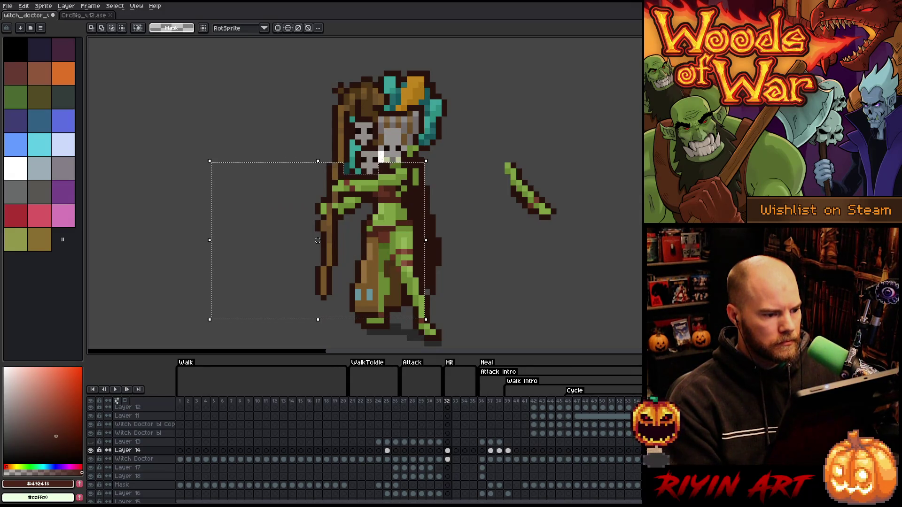
{"action": "left_click_drag", "start_coordinate": [346, 301], "coordinate": [351, 301]}
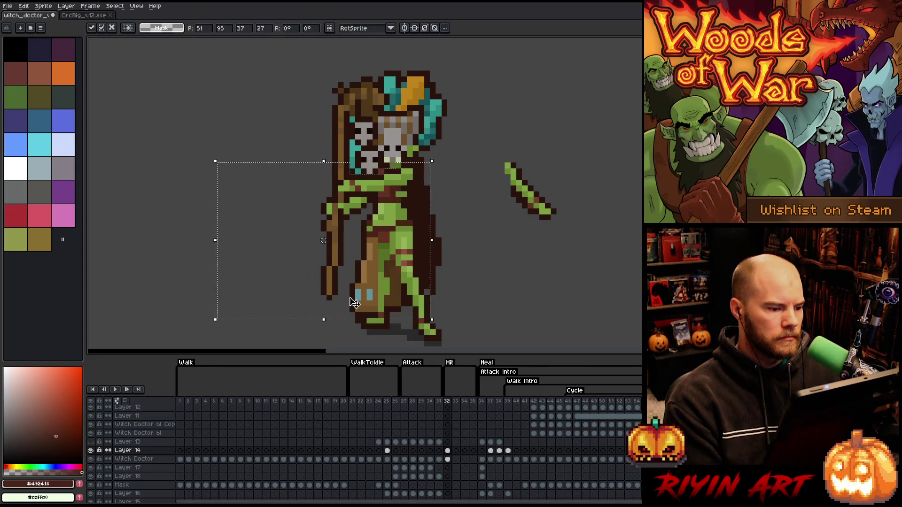
{"action": "key", "text": "ctrl+d"}
Step: Reselect the staff with the arm, shift it another pixel right toward the body, and commit
{"action": "mouse_move", "coordinate": [263, 323]}
{"action": "left_mouse_down"}
{"action": "mouse_move", "coordinate": [362, 299]}
{"action": "mouse_move", "coordinate": [378, 266]}
{"action": "left_mouse_up"}
{"action": "key", "text": "ctrl+d"}
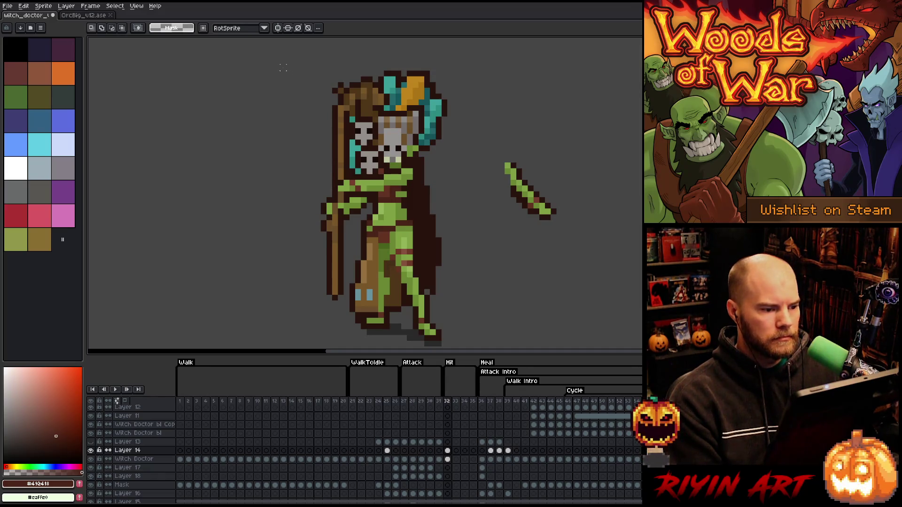
{"action": "mouse_move", "coordinate": [282, 68]}
{"action": "left_mouse_down"}
{"action": "mouse_move", "coordinate": [425, 105]}
{"action": "mouse_move", "coordinate": [418, 117]}
{"action": "mouse_move", "coordinate": [264, 133]}
{"action": "mouse_move", "coordinate": [266, 157]}
{"action": "left_mouse_up"}
{"action": "key", "text": "ctrl+d"}
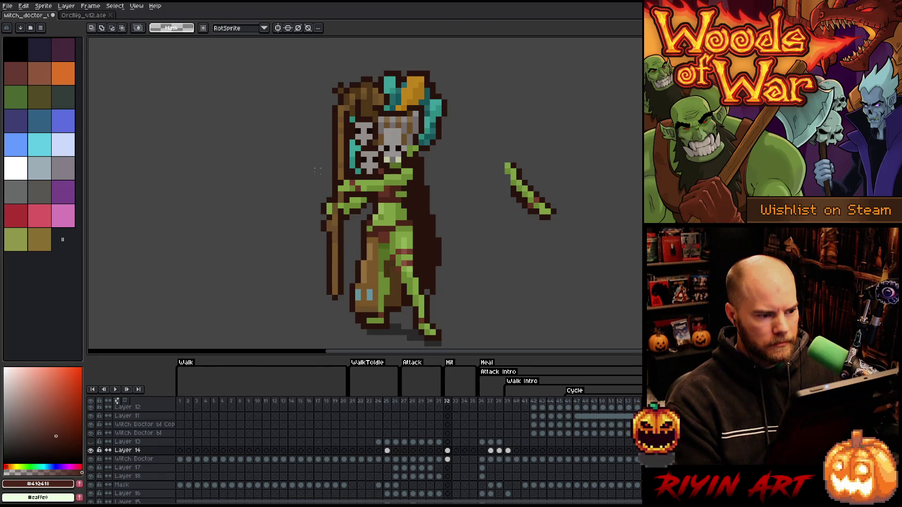
{"action": "left_click_drag", "start_coordinate": [351, 104], "coordinate": [272, 314]}
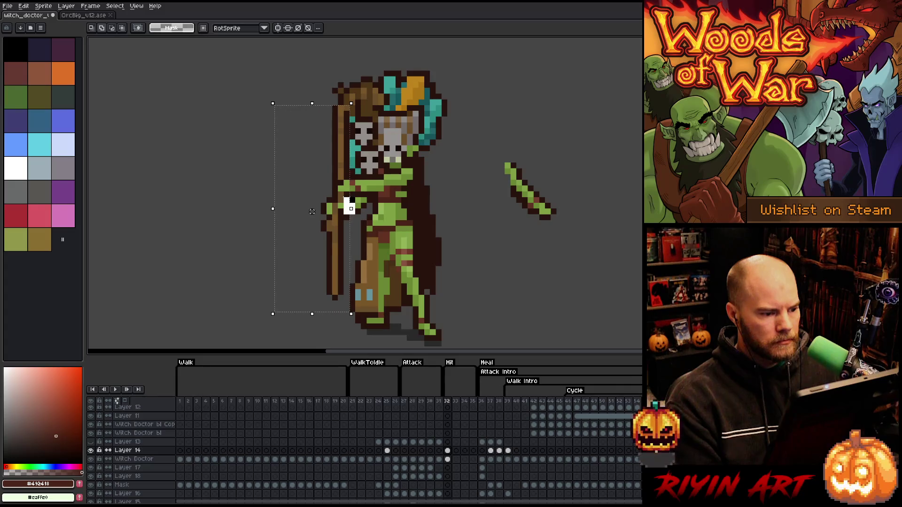
{"action": "left_click_drag", "start_coordinate": [350, 209], "coordinate": [356, 208]}
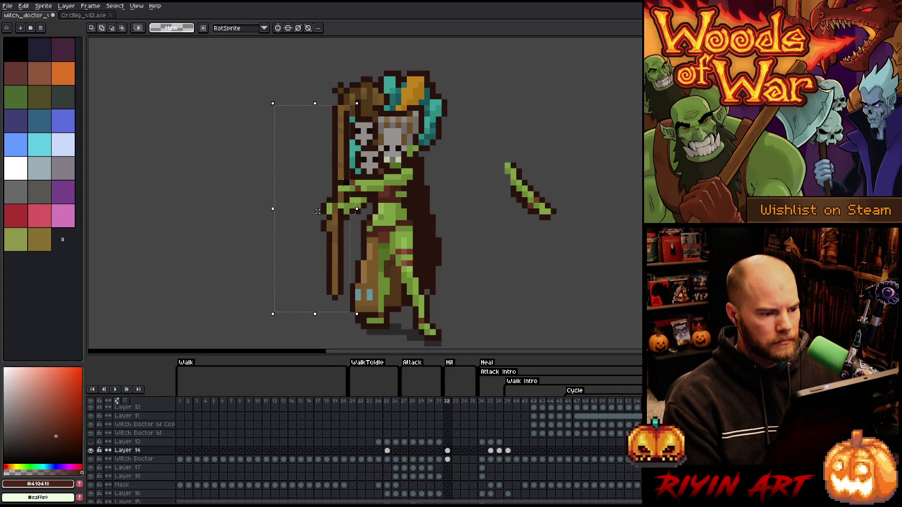
{"action": "left_click_drag", "start_coordinate": [337, 233], "coordinate": [342, 233]}
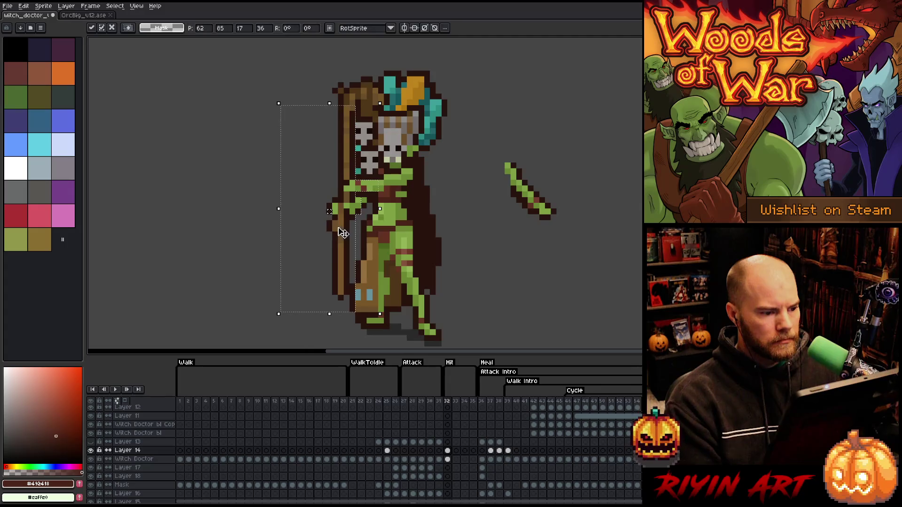
{"action": "left_click", "coordinate": [443, 223]}
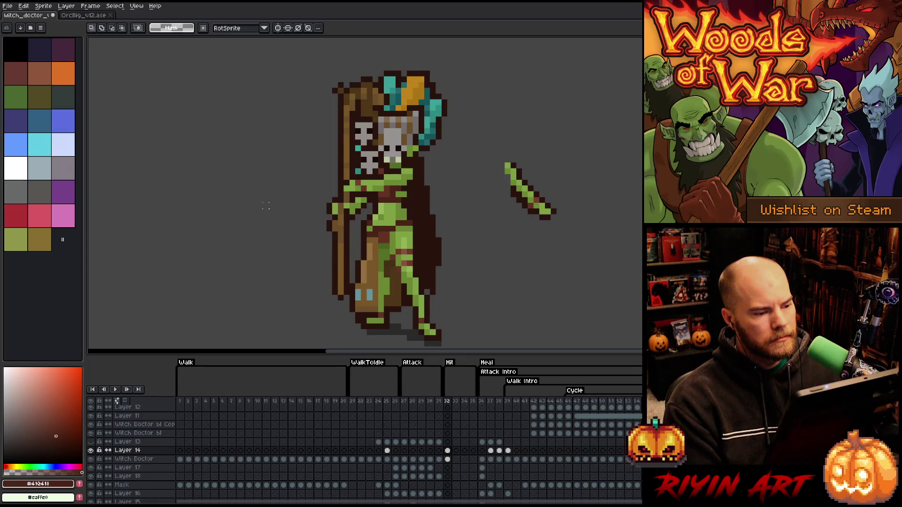
Step: Erase the stray green stroke beside the character on the Witch Doctor layer, frame 32
{"action": "key", "text": "b"}
{"action": "left_click", "coordinate": [353, 212], "text": "alt"}
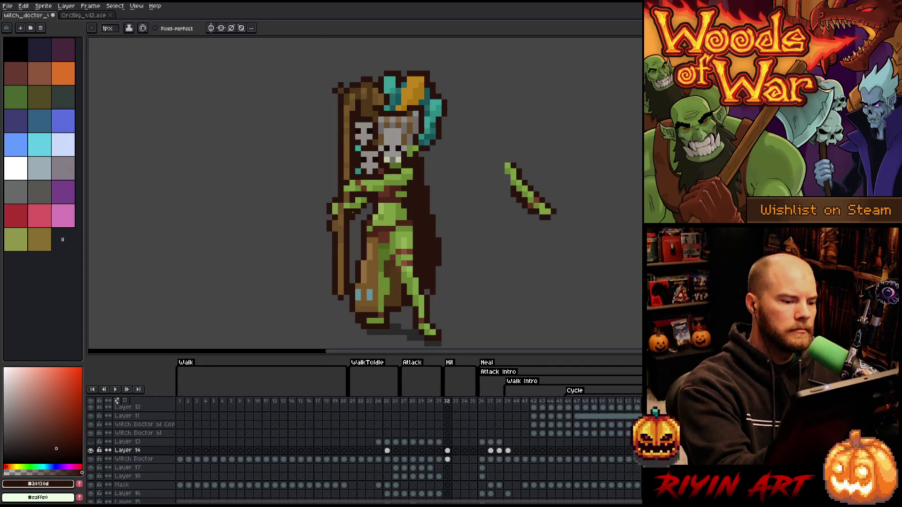
{"action": "key", "text": "e"}
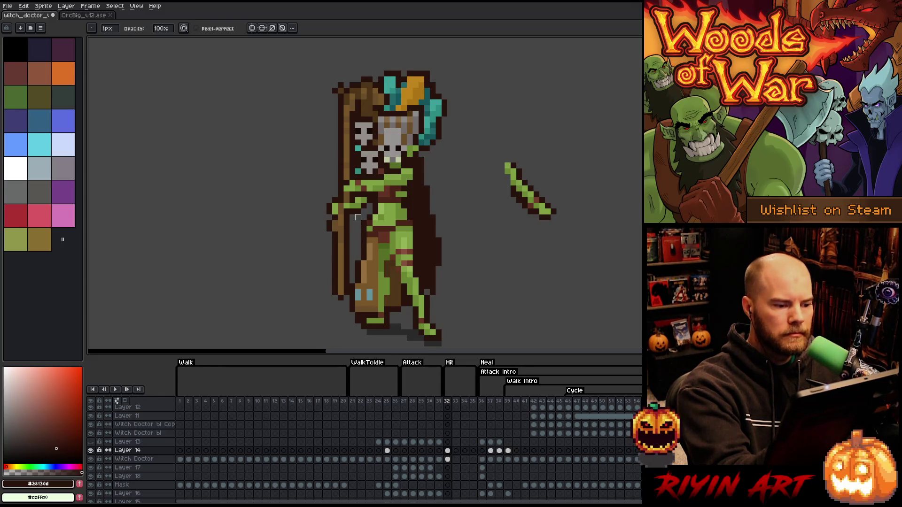
{"action": "key", "text": "b"}
{"action": "key", "text": "e"}
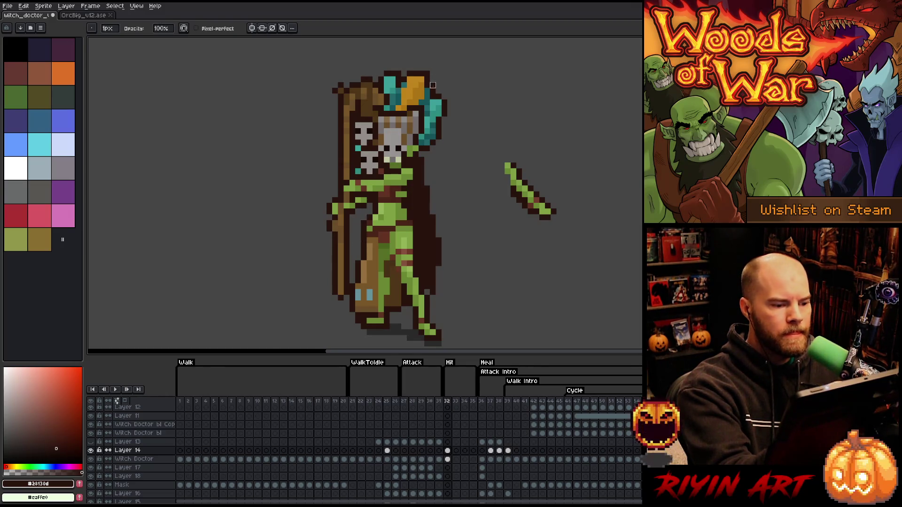
{"action": "key", "text": "b"}
{"action": "left_click", "coordinate": [387, 143], "text": "alt"}
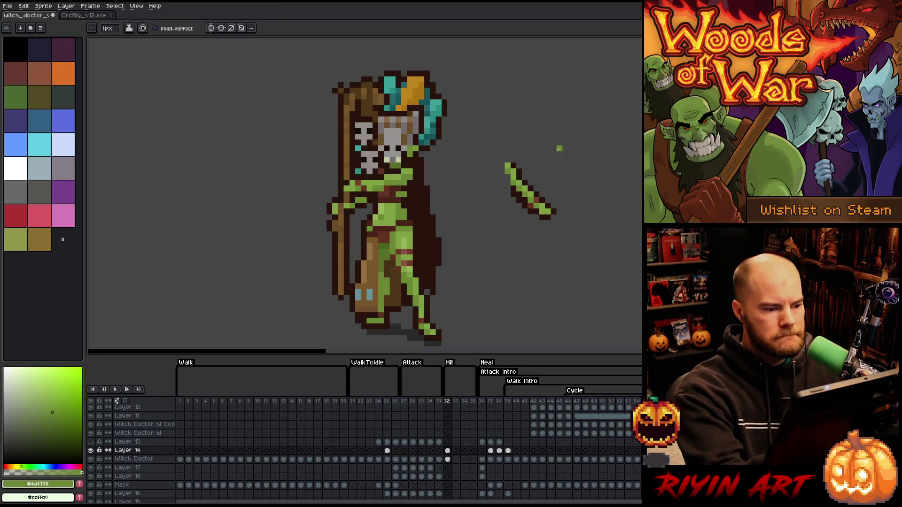
{"action": "key", "text": "e"}
{"action": "left_click", "coordinate": [447, 458]}
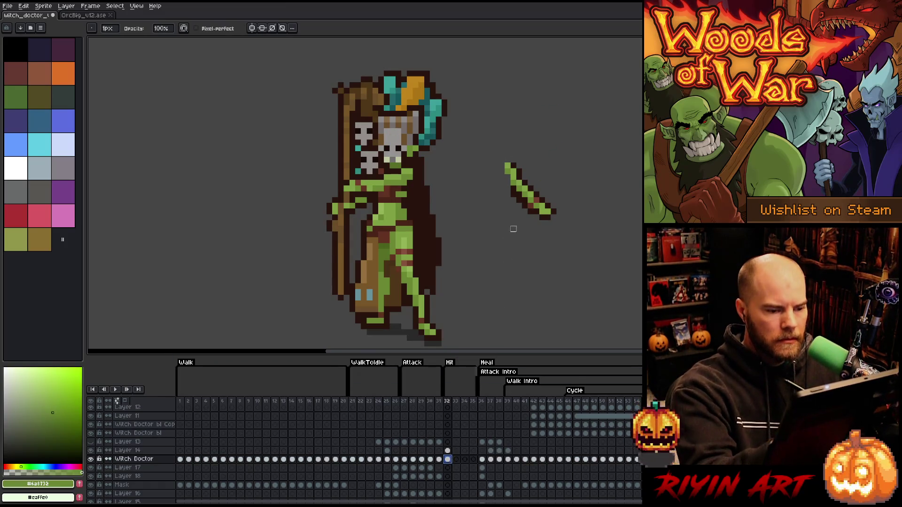
{"action": "mouse_move", "coordinate": [501, 159]}
{"action": "left_mouse_down"}
{"action": "mouse_move", "coordinate": [520, 165]}
{"action": "mouse_move", "coordinate": [539, 193]}
{"action": "left_mouse_up"}
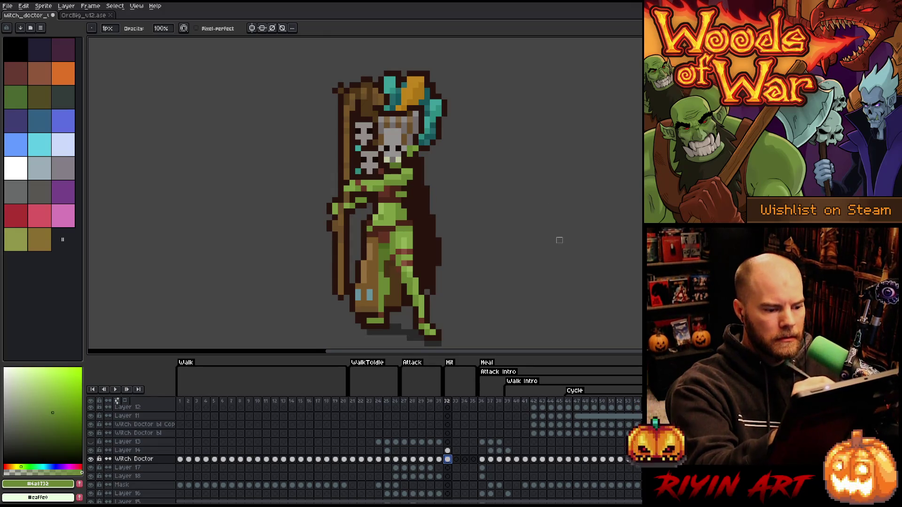
Step: Sample the dark brown from the foot outline, then return to the eraser
{"action": "left_click_drag", "start_coordinate": [516, 265], "coordinate": [562, 209]}
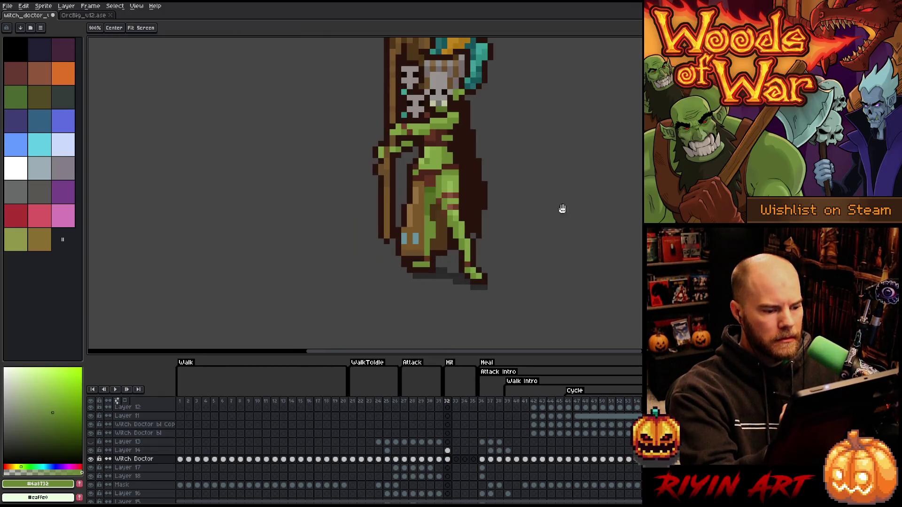
{"action": "key", "text": "i"}
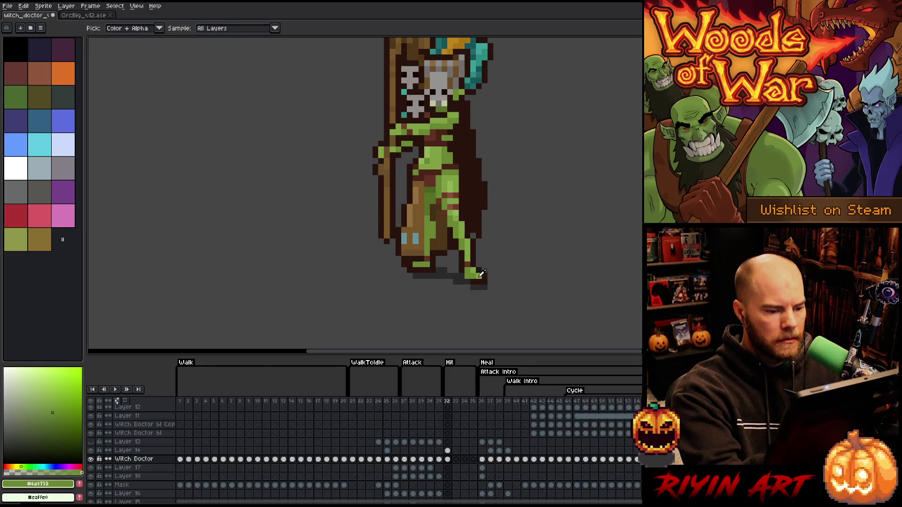
{"action": "left_click", "coordinate": [479, 268], "text": "alt"}
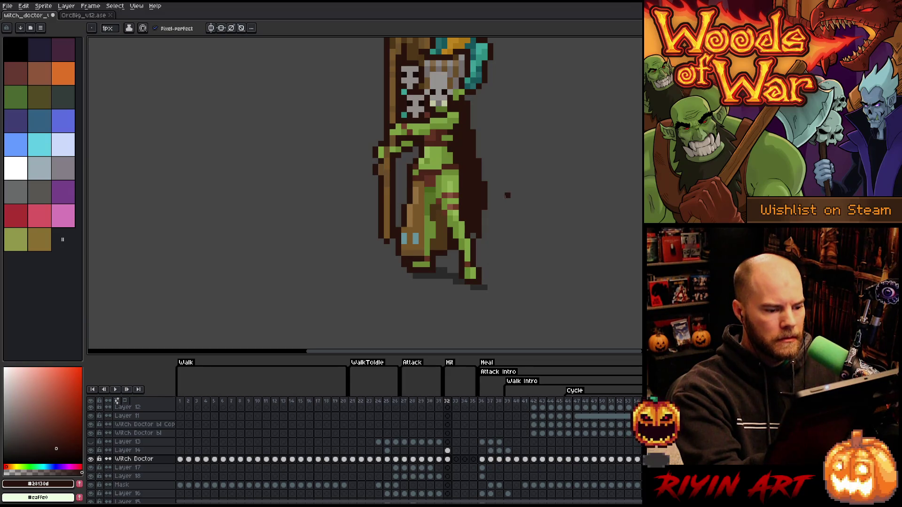
{"action": "key", "text": "e"}
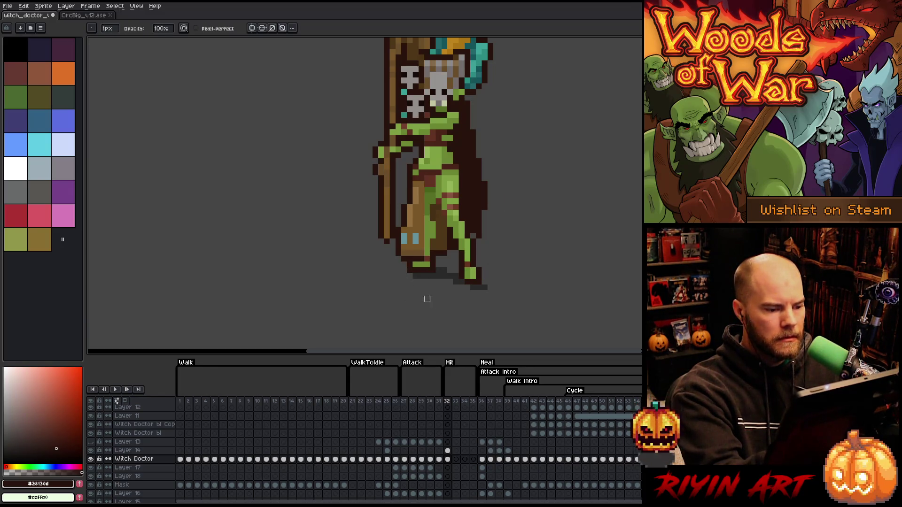
{"action": "mouse_move", "coordinate": [427, 299]}
{"action": "left_mouse_down"}
{"action": "mouse_move", "coordinate": [485, 282]}
{"action": "mouse_move", "coordinate": [508, 256]}
{"action": "left_mouse_up"}
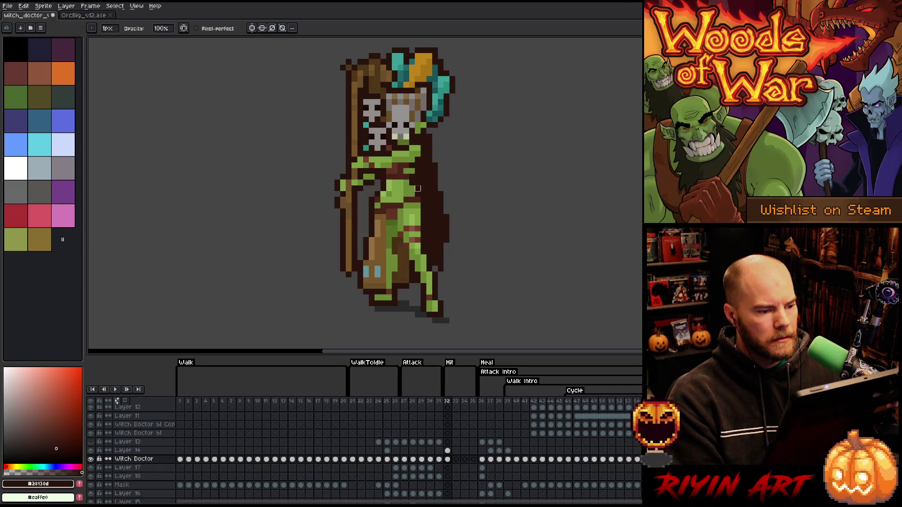
Step: Add Layer 19, move the frame 32 cel into it, and merge it down into Witch Doctor
{"action": "left_click", "coordinate": [447, 450]}
{"action": "left_click", "coordinate": [143, 459]}
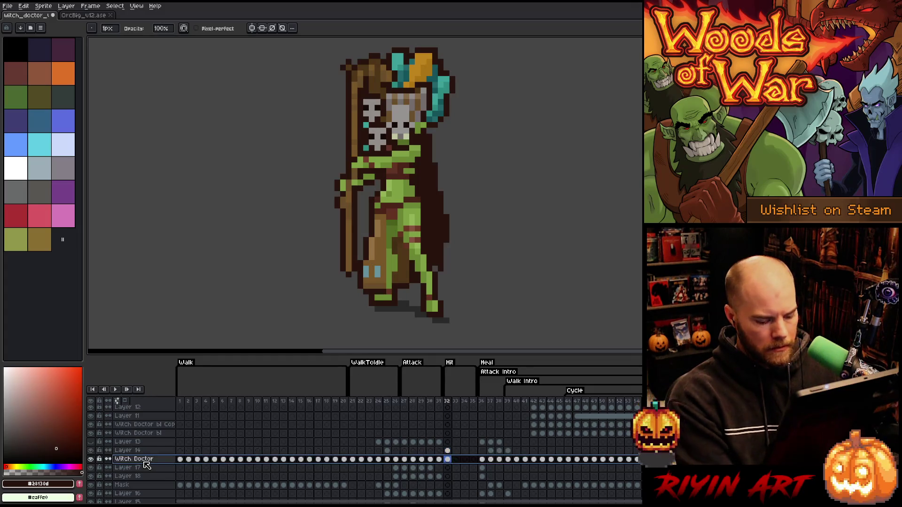
{"action": "key", "text": "shift+n"}
{"action": "left_click_drag", "start_coordinate": [447, 459], "coordinate": [451, 471]}
{"action": "left_click", "coordinate": [140, 467]}
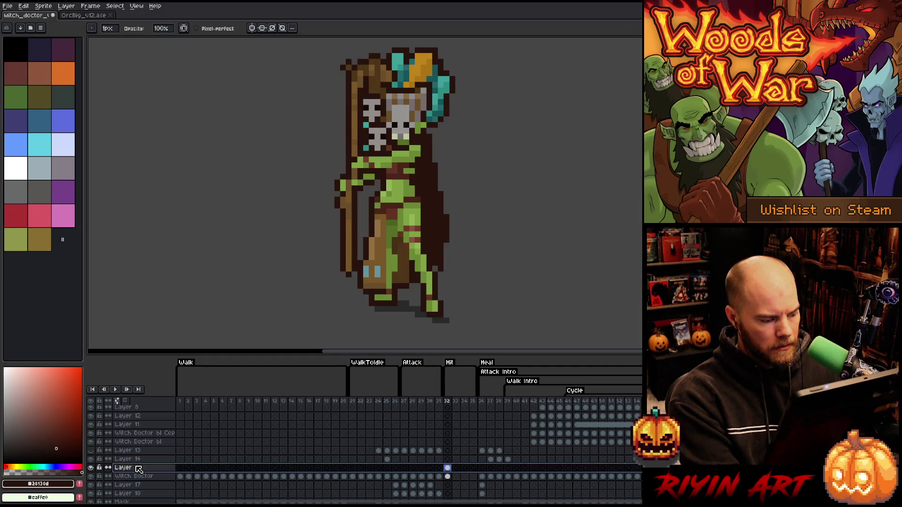
{"action": "key", "text": "ctrl+e"}
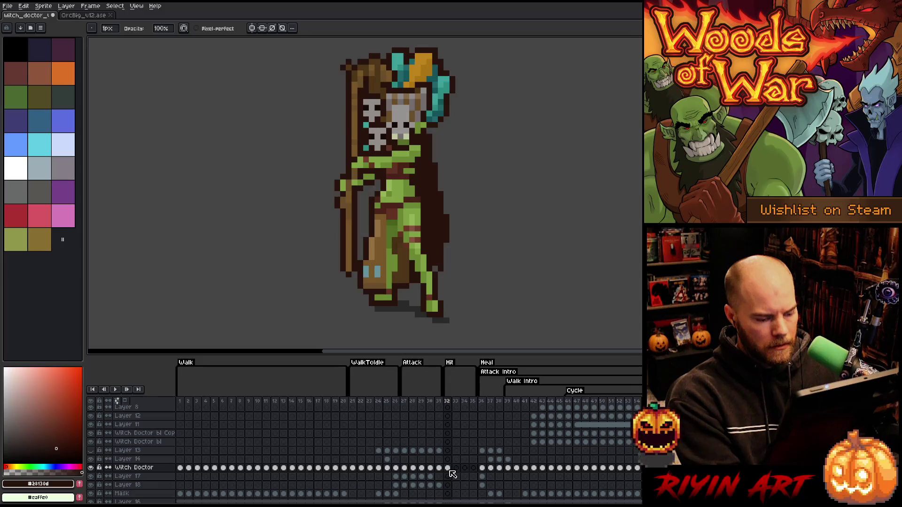
Step: Insert an extra frame after frame 32 and remove it again
{"action": "left_click", "coordinate": [447, 469]}
{"action": "key", "text": "alt+n"}
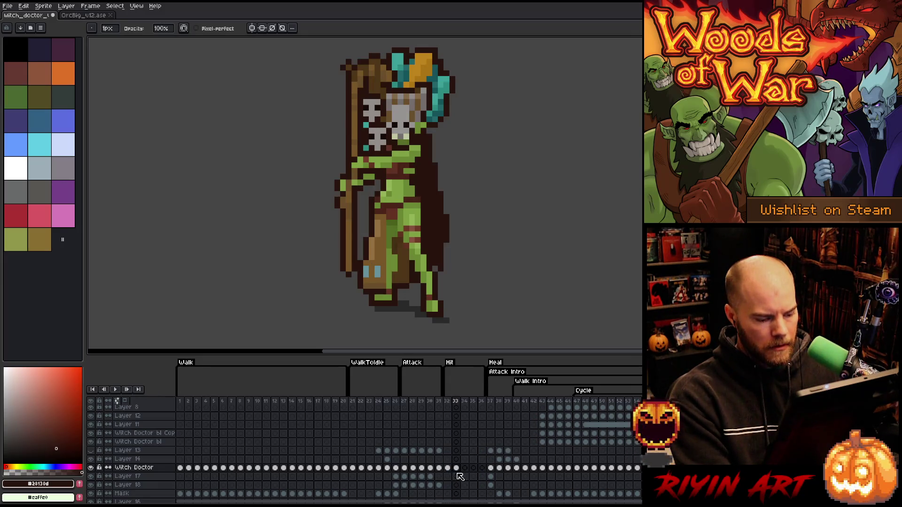
{"action": "key", "text": "alt+BackSpace"}
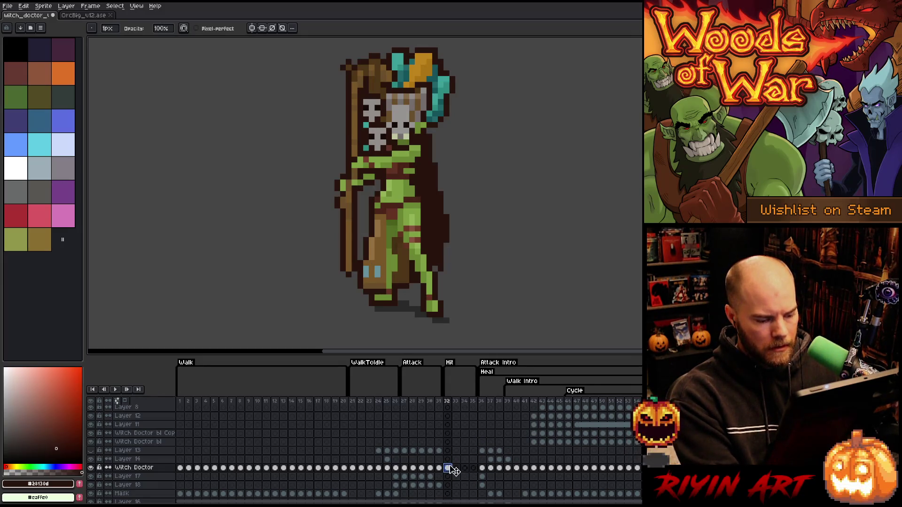
{"action": "left_click", "coordinate": [452, 469]}
{"action": "key", "text": "Delete"}
Step: Link the Witch Doctor cels in frames 32–35, then switch to OrcBig_v12.ase
{"action": "left_click_drag", "start_coordinate": [446, 468], "coordinate": [473, 468]}
{"action": "right_click", "coordinate": [472, 468]}
{"action": "left_click", "coordinate": [484, 491]}
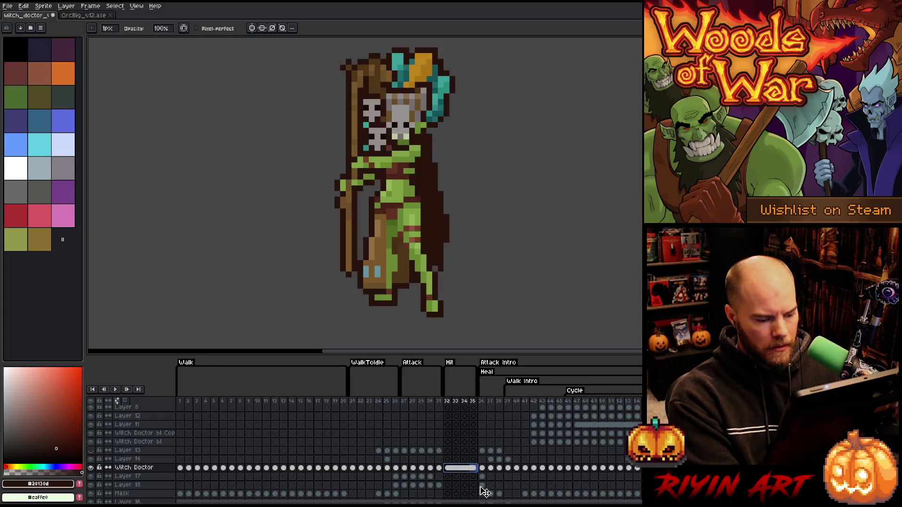
{"action": "key", "text": "v"}
{"action": "left_click", "coordinate": [82, 16]}
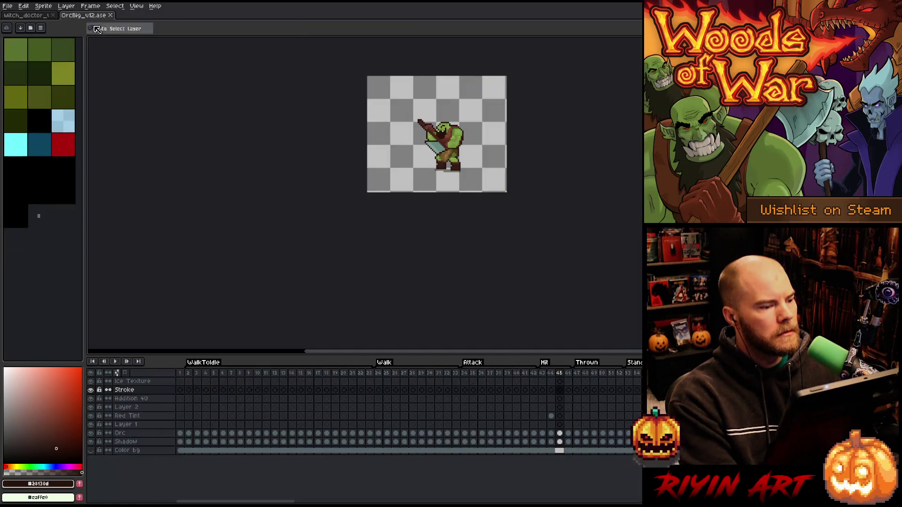
Step: Play the orc's Hit animation and stop on frame 44 showing the red tint
{"action": "key", "text": "b"}
{"action": "left_click", "coordinate": [543, 374]}
{"action": "key", "text": "Return"}
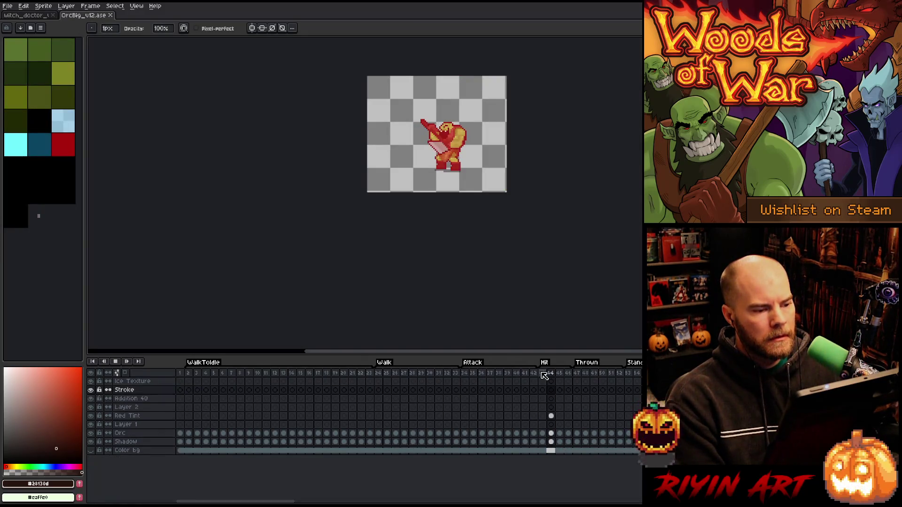
{"action": "left_click", "coordinate": [544, 374]}
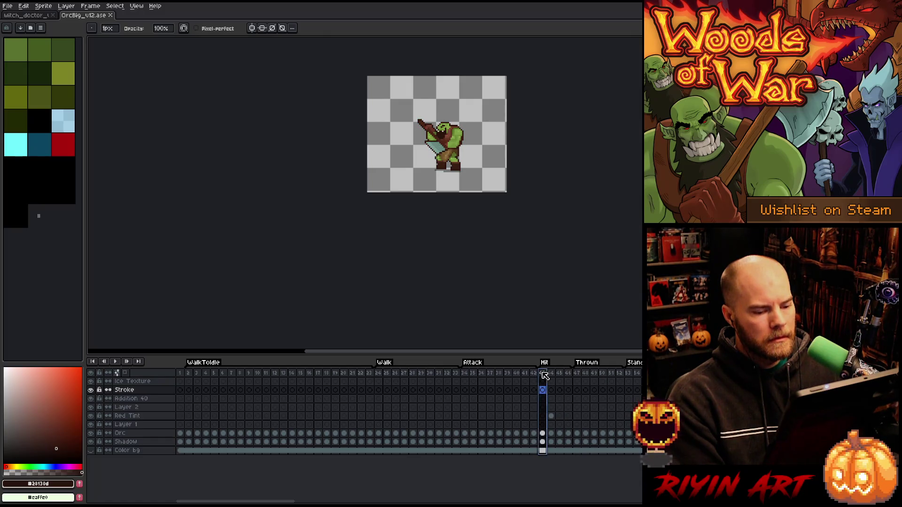
{"action": "scroll", "coordinate": [487, 203], "scroll_direction": "up", "scroll_amount": 3}
{"action": "scroll", "coordinate": [487, 203], "scroll_direction": "up", "scroll_amount": 1}
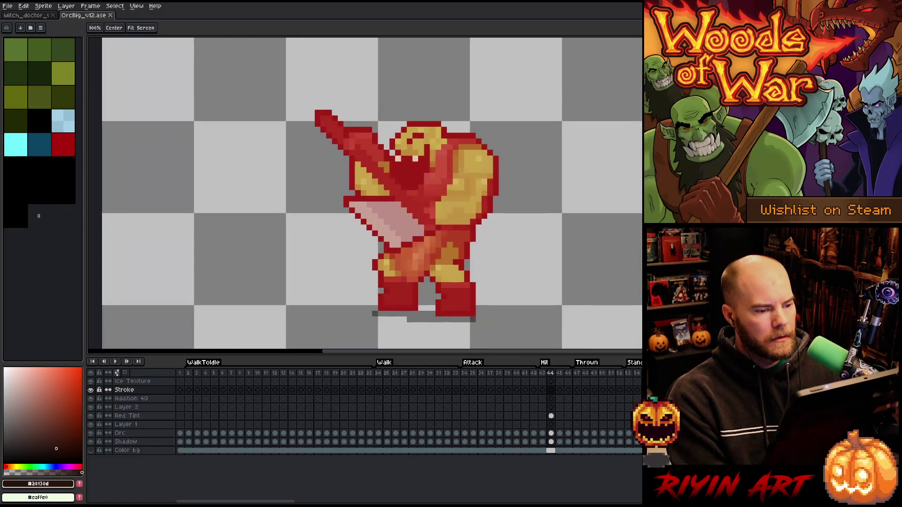
{"action": "key", "text": "Right"}
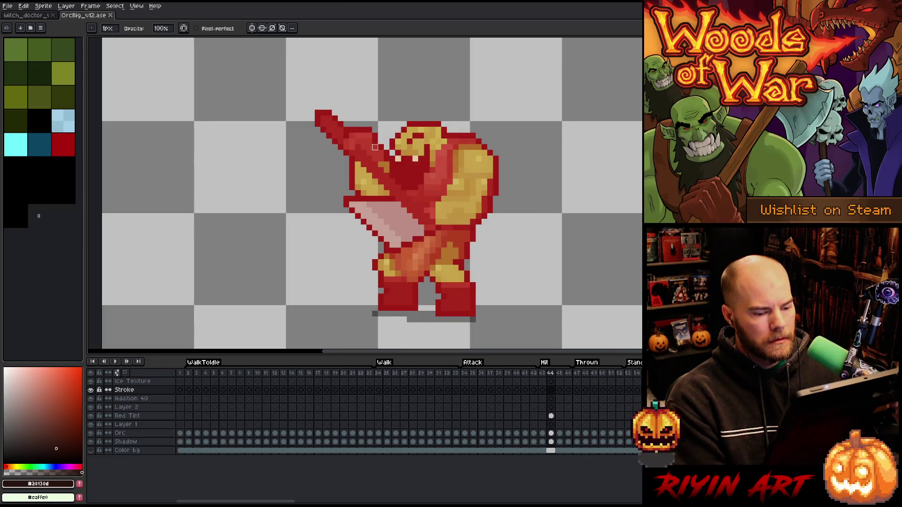
Step: Inspect the orc's Red Tint layer properties (Screen, 84%), then return to the witch doctor file
{"action": "left_click", "coordinate": [551, 416]}
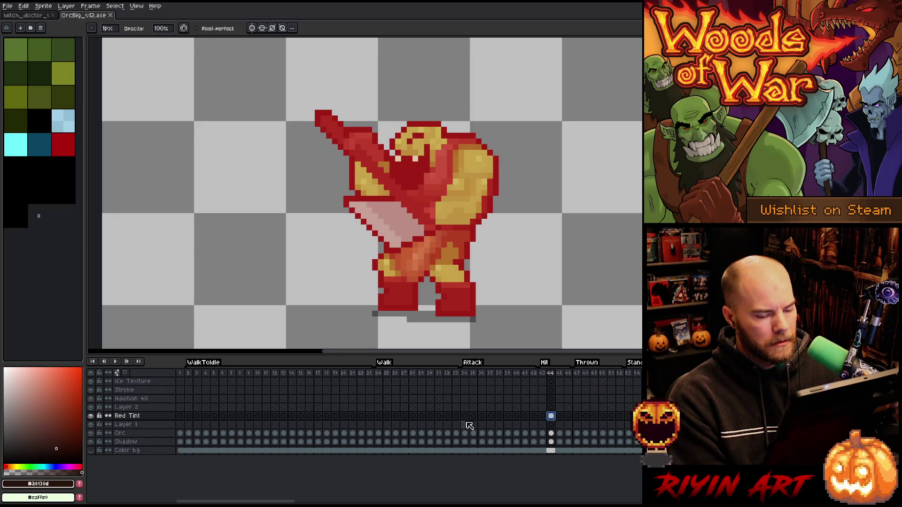
{"action": "double_click", "coordinate": [141, 416]}
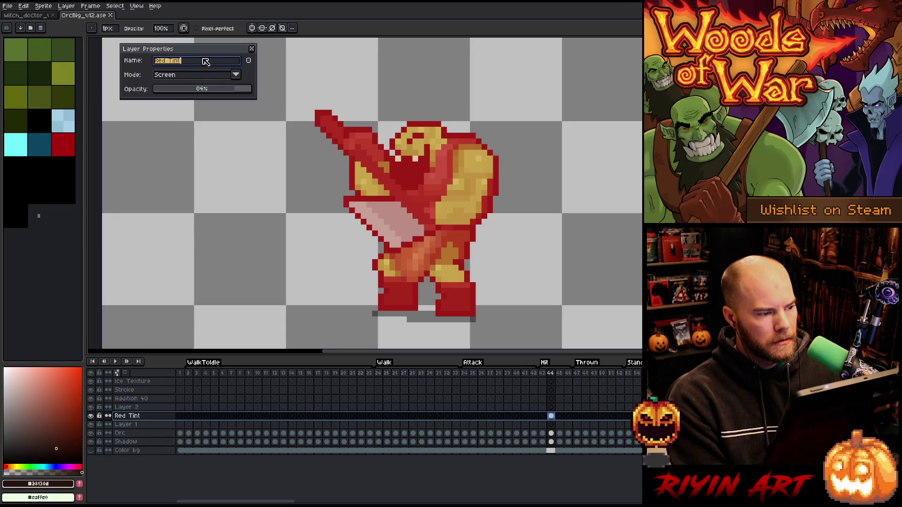
{"action": "left_click", "coordinate": [253, 49]}
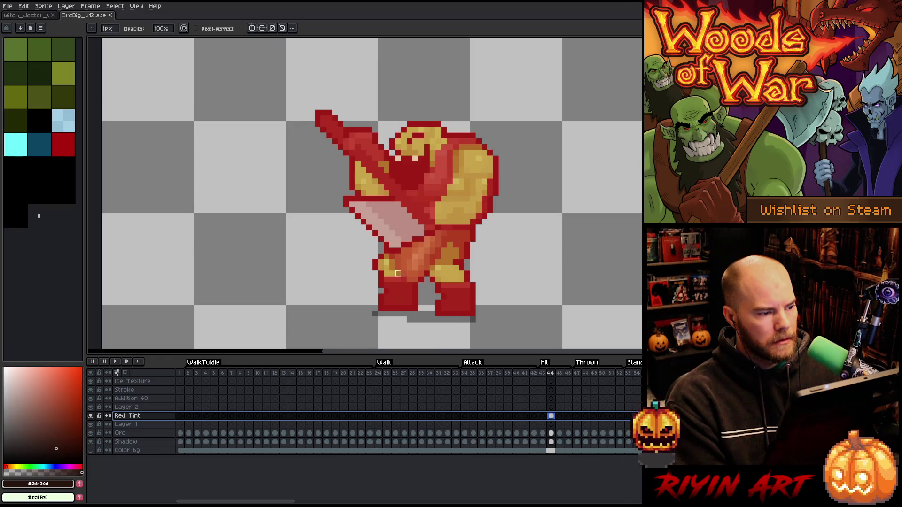
{"action": "left_click", "coordinate": [551, 416]}
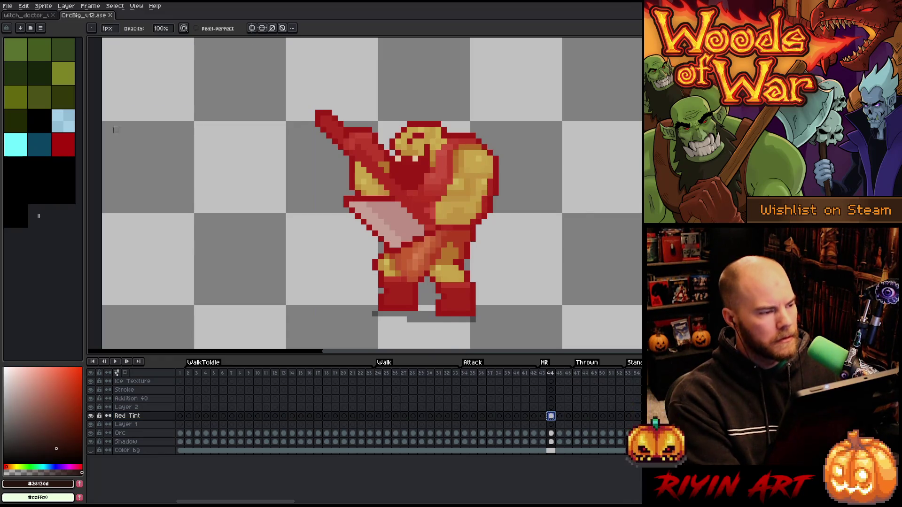
{"action": "left_click", "coordinate": [26, 15]}
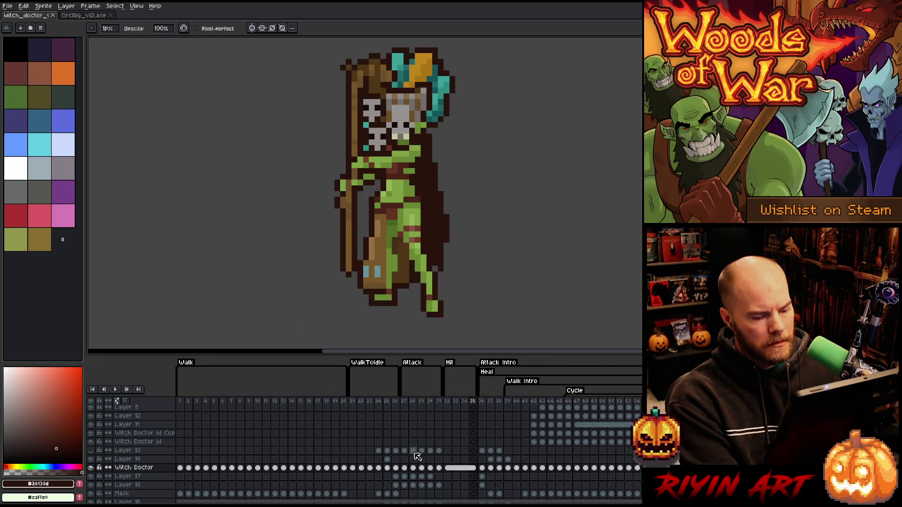
Step: Compare the witch doctor's frame 33 with the orc's frame 44
{"action": "scroll", "coordinate": [436, 447], "scroll_direction": "up", "scroll_amount": 2}
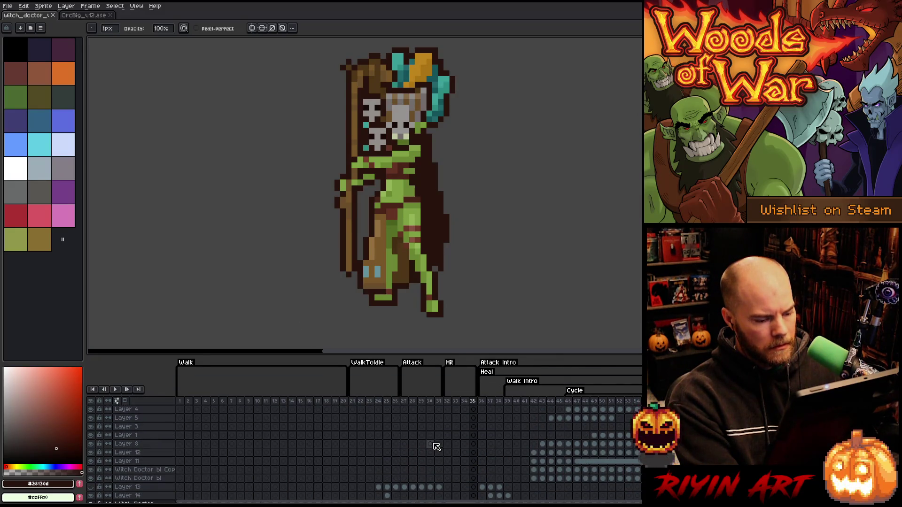
{"action": "left_click", "coordinate": [455, 409]}
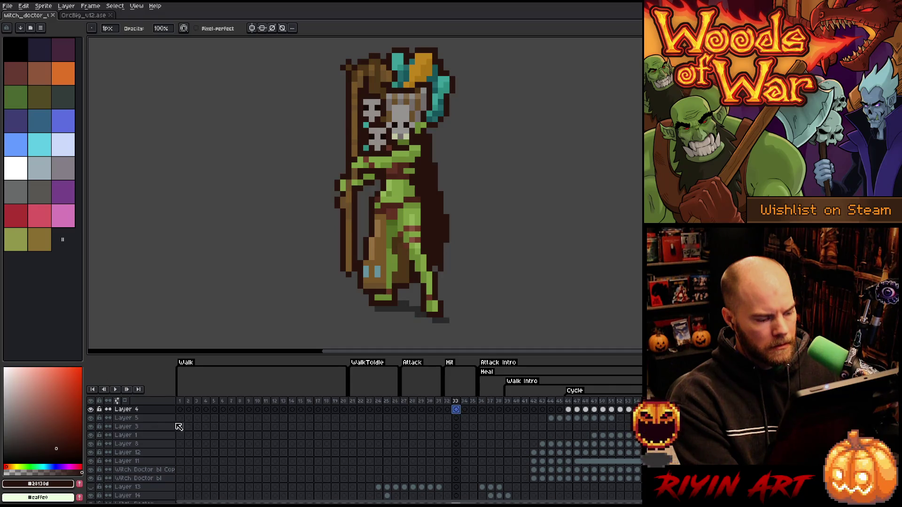
{"action": "left_click", "coordinate": [69, 15]}
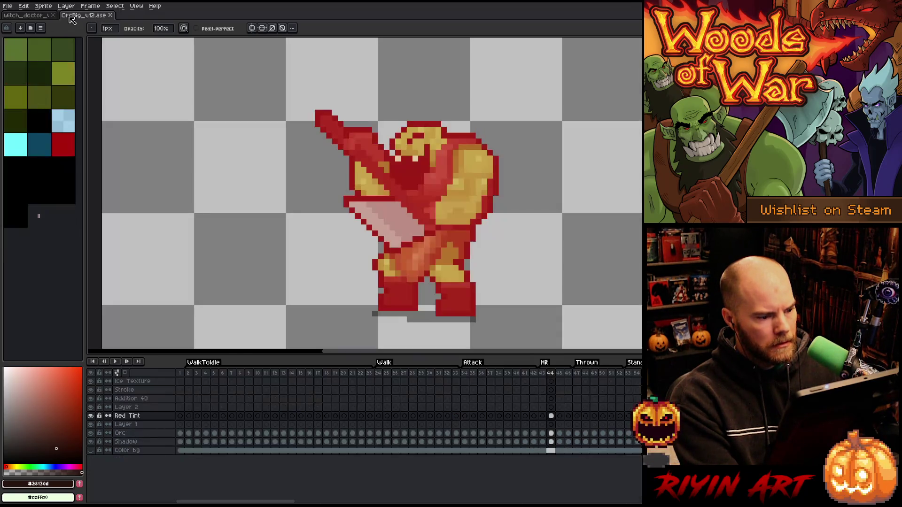
{"action": "left_click", "coordinate": [550, 373]}
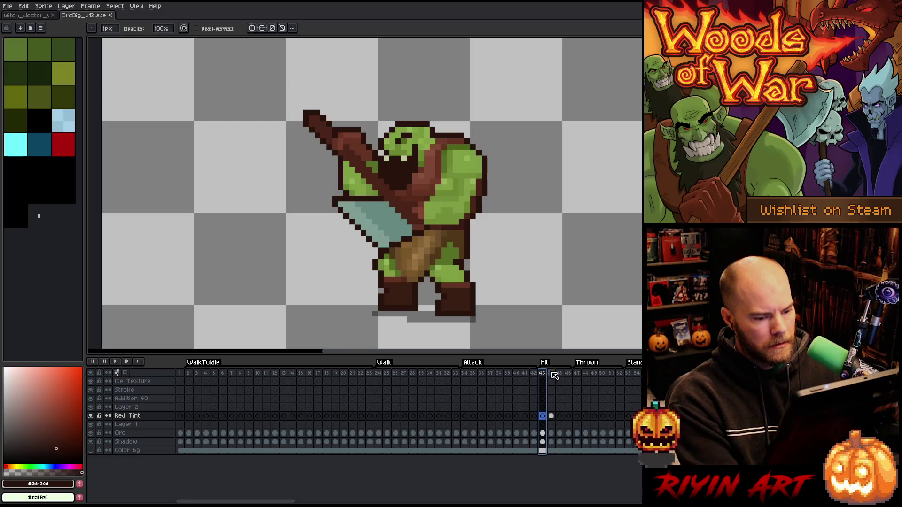
{"action": "left_click", "coordinate": [51, 16]}
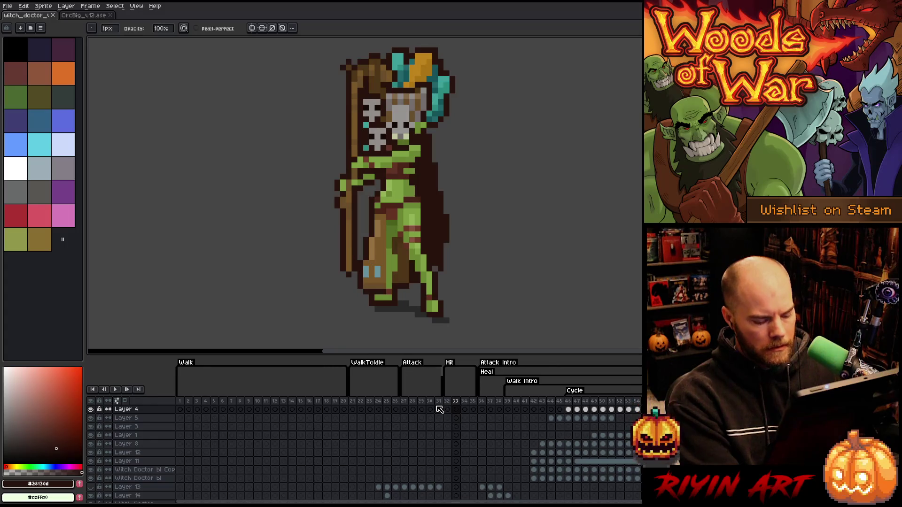
Step: Add a new layer for the tint, keep Normal blending, and center its content horizontally
{"action": "key", "text": "shift+n"}
{"action": "double_click", "coordinate": [130, 411]}
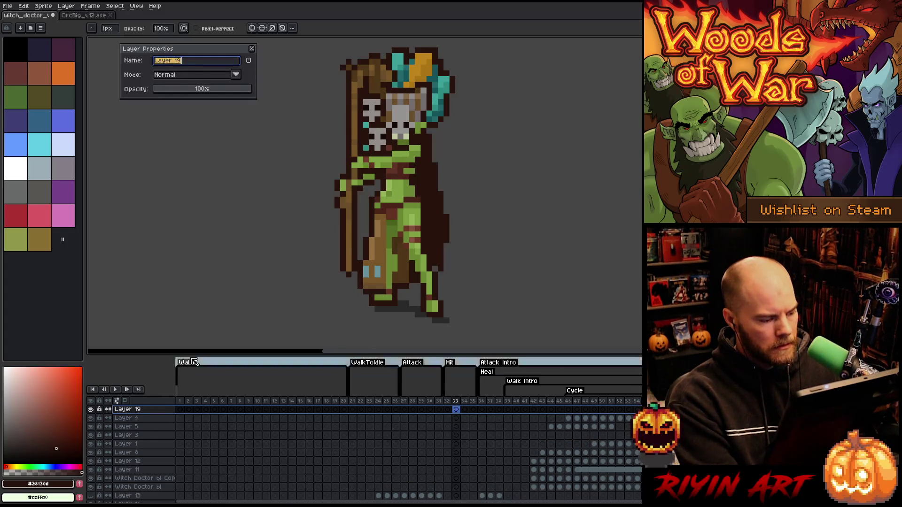
{"action": "left_click", "coordinate": [181, 76]}
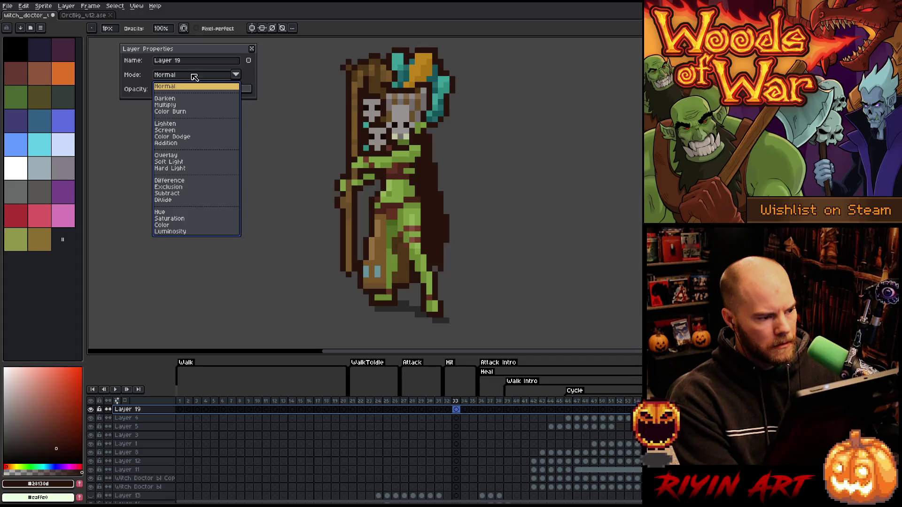
{"action": "left_click", "coordinate": [179, 87]}
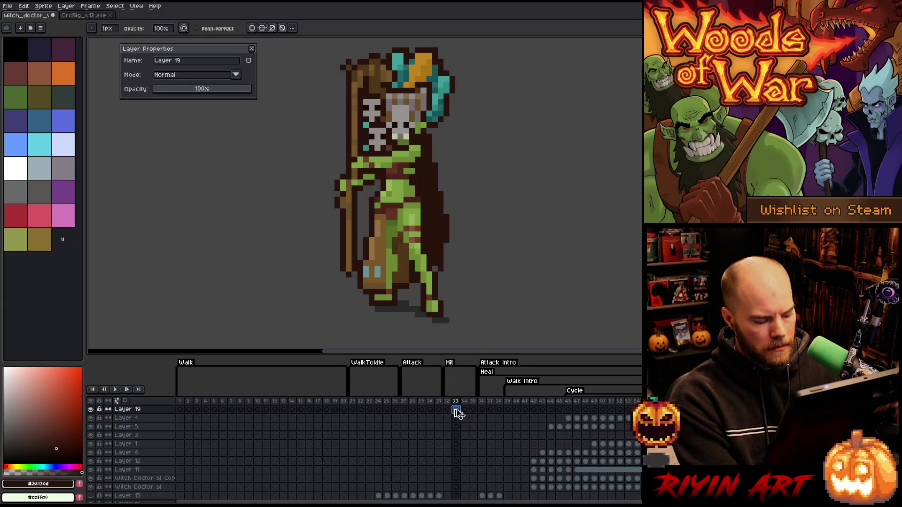
{"action": "left_click", "coordinate": [252, 47]}
{"action": "left_click", "coordinate": [42, 6]}
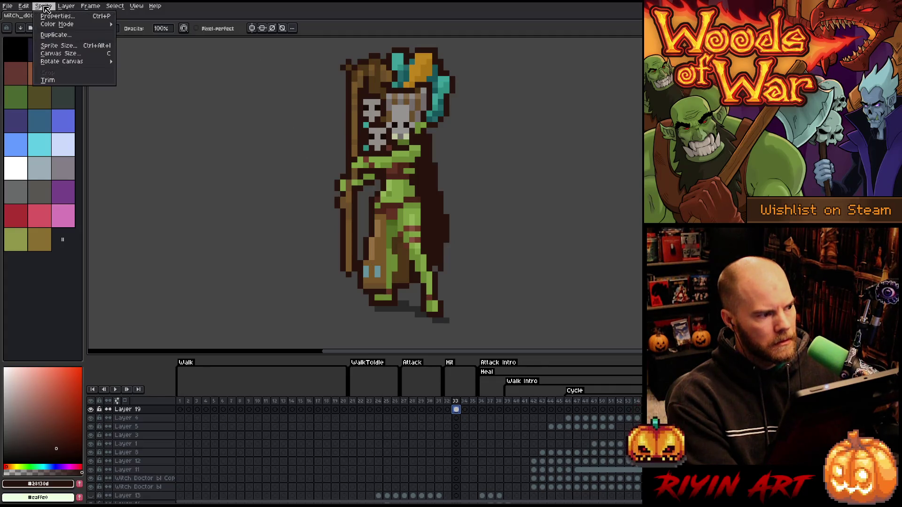
{"action": "mouse_move", "coordinate": [33, 6]}
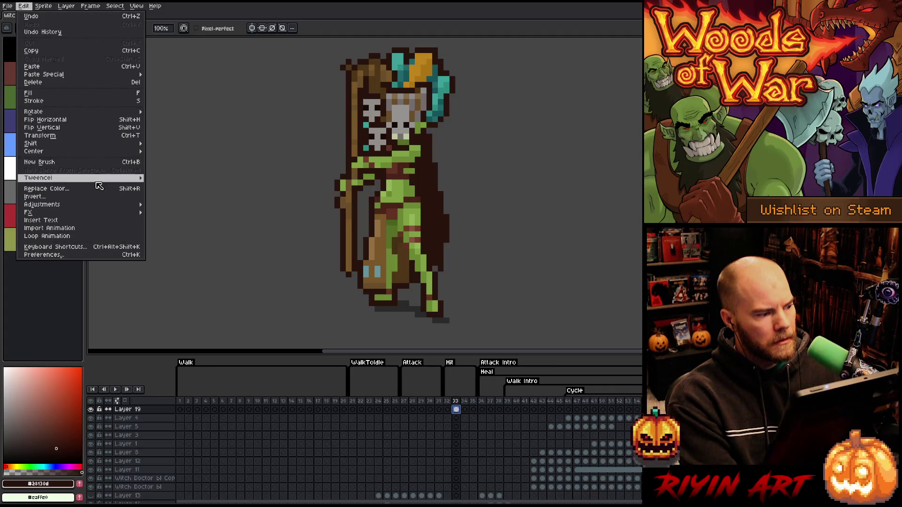
{"action": "mouse_move", "coordinate": [113, 155]}
{"action": "left_click", "coordinate": [171, 160]}
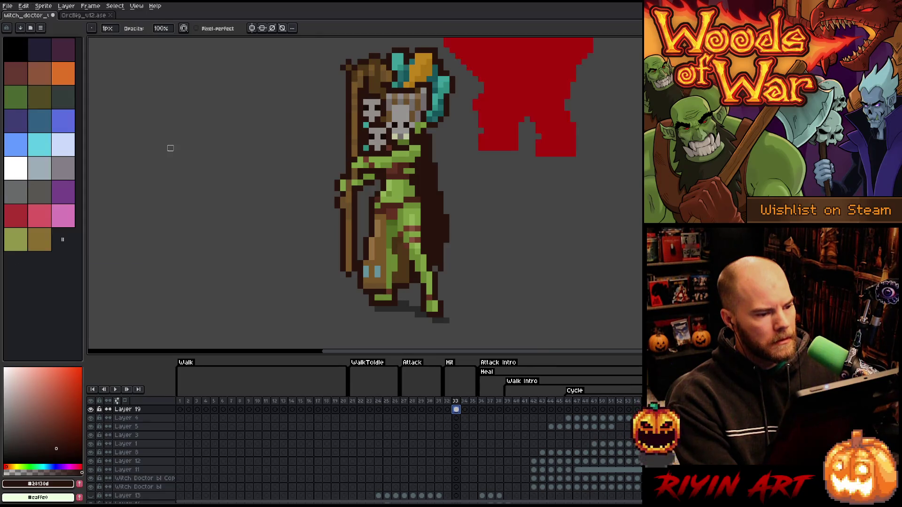
Step: Fill the witch doctor's silhouette on the new layer with red #ab0c0c
{"action": "key", "text": "i"}
{"action": "left_click", "coordinate": [503, 96]}
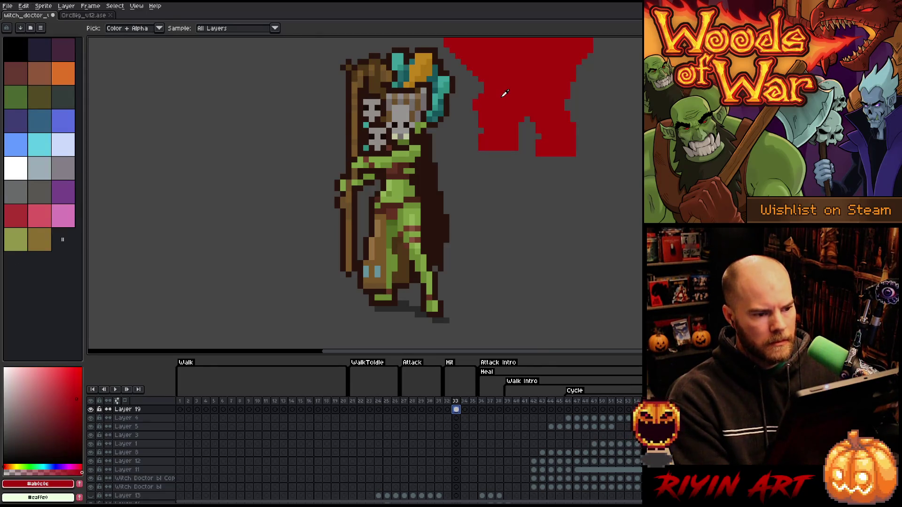
{"action": "left_click", "coordinate": [459, 411]}
{"action": "scroll", "coordinate": [460, 412], "scroll_direction": "down", "scroll_amount": 3}
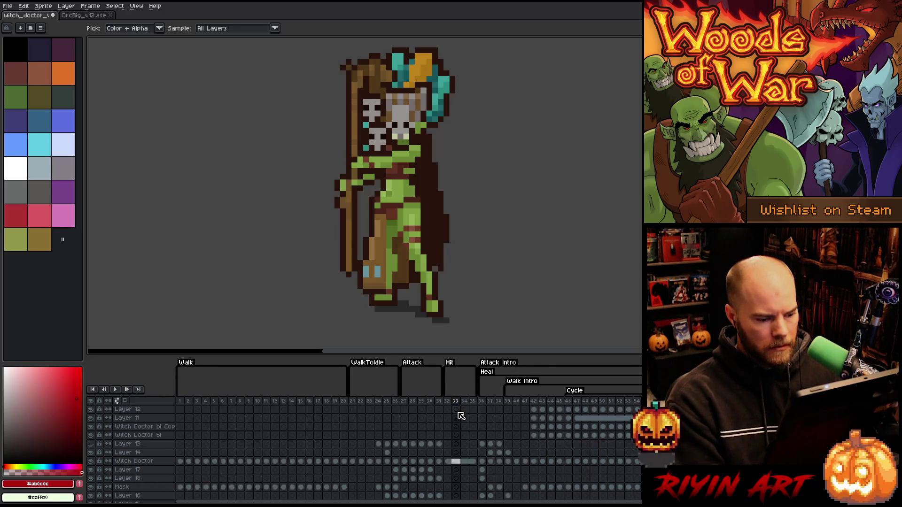
{"action": "left_click", "coordinate": [459, 427], "text": "ctrl"}
{"action": "scroll", "coordinate": [459, 425], "scroll_direction": "up", "scroll_amount": 3}
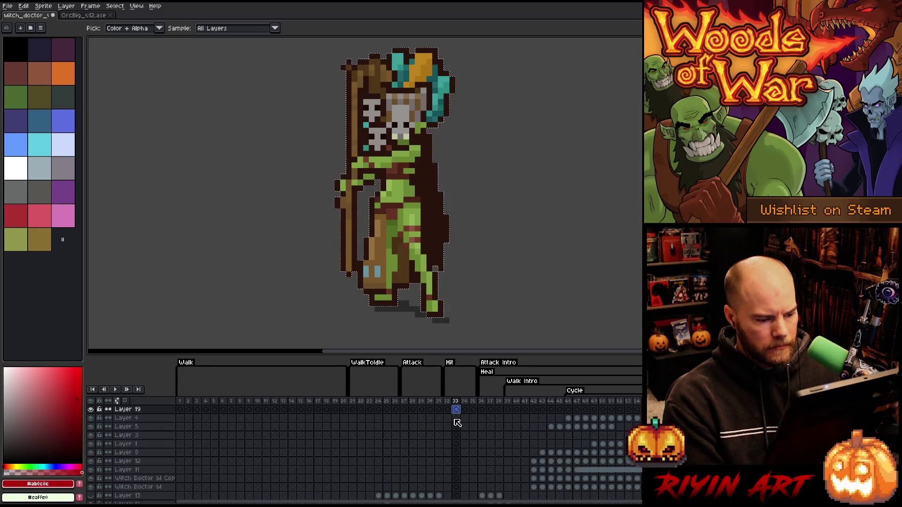
{"action": "key", "text": "f"}
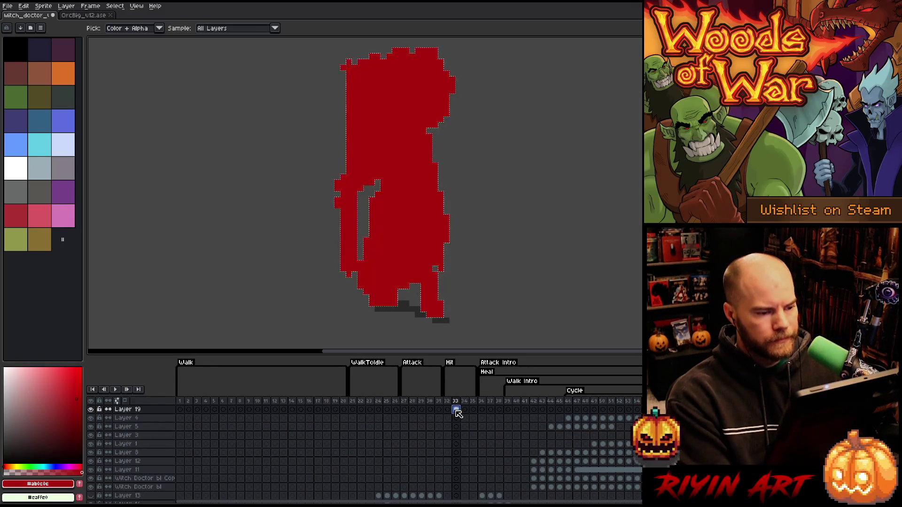
Step: Rename the layer to 'tint' and set its blend mode to Screen, checking the orc's settings
{"action": "double_click", "coordinate": [125, 412]}
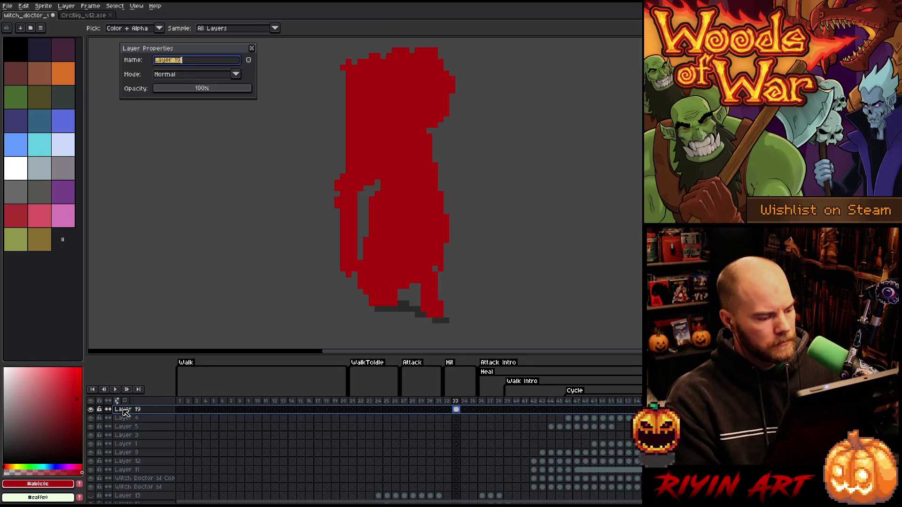
{"action": "type", "text": "tint"}
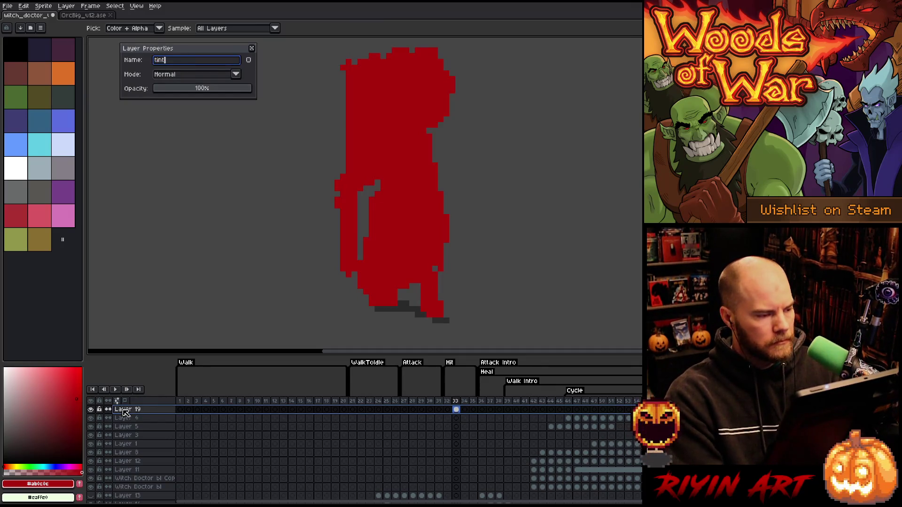
{"action": "left_click", "coordinate": [166, 76]}
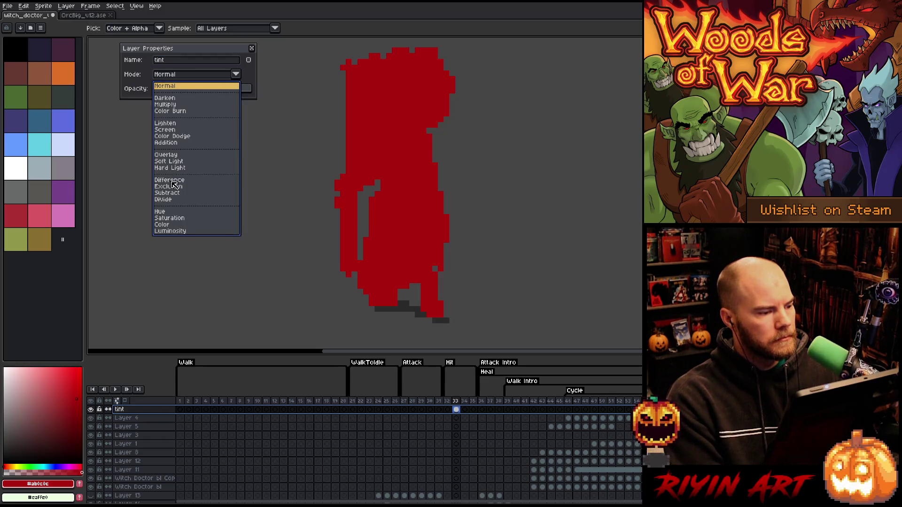
{"action": "left_click", "coordinate": [171, 129]}
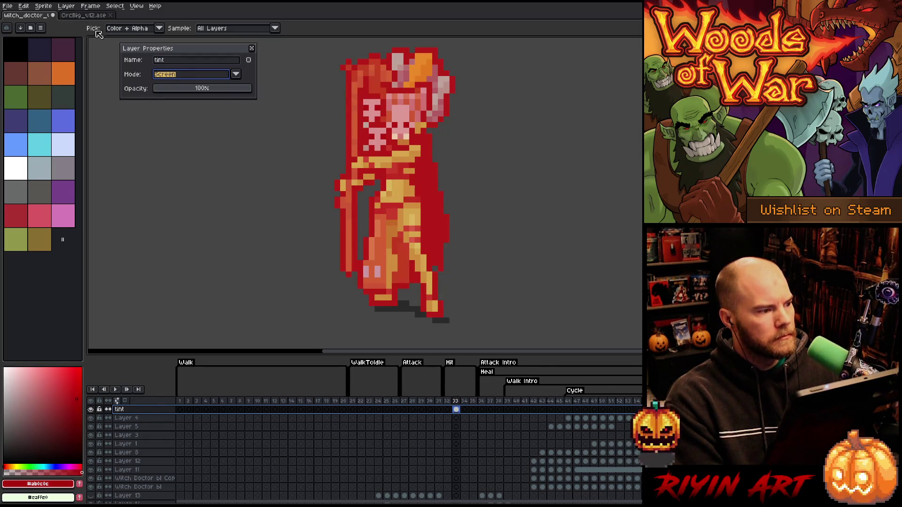
{"action": "left_click", "coordinate": [85, 17]}
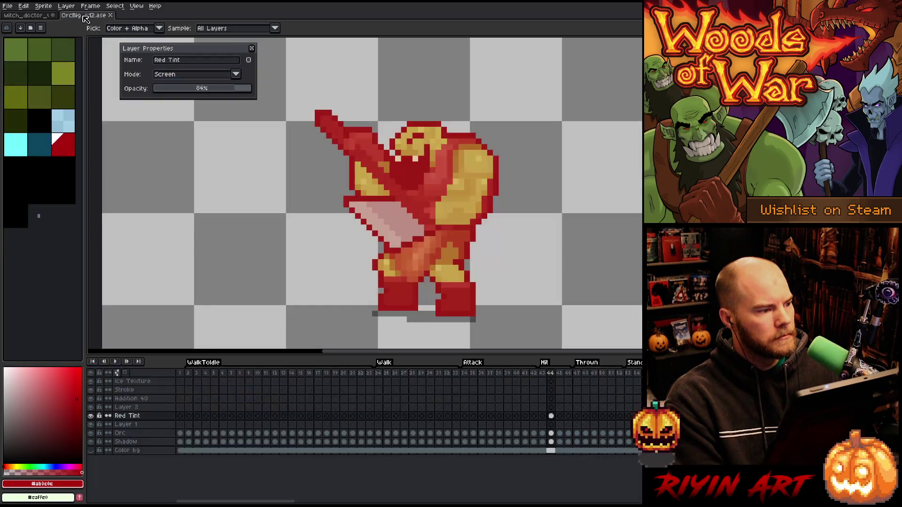
{"action": "left_click", "coordinate": [252, 48]}
{"action": "left_click", "coordinate": [21, 16]}
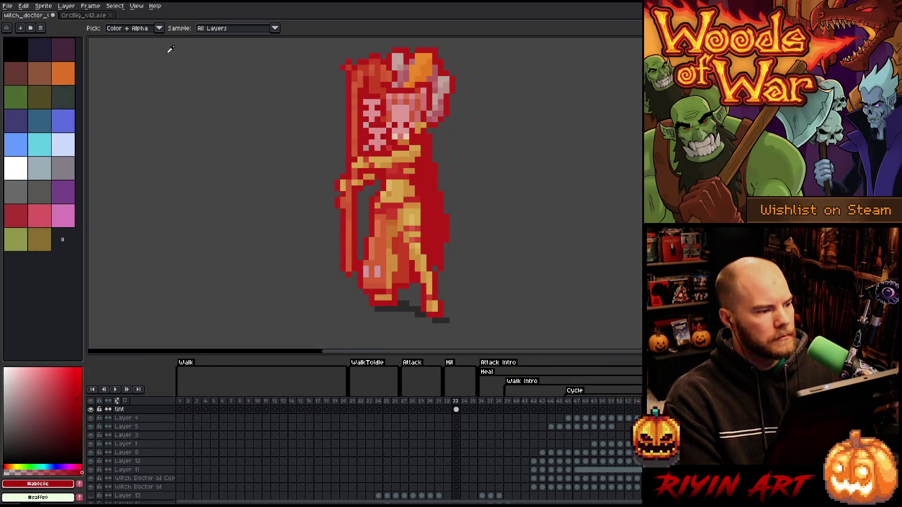
Step: Raise the tint layer's opacity to 84% and hide the layer
{"action": "double_click", "coordinate": [124, 409]}
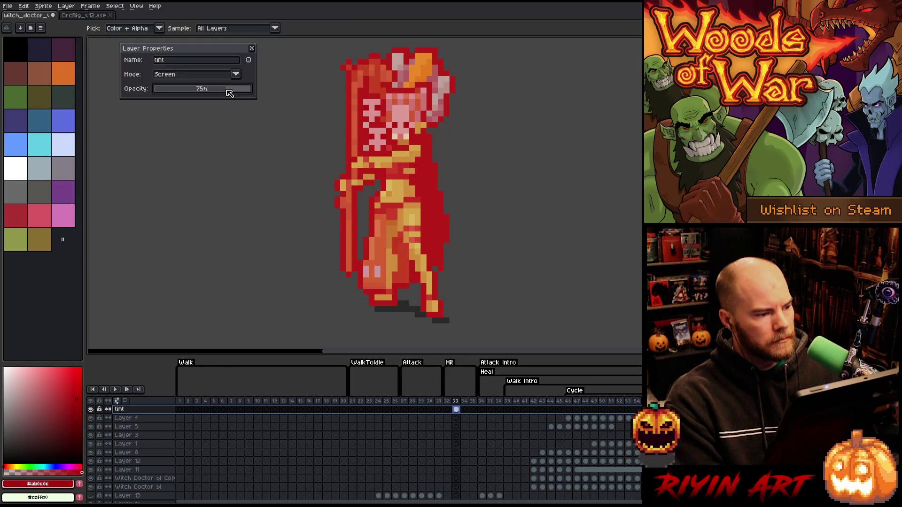
{"action": "left_click_drag", "start_coordinate": [230, 93], "coordinate": [241, 93]}
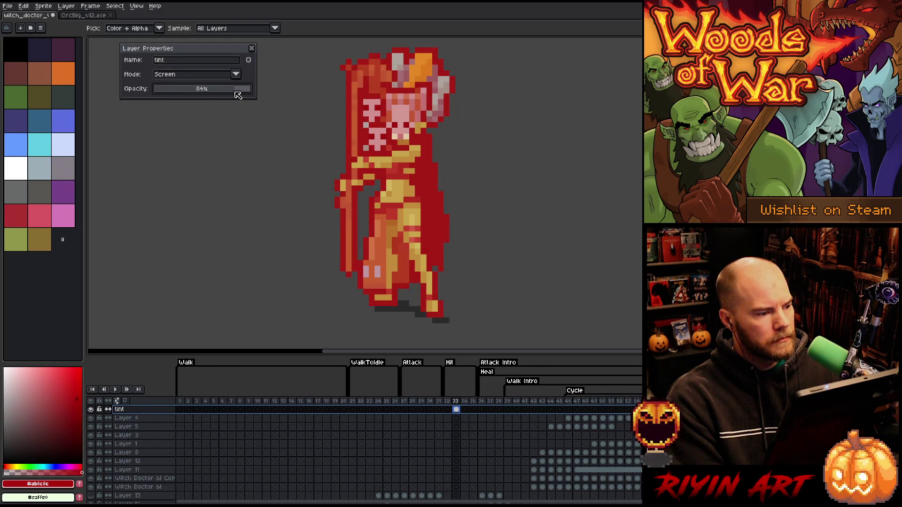
{"action": "left_click", "coordinate": [252, 48]}
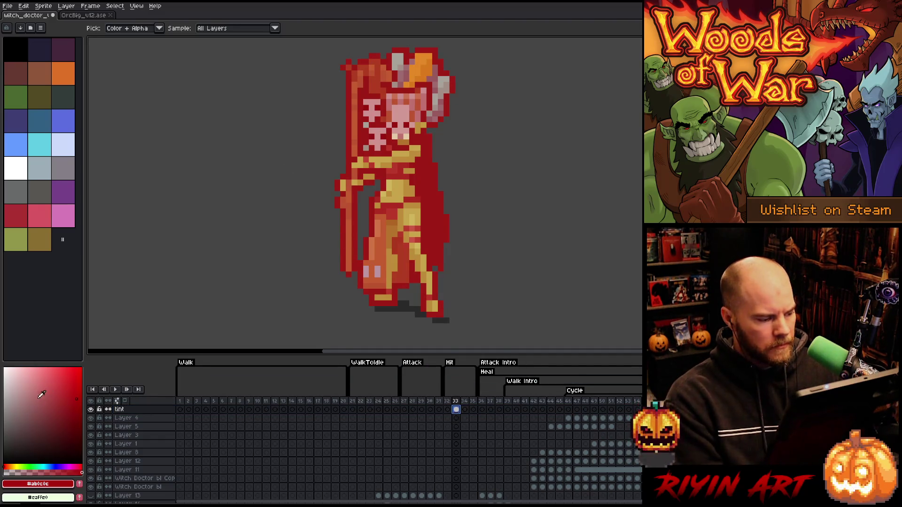
{"action": "left_click", "coordinate": [90, 409]}
{"action": "scroll", "coordinate": [422, 461], "scroll_direction": "down", "scroll_amount": 5}
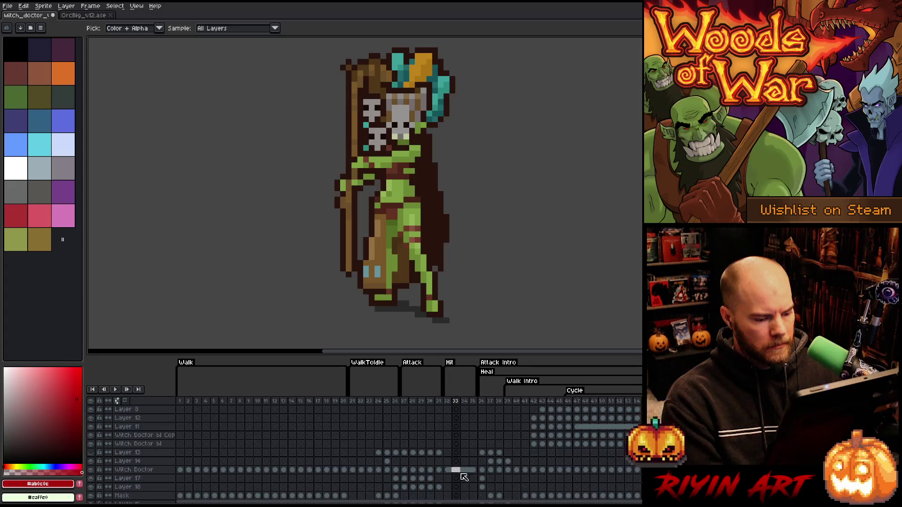
Step: Unlink the Witch Doctor cels in frames 32–35 and link the Shadow cels in frames 32–35
{"action": "left_click_drag", "start_coordinate": [446, 470], "coordinate": [472, 470]}
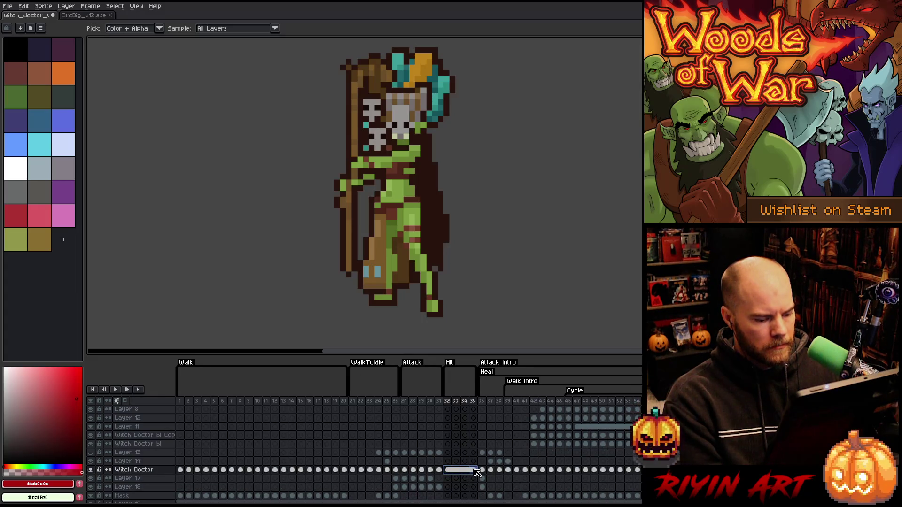
{"action": "right_click", "coordinate": [474, 471]}
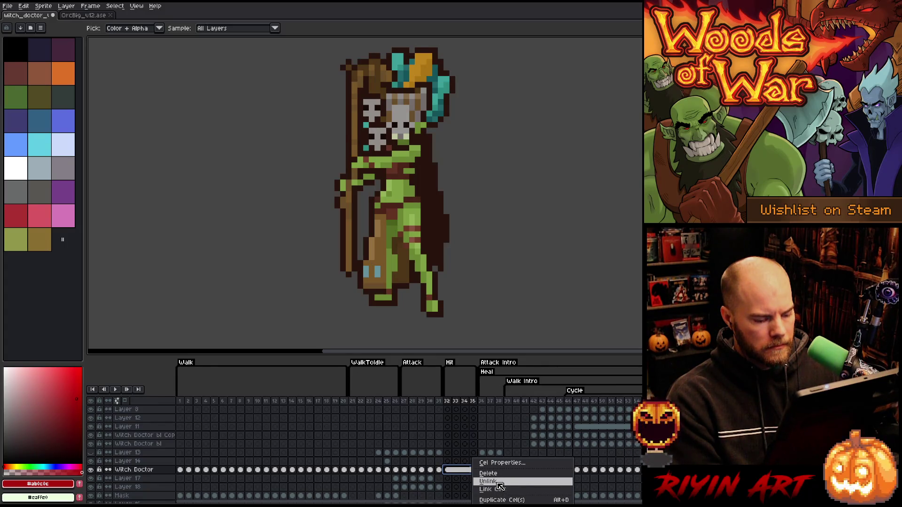
{"action": "left_click", "coordinate": [498, 484]}
{"action": "scroll", "coordinate": [473, 479], "scroll_direction": "down", "scroll_amount": 3}
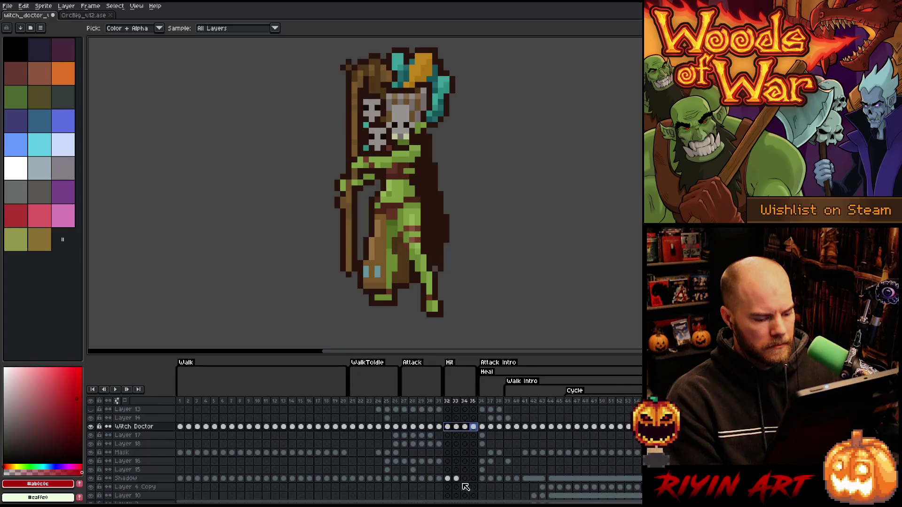
{"action": "left_click_drag", "start_coordinate": [447, 479], "coordinate": [469, 478]}
{"action": "right_click", "coordinate": [470, 478]}
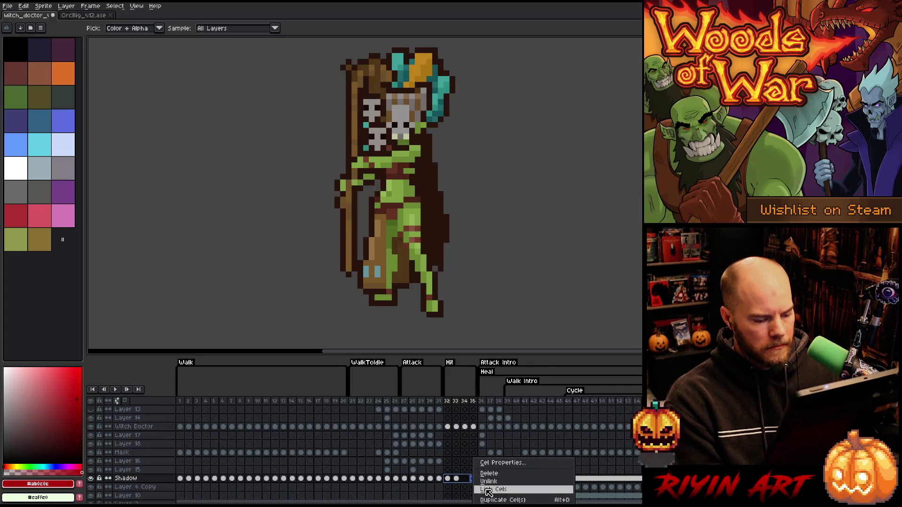
{"action": "left_click", "coordinate": [486, 493]}
Step: Compare with the orc's Hit animation, then go to the witch doctor's frame 33
{"action": "left_click", "coordinate": [448, 426]}
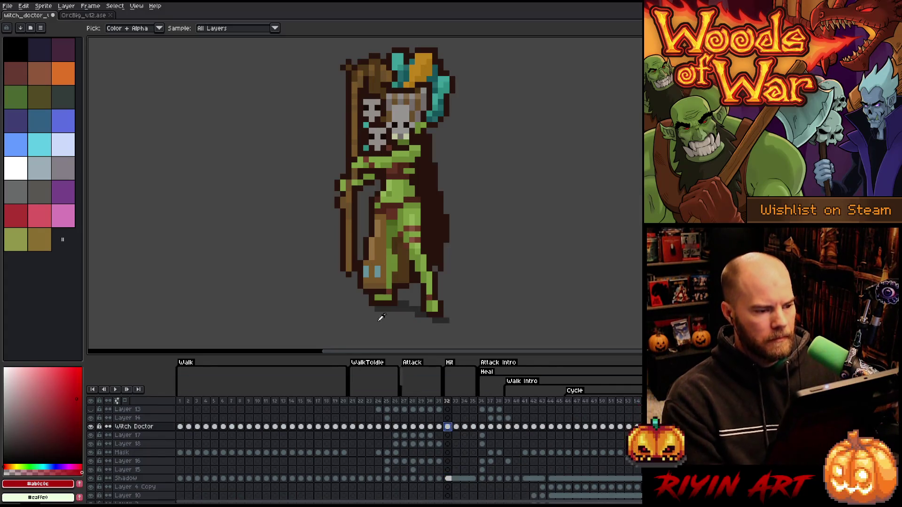
{"action": "left_click", "coordinate": [96, 16]}
{"action": "key", "text": "Return"}
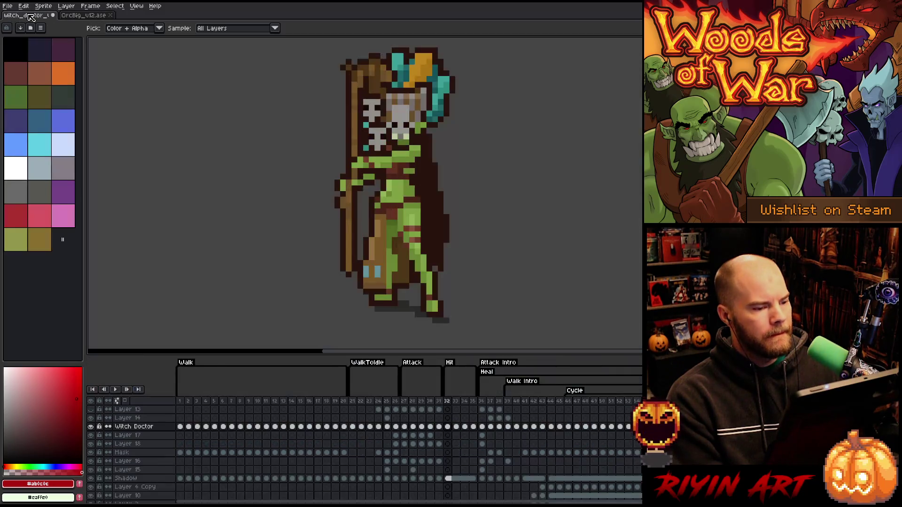
{"action": "left_click", "coordinate": [31, 16]}
{"action": "key", "text": "Right"}
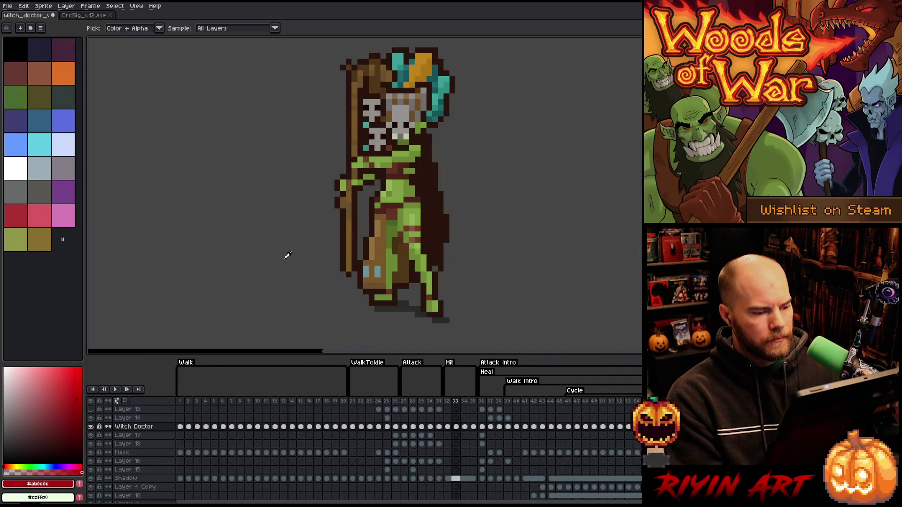
Step: Select the witch doctor's upper body in frame 33 and nudge it one pixel right
{"action": "scroll", "coordinate": [372, 227], "scroll_direction": "down", "scroll_amount": 1}
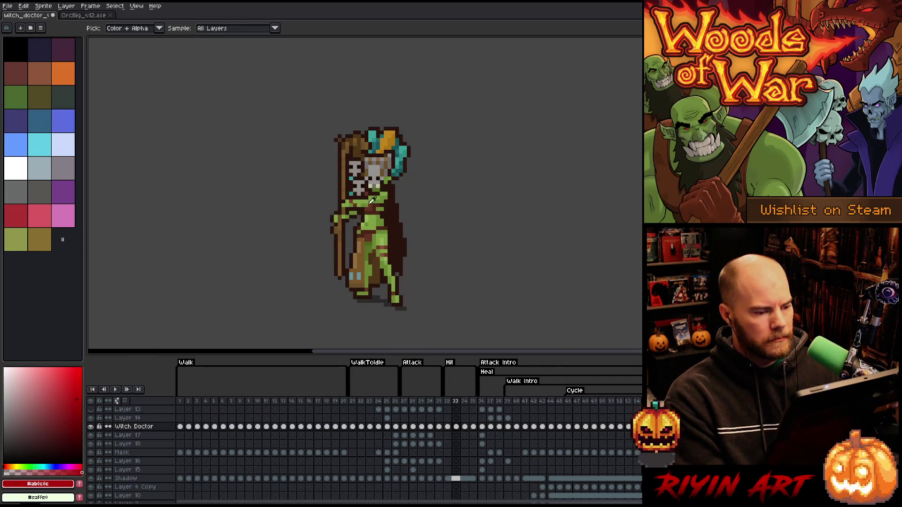
{"action": "key", "text": "m"}
{"action": "mouse_move", "coordinate": [448, 81]}
{"action": "left_mouse_down"}
{"action": "mouse_move", "coordinate": [319, 186]}
{"action": "mouse_move", "coordinate": [280, 205]}
{"action": "mouse_move", "coordinate": [277, 264]}
{"action": "left_mouse_up"}
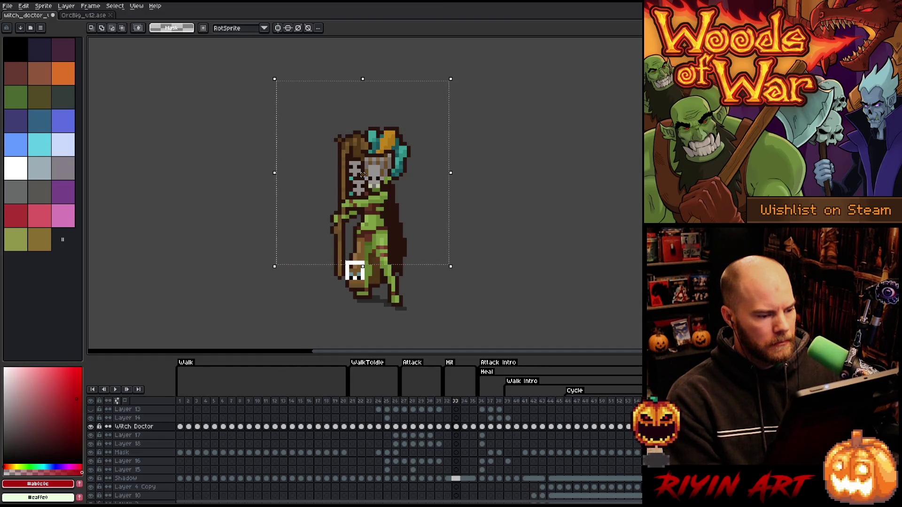
{"action": "left_click_drag", "start_coordinate": [311, 243], "coordinate": [345, 291]}
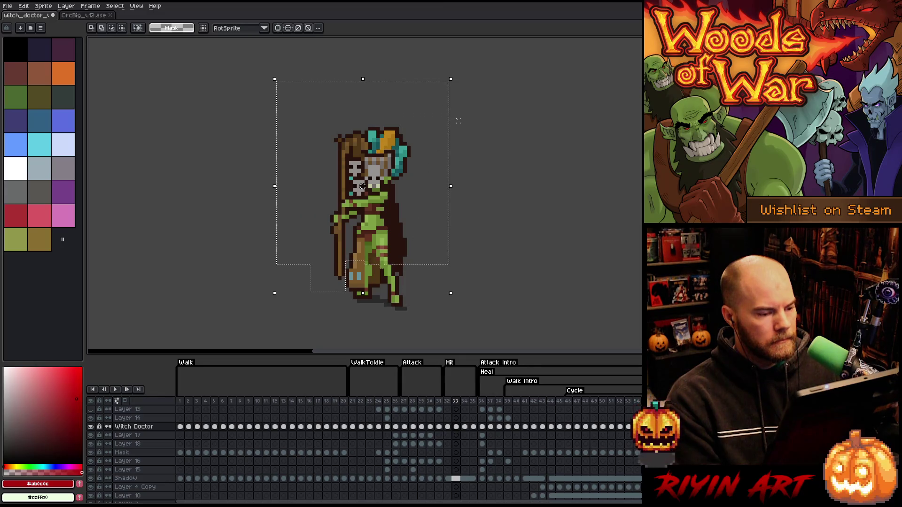
{"action": "key", "text": "Right"}
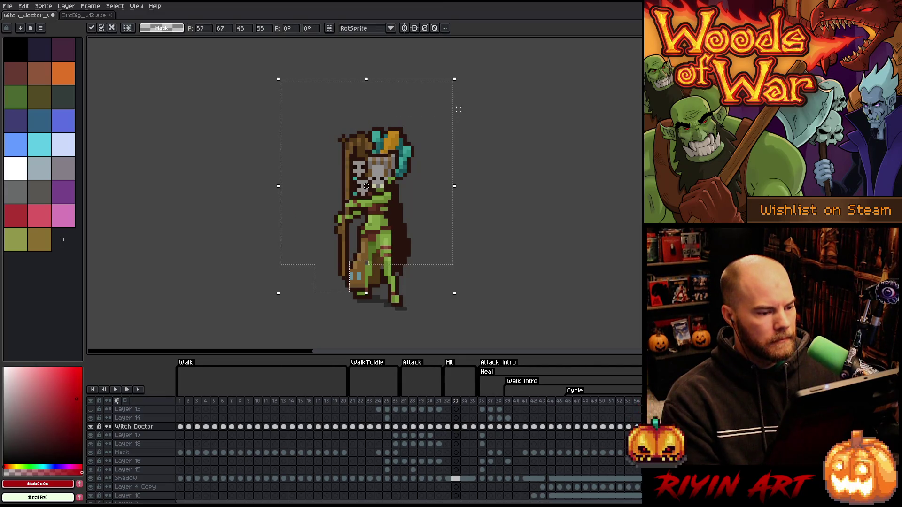
Step: Reselect the upper body above the legs, move it further right, commit, and deselect
{"action": "mouse_move", "coordinate": [477, 308]}
{"action": "left_mouse_down"}
{"action": "mouse_move", "coordinate": [243, 251]}
{"action": "mouse_move", "coordinate": [232, 211]}
{"action": "mouse_move", "coordinate": [261, 224]}
{"action": "mouse_move", "coordinate": [365, 227]}
{"action": "mouse_move", "coordinate": [357, 218]}
{"action": "left_mouse_up"}
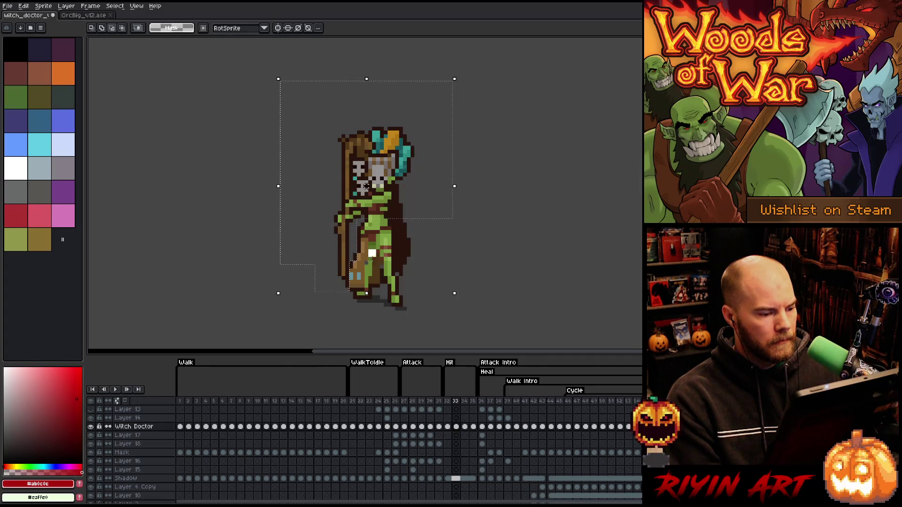
{"action": "left_click_drag", "start_coordinate": [372, 254], "coordinate": [348, 299]}
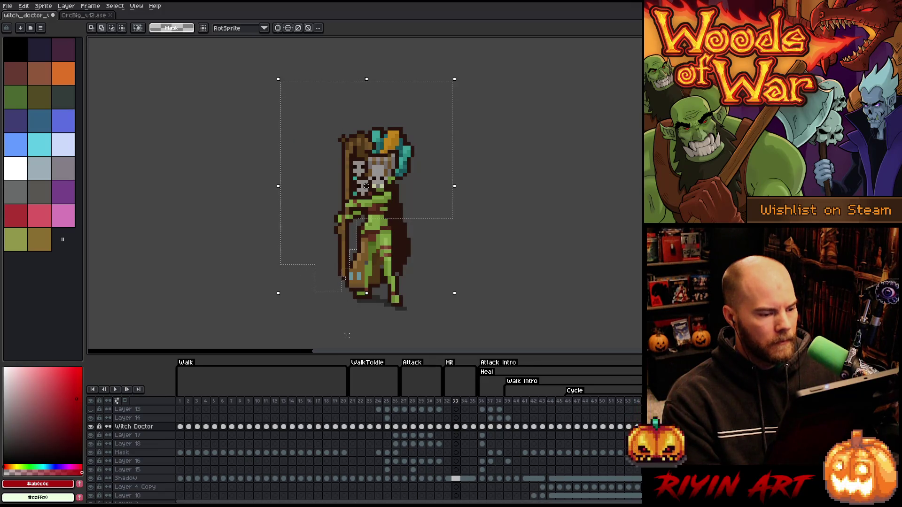
{"action": "left_click_drag", "start_coordinate": [366, 186], "coordinate": [370, 186]}
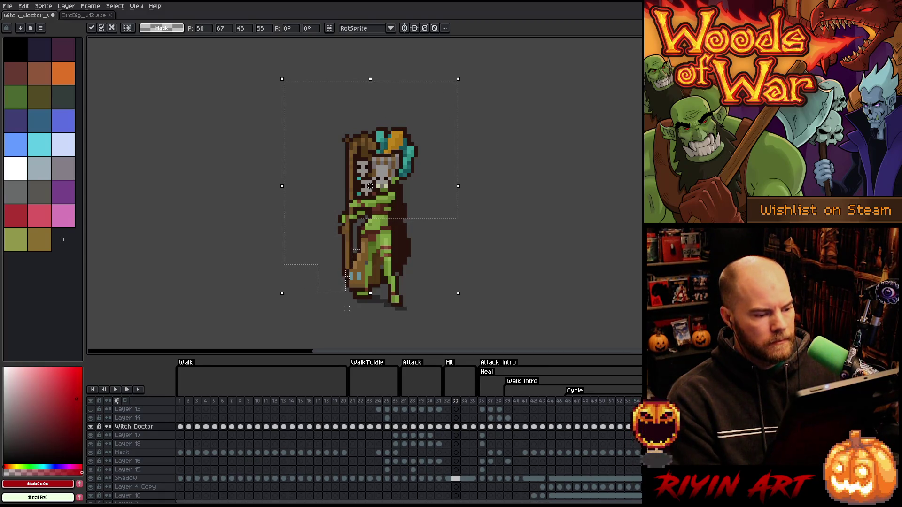
{"action": "key", "text": "Return"}
{"action": "key", "text": "ctrl+d"}
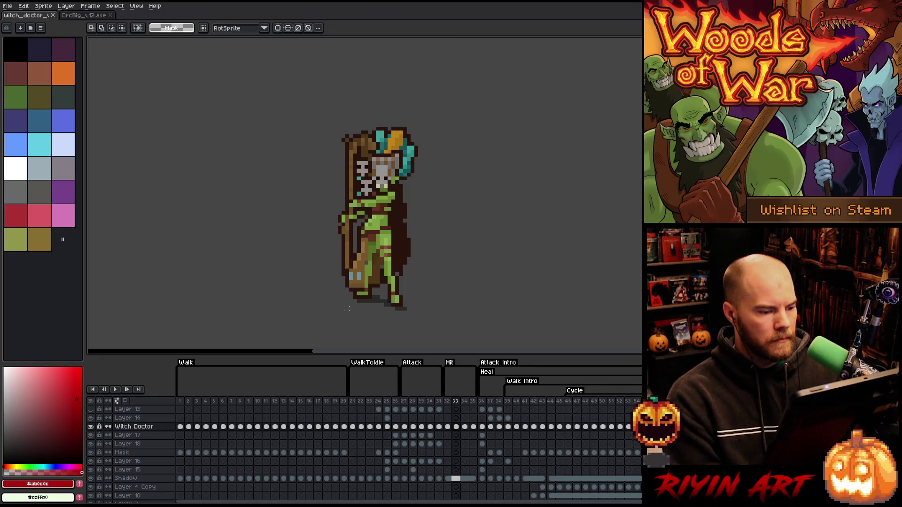
{"action": "key", "text": "b"}
{"action": "left_click", "coordinate": [368, 263], "text": "alt"}
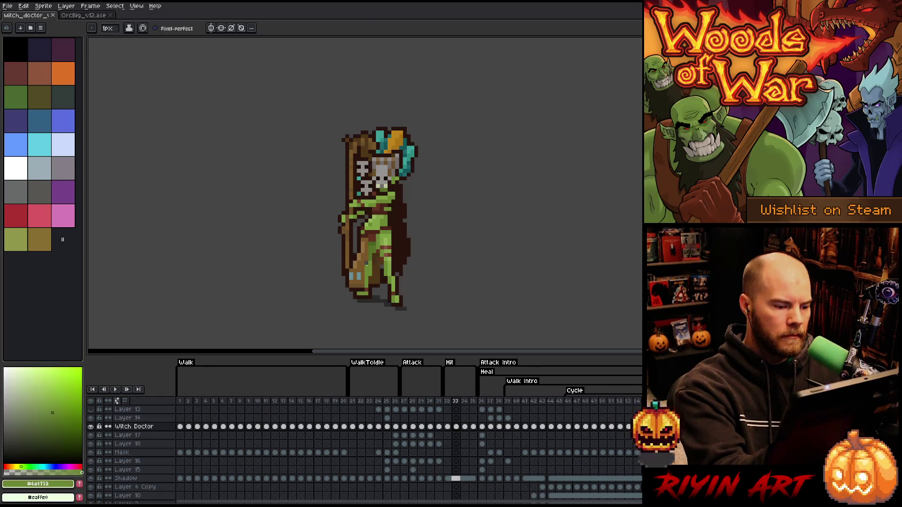
Step: Touch up the right-side outline pixels with sampled browns and green, then save the file
{"action": "left_click", "coordinate": [383, 266], "text": "alt"}
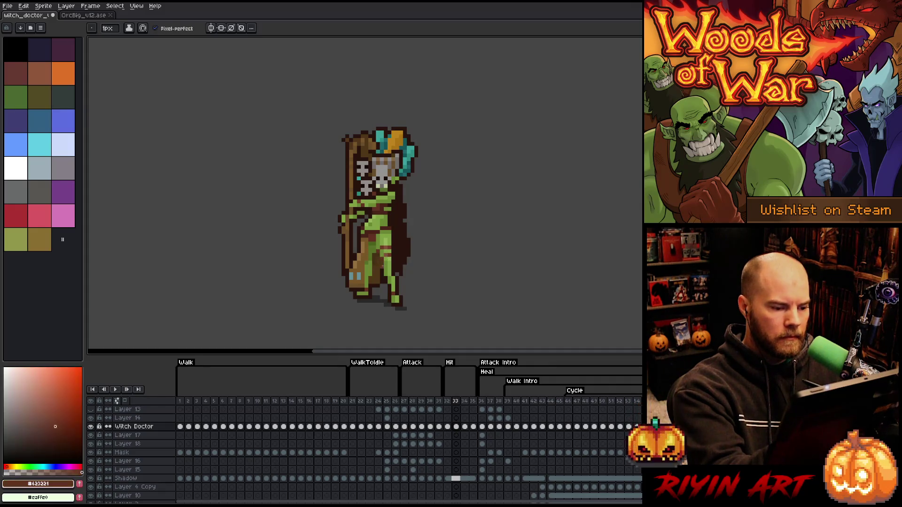
{"action": "left_click", "coordinate": [381, 276], "text": "alt"}
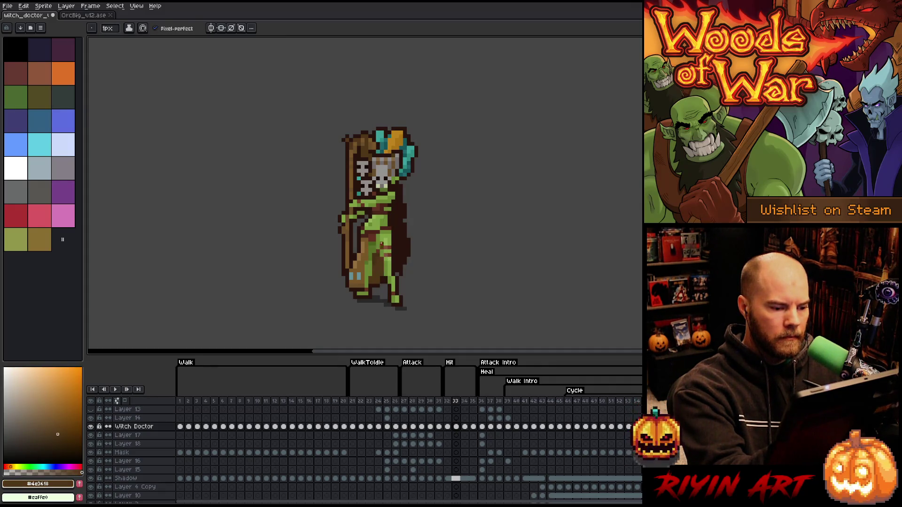
{"action": "key", "text": "e"}
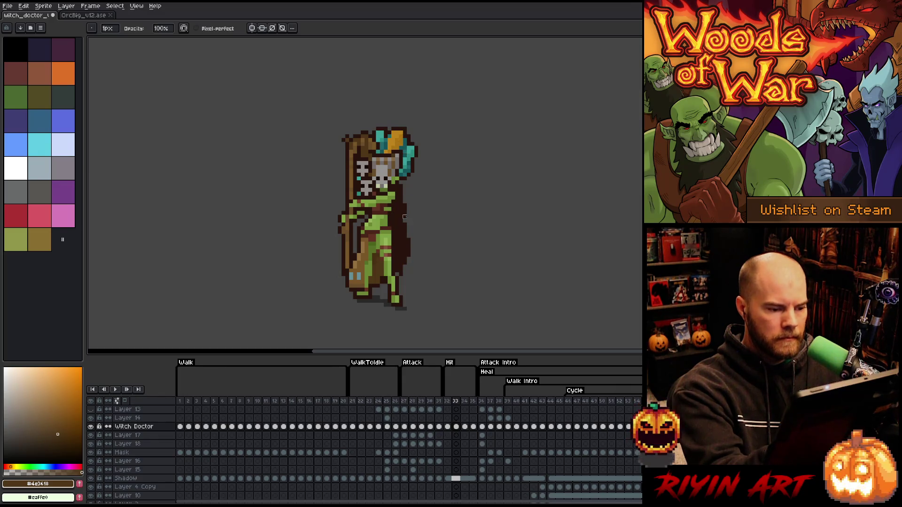
{"action": "mouse_move", "coordinate": [404, 217]}
{"action": "left_mouse_down"}
{"action": "mouse_move", "coordinate": [403, 277]}
{"action": "mouse_move", "coordinate": [400, 245]}
{"action": "left_mouse_up"}
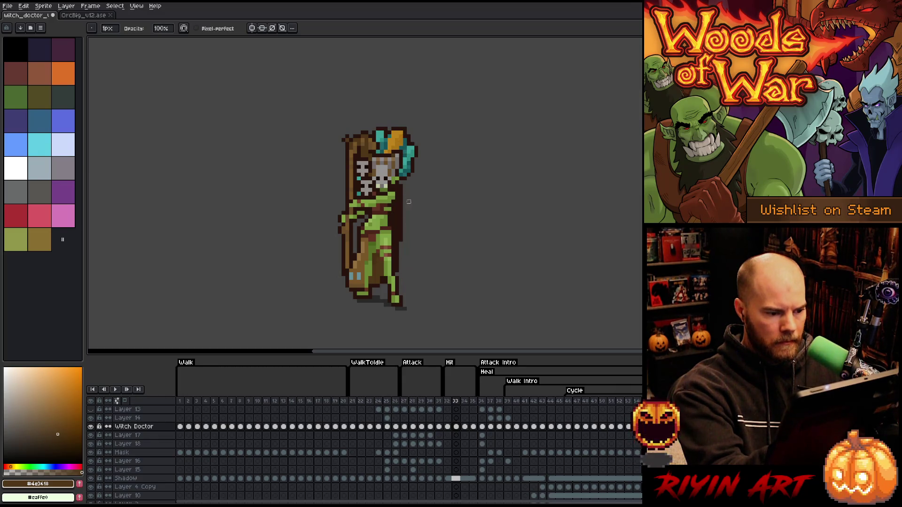
{"action": "key", "text": "b"}
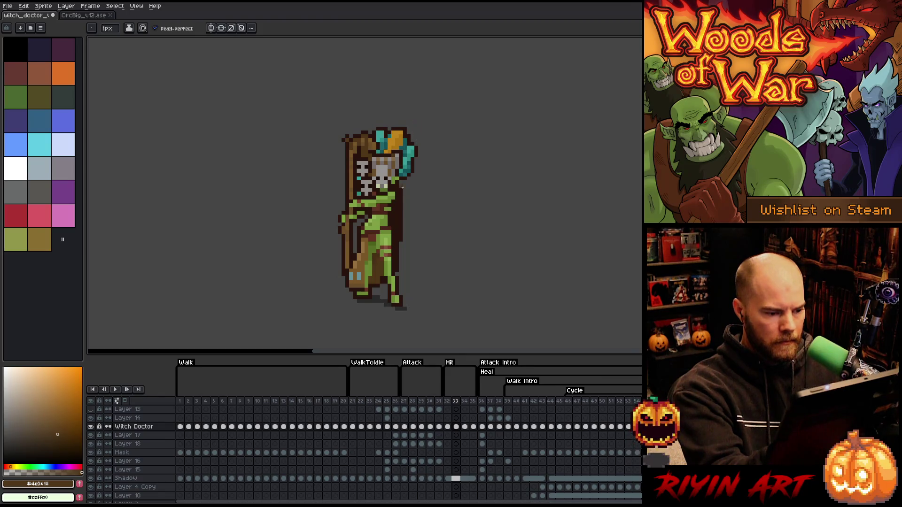
{"action": "left_click", "coordinate": [390, 207], "text": "alt"}
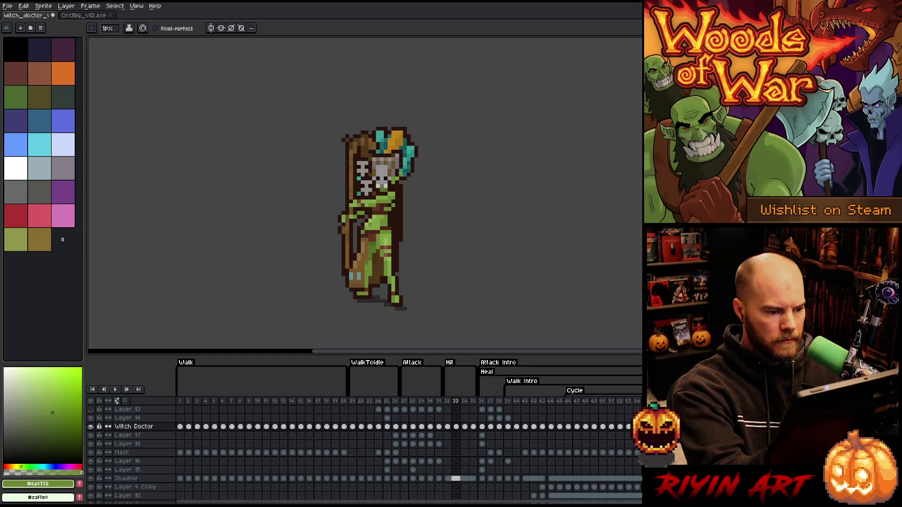
{"action": "left_click", "coordinate": [374, 213], "text": "alt"}
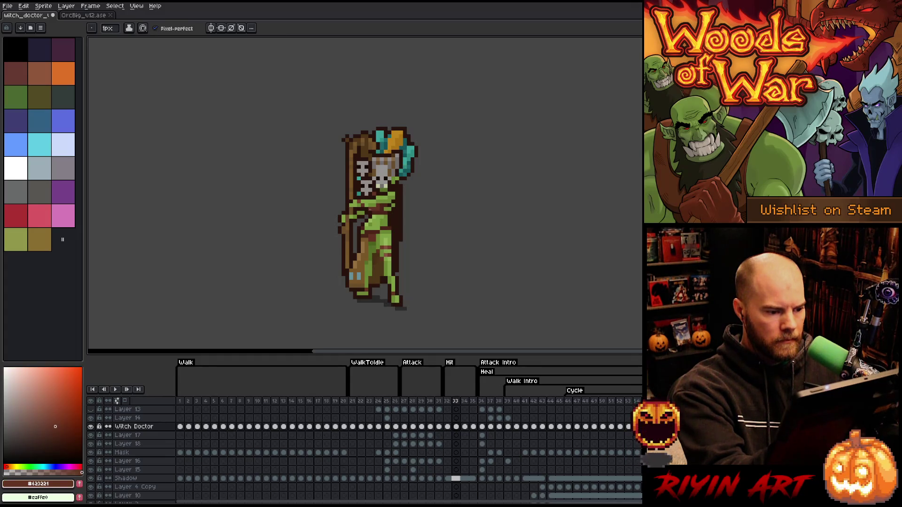
{"action": "left_click", "coordinate": [382, 207], "text": "alt"}
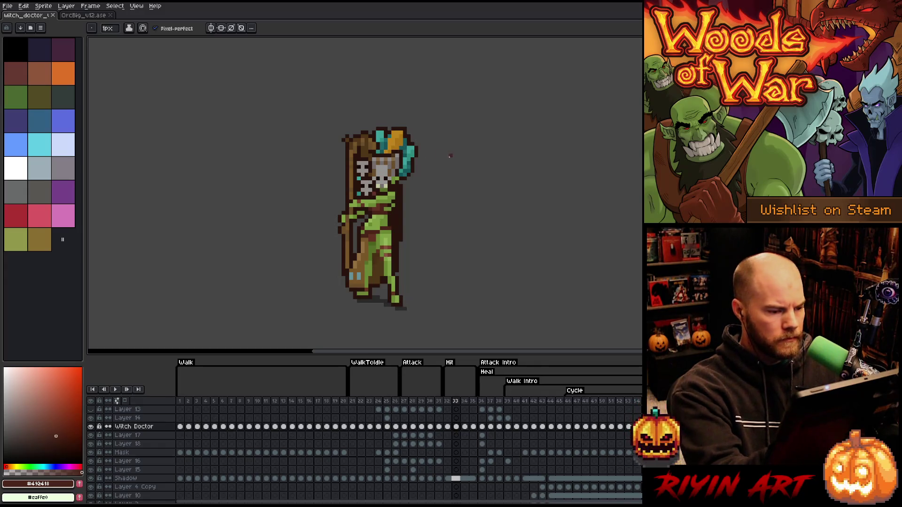
{"action": "key", "text": "ctrl+s"}
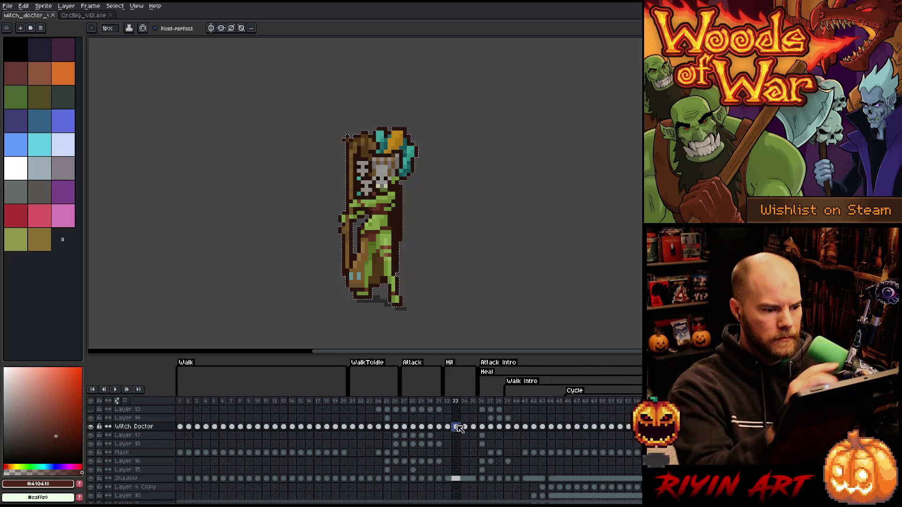
Step: Make the tint layer visible on frame 33 and delete the red inside the selection
{"action": "left_click", "coordinate": [378, 171], "text": "alt"}
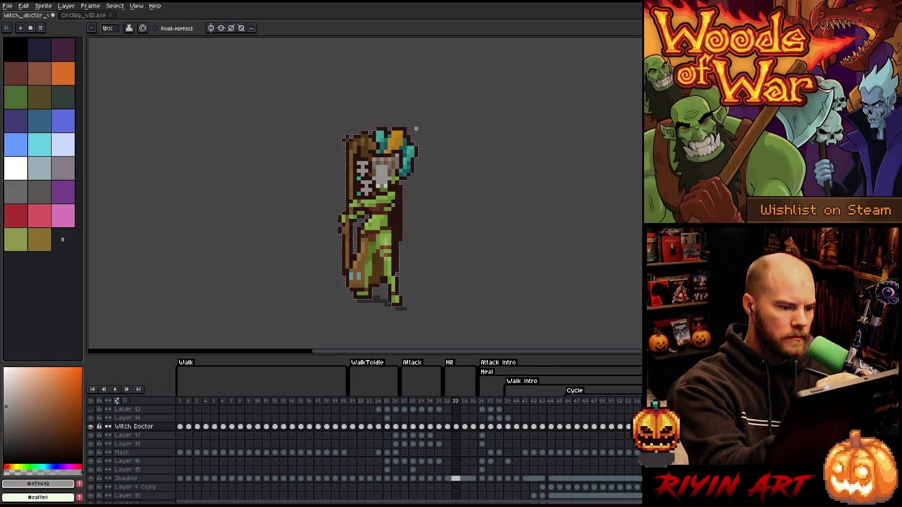
{"action": "left_click", "coordinate": [464, 426]}
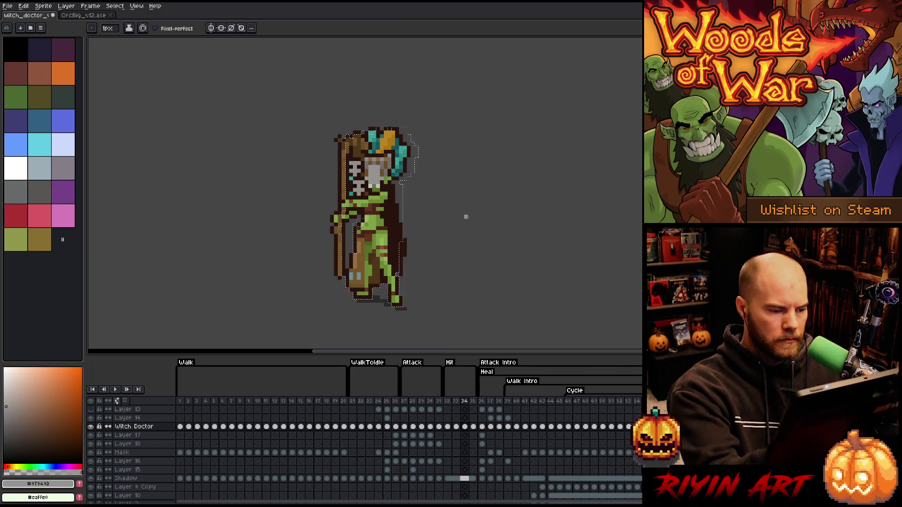
{"action": "left_click", "coordinate": [457, 427]}
{"action": "scroll", "coordinate": [459, 428], "scroll_direction": "up", "scroll_amount": 4}
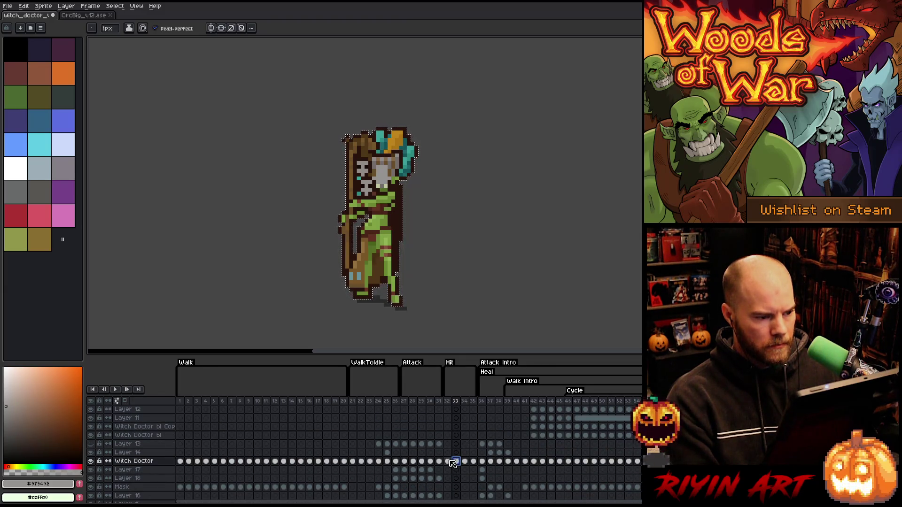
{"action": "scroll", "coordinate": [452, 447], "scroll_direction": "up", "scroll_amount": 6}
{"action": "left_click", "coordinate": [457, 412]}
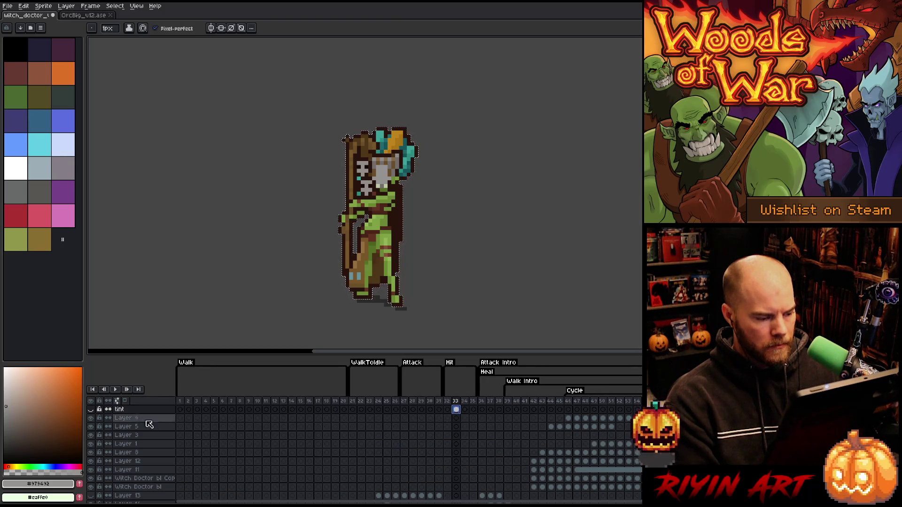
{"action": "left_click", "coordinate": [91, 409]}
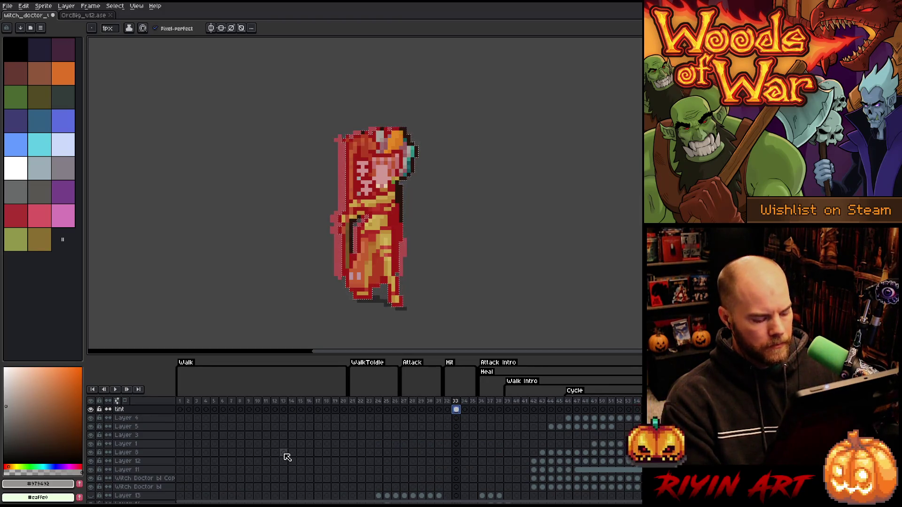
{"action": "key", "text": "Delete"}
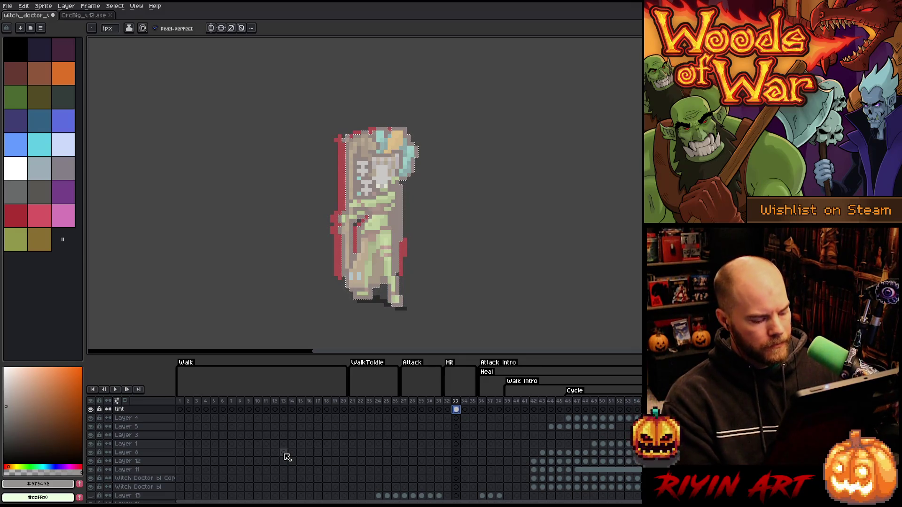
Step: Undo the tint clearing and set the tint layer's blend mode to Normal
{"action": "key", "text": "ctrl+z"}
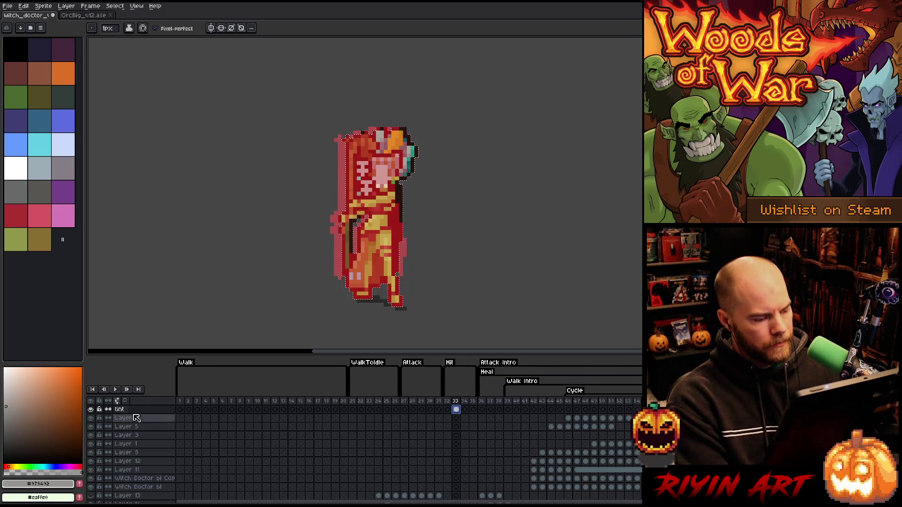
{"action": "double_click", "coordinate": [132, 411]}
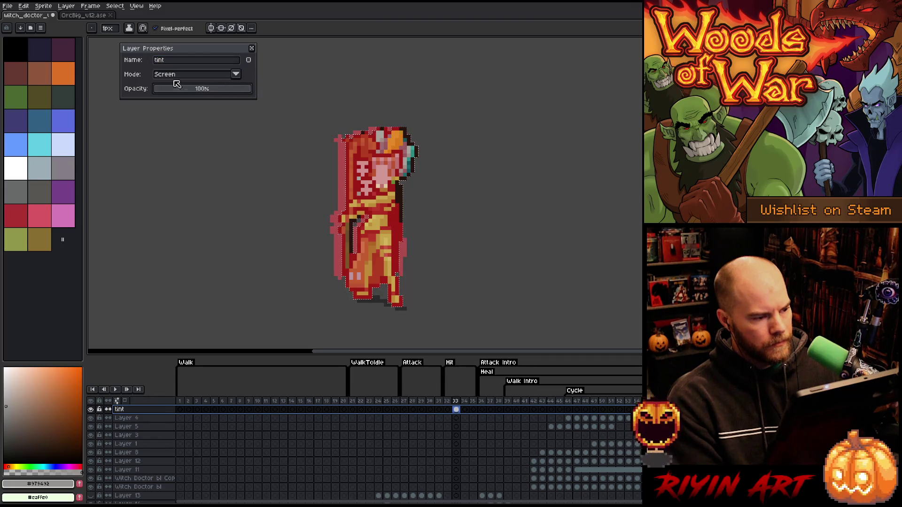
{"action": "left_click", "coordinate": [193, 77]}
{"action": "left_click", "coordinate": [184, 87]}
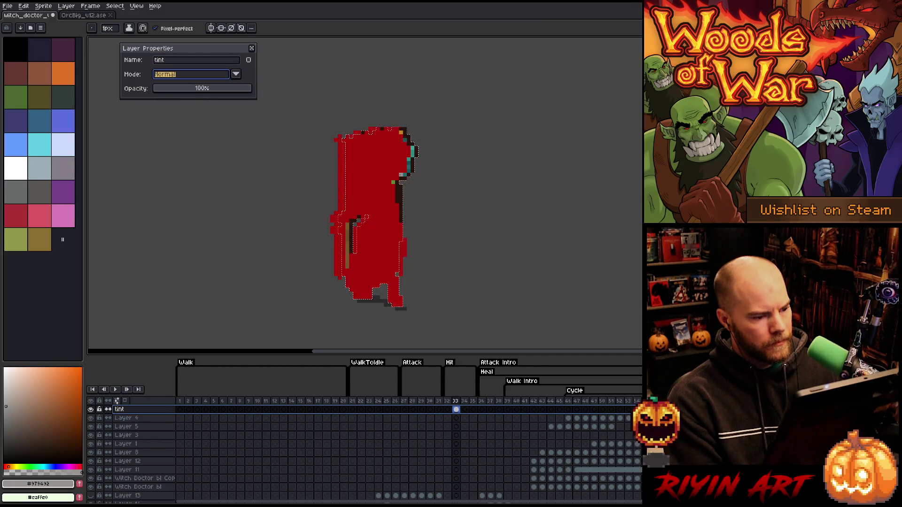
Step: Fill the witch doctor selection with red sampled from the sprite, removing pixels outside the outline
{"action": "key", "text": "i"}
{"action": "left_click", "coordinate": [367, 162]}
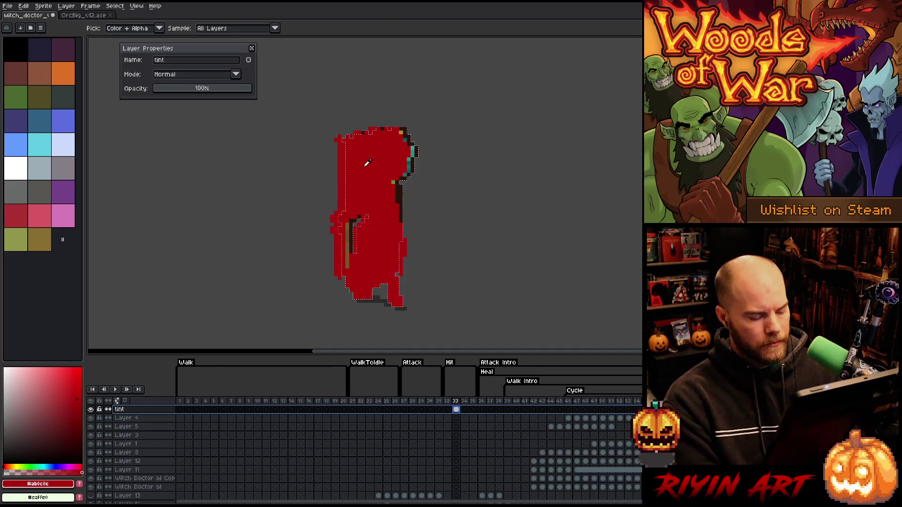
{"action": "key", "text": "f"}
{"action": "key", "text": "ctrl+z"}
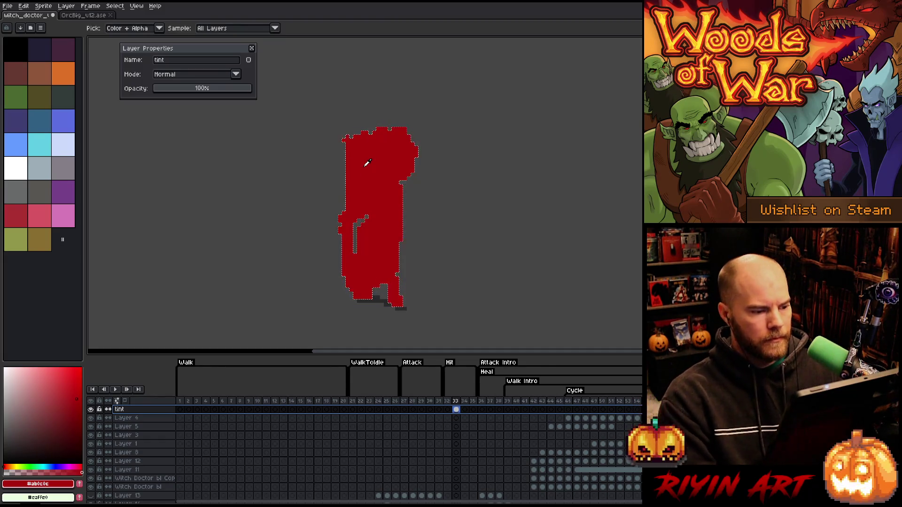
{"action": "key", "text": "ctrl+d"}
Step: Blend the tint layer as Screen at 84% opacity and play the animation
{"action": "left_click", "coordinate": [214, 75]}
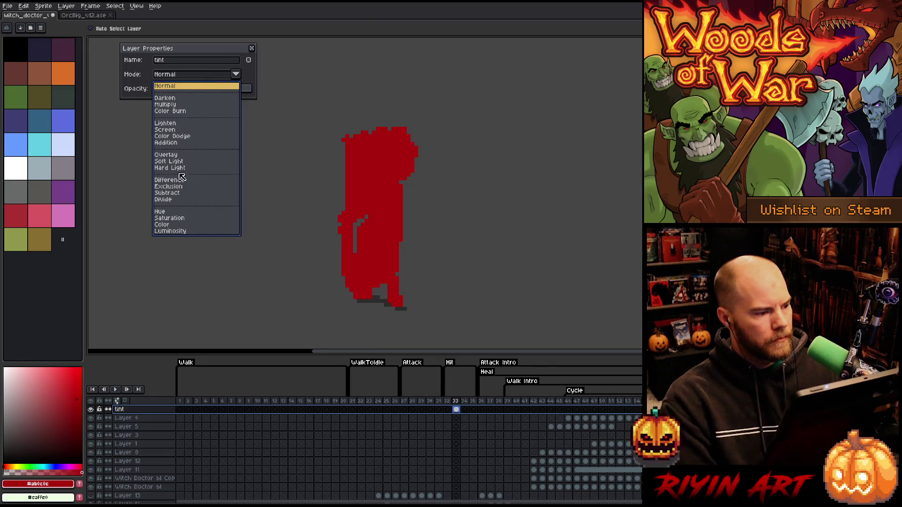
{"action": "left_click", "coordinate": [163, 130]}
{"action": "left_click_drag", "start_coordinate": [227, 89], "coordinate": [238, 94]}
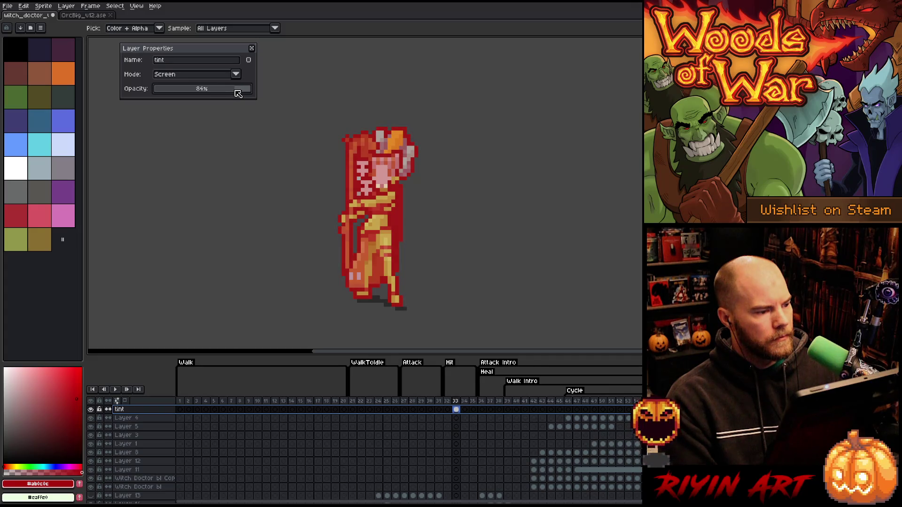
{"action": "left_click", "coordinate": [252, 48]}
{"action": "key", "text": "Return"}
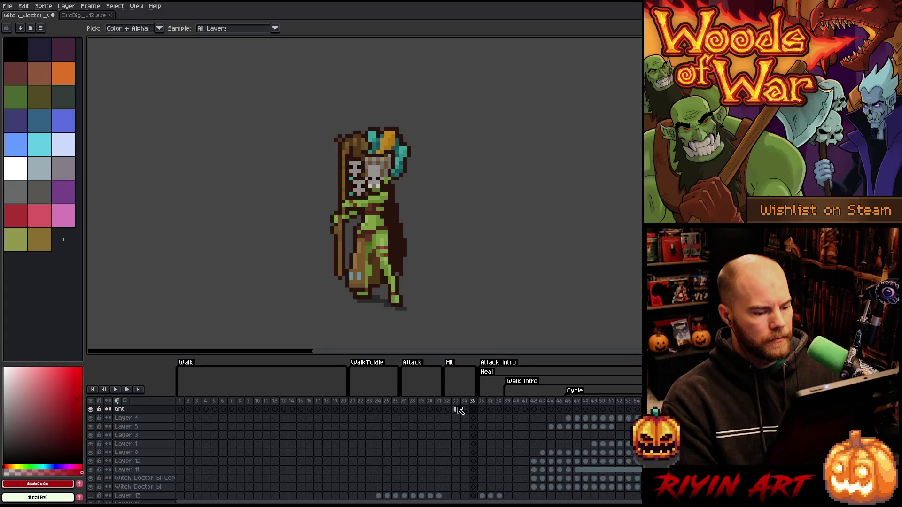
Step: Stop playback and step between the witch doctor's red Hit frame 33 and frame 34
{"action": "left_click", "coordinate": [447, 401]}
{"action": "left_click", "coordinate": [455, 402]}
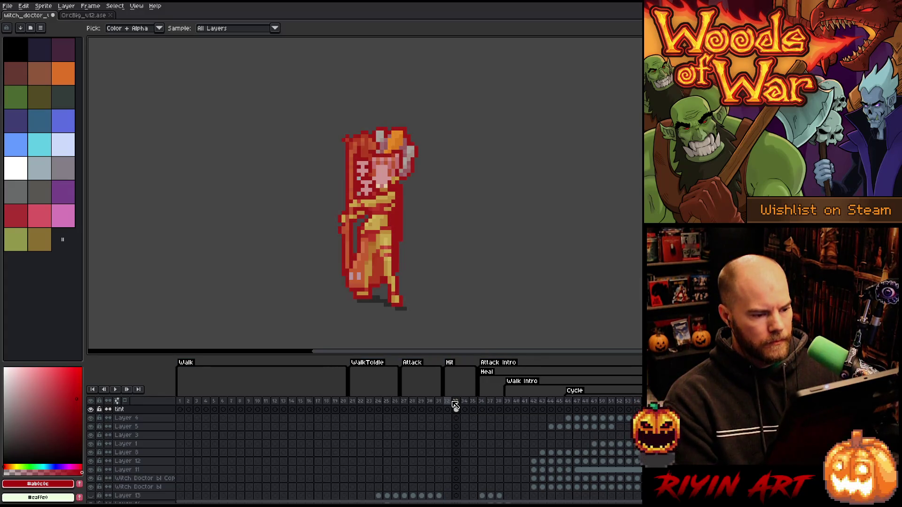
{"action": "key", "text": "Right"}
{"action": "left_click", "coordinate": [455, 405]}
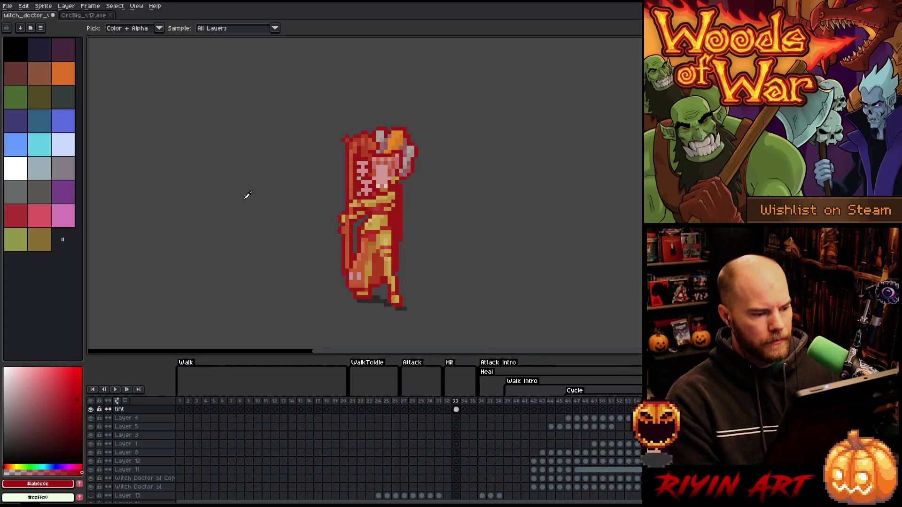
Step: Compare against the orc's red-tint hit frames 43–44 in OrcBig_v12.ase, returning to witch doctor frame 33
{"action": "left_click", "coordinate": [101, 18]}
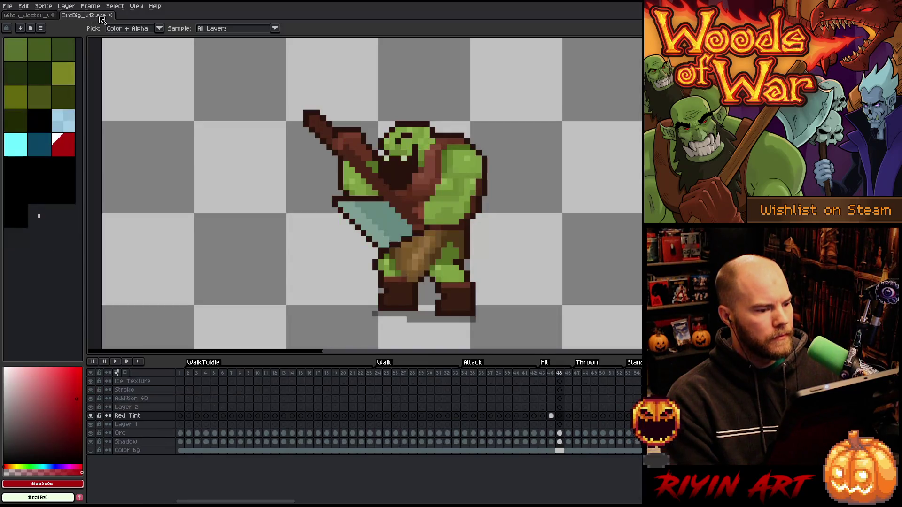
{"action": "left_click", "coordinate": [543, 374]}
{"action": "key", "text": "Right"}
{"action": "key", "text": "Right"}
{"action": "key", "text": "Right"}
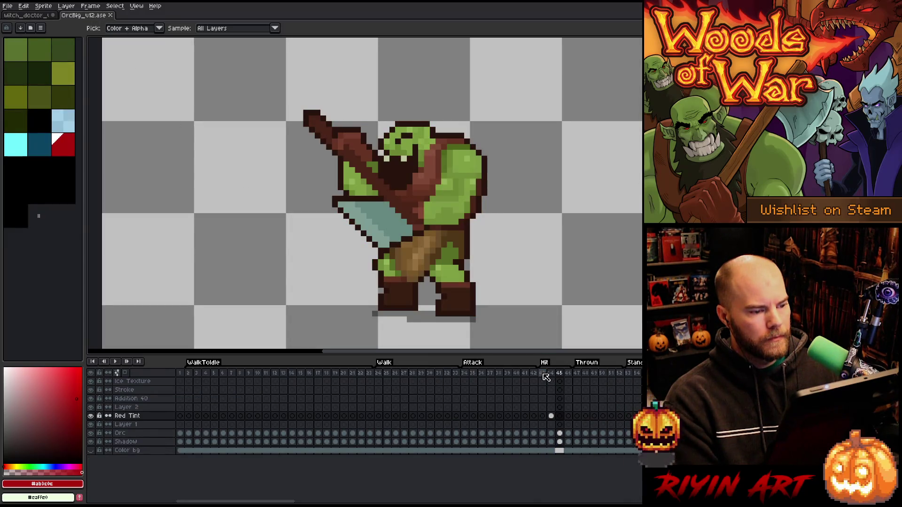
{"action": "left_click", "coordinate": [41, 15]}
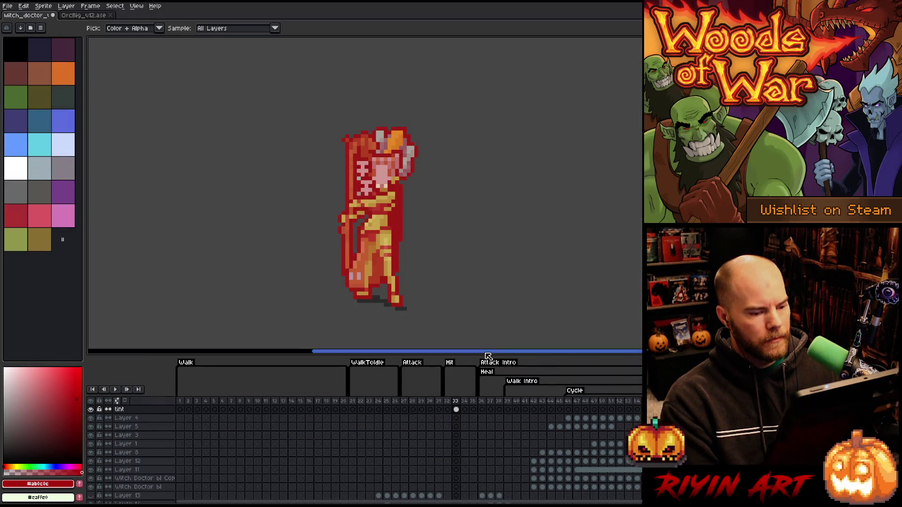
{"action": "left_click", "coordinate": [85, 15]}
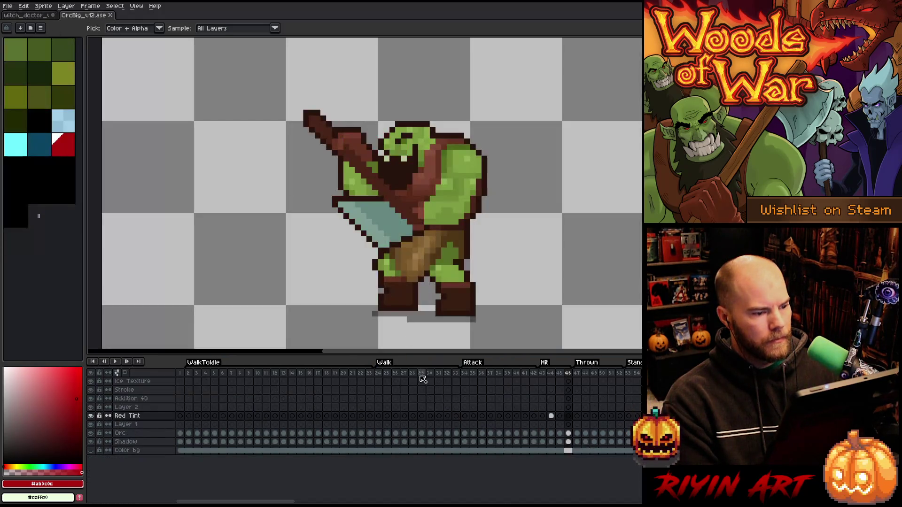
{"action": "left_click", "coordinate": [543, 373]}
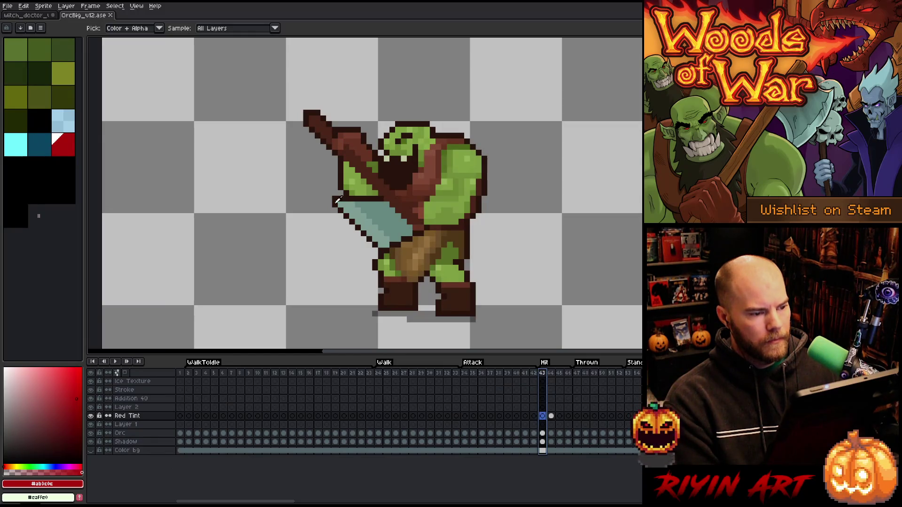
{"action": "left_click", "coordinate": [41, 16]}
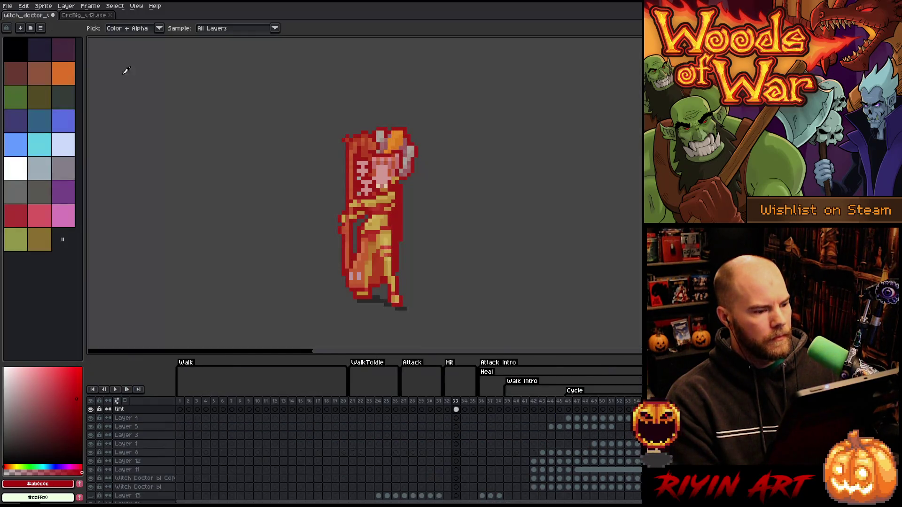
{"action": "left_click", "coordinate": [445, 402]}
{"action": "left_click", "coordinate": [452, 403]}
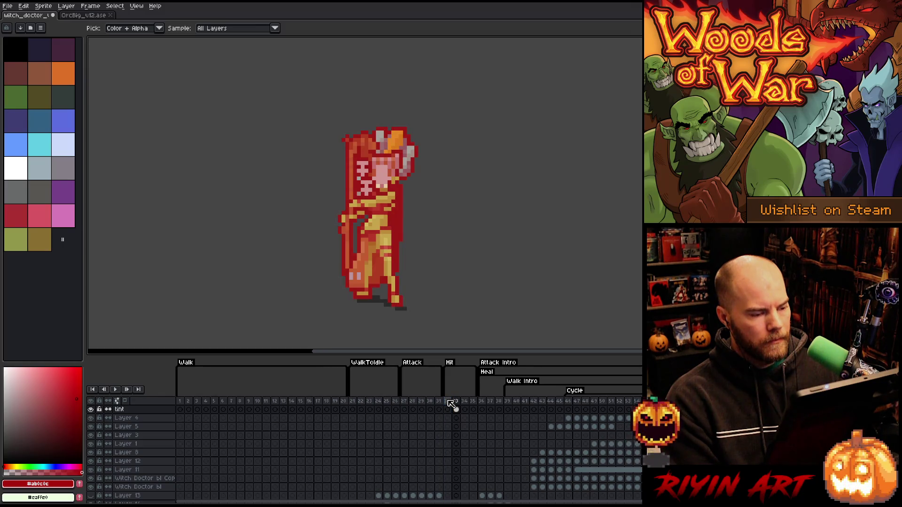
Step: Step back and forth through the Hit frames to review the motion
{"action": "key", "text": "Right"}
{"action": "key", "text": "Right"}
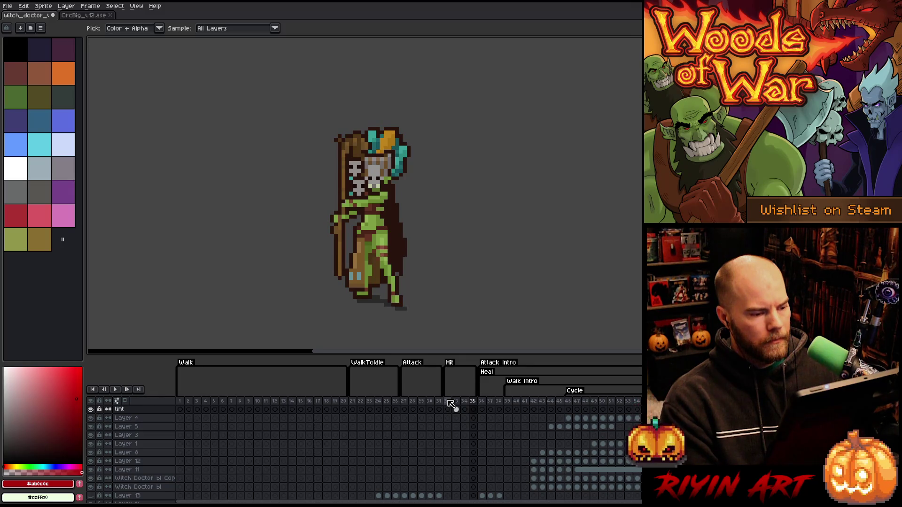
{"action": "key", "text": "Left"}
{"action": "key", "text": "Left"}
{"action": "key", "text": "Left"}
{"action": "key", "text": "Right"}
{"action": "key", "text": "Right"}
{"action": "key", "text": "Left"}
{"action": "key", "text": "Left"}
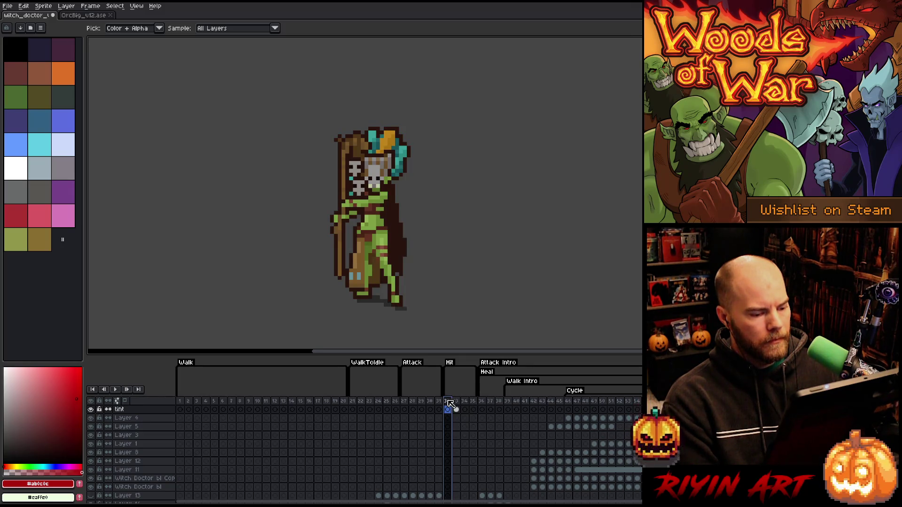
{"action": "key", "text": "Right"}
{"action": "key", "text": "Right"}
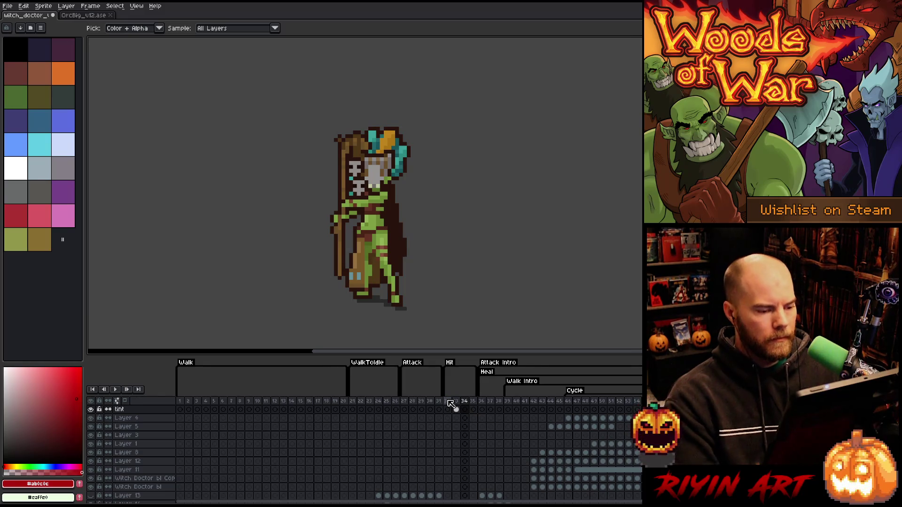
Step: Sample dark brown and redraw the cape pixels on Witch Doctor frames 34 and 35
{"action": "scroll", "coordinate": [469, 469], "scroll_direction": "down", "scroll_amount": 3}
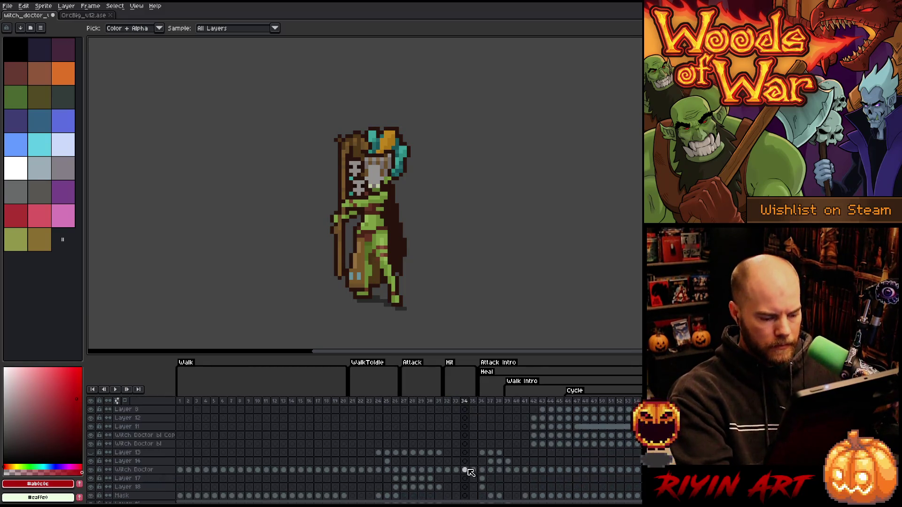
{"action": "left_click", "coordinate": [464, 470]}
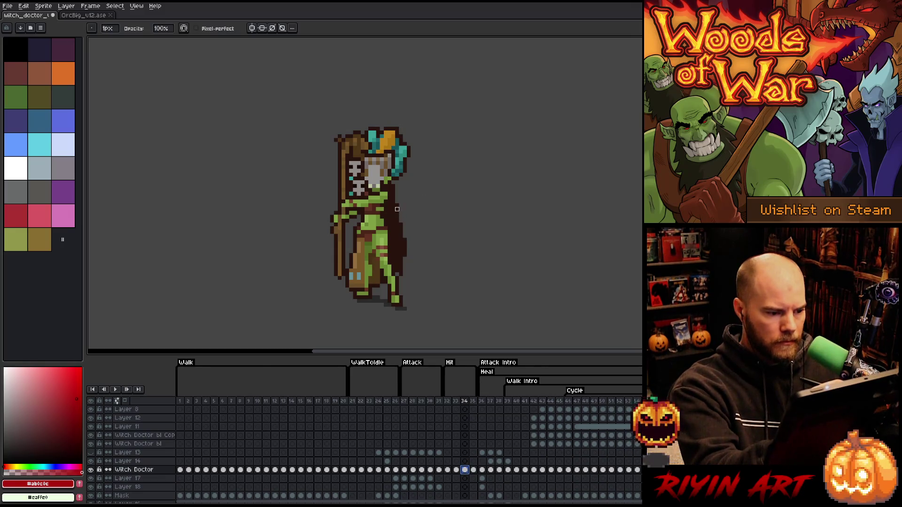
{"action": "key", "text": "b"}
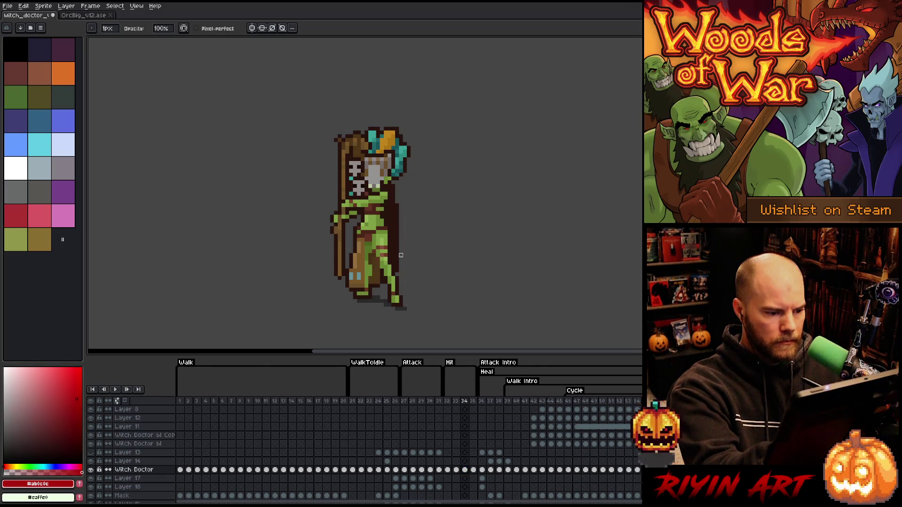
{"action": "key", "text": "i"}
{"action": "left_click", "coordinate": [395, 251]}
{"action": "key", "text": "b"}
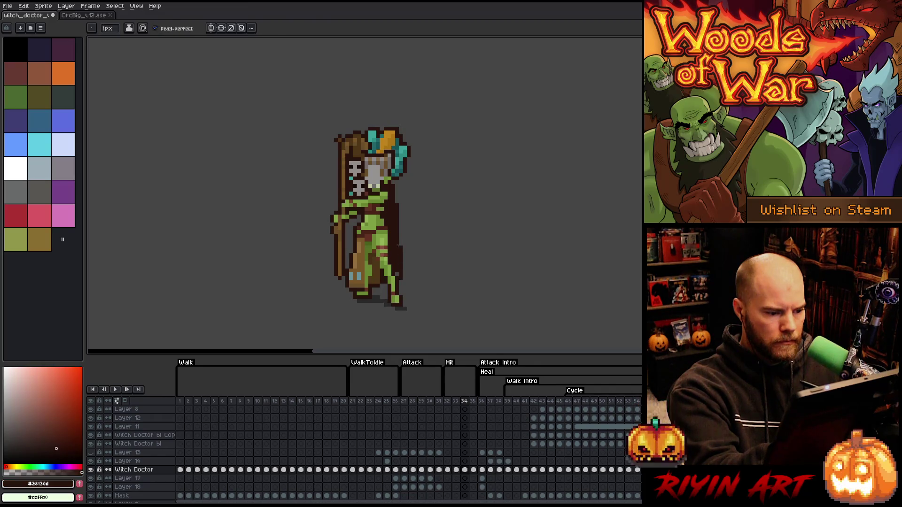
{"action": "key", "text": "period"}
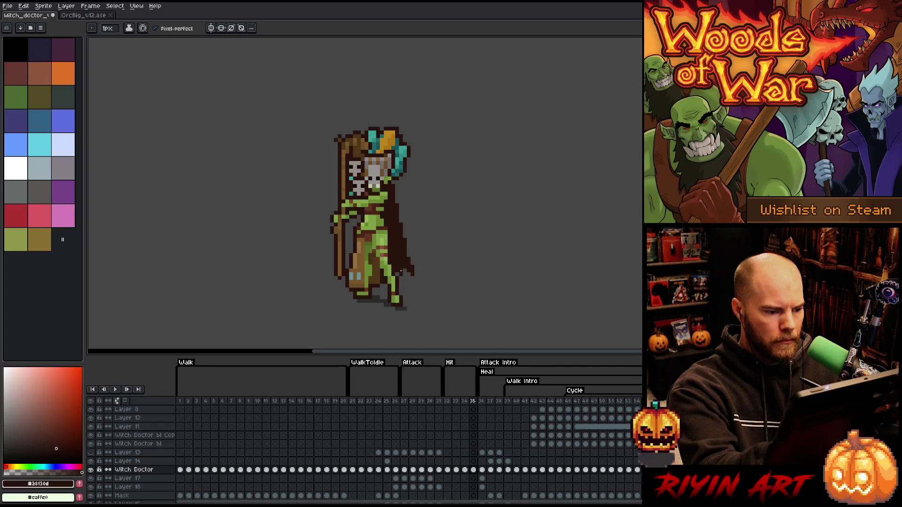
{"action": "key", "text": "e"}
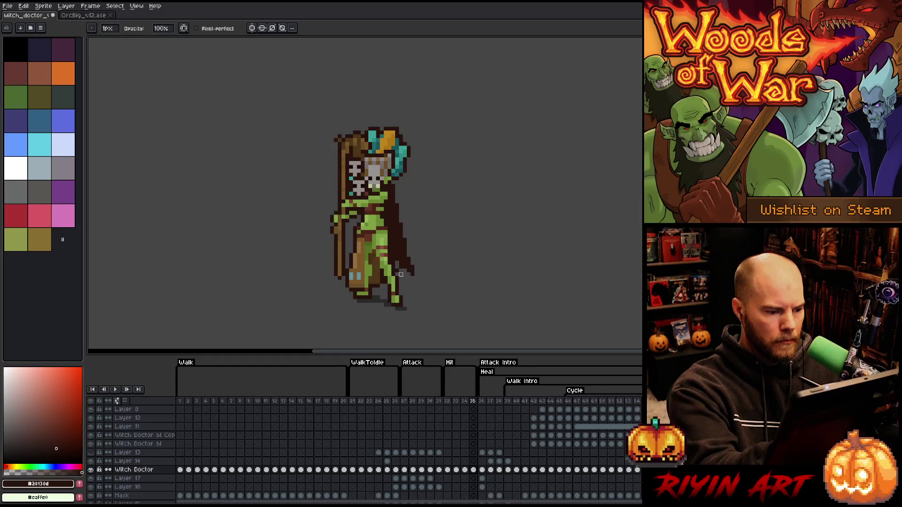
{"action": "key", "text": "b"}
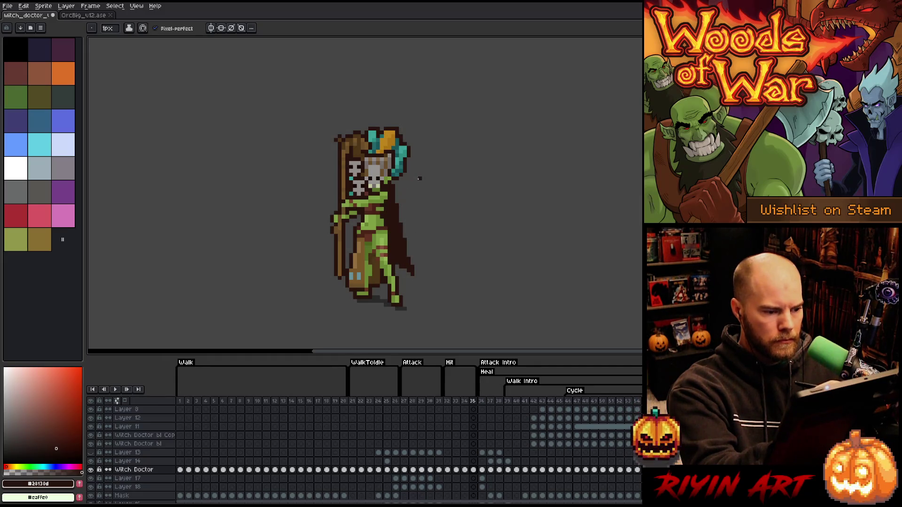
Step: Insert new frame 36 after frame 35, redraw the settling cape, and preview playback
{"action": "key", "text": "alt+n"}
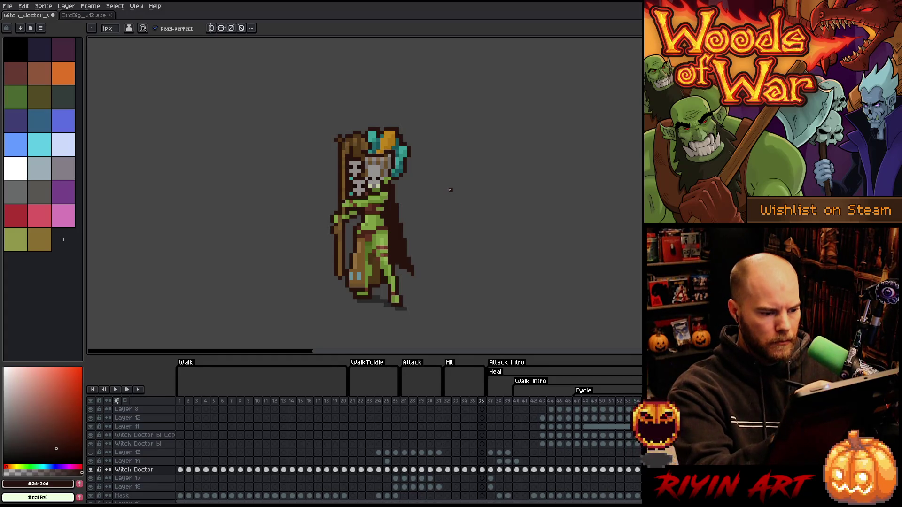
{"action": "key", "text": "e"}
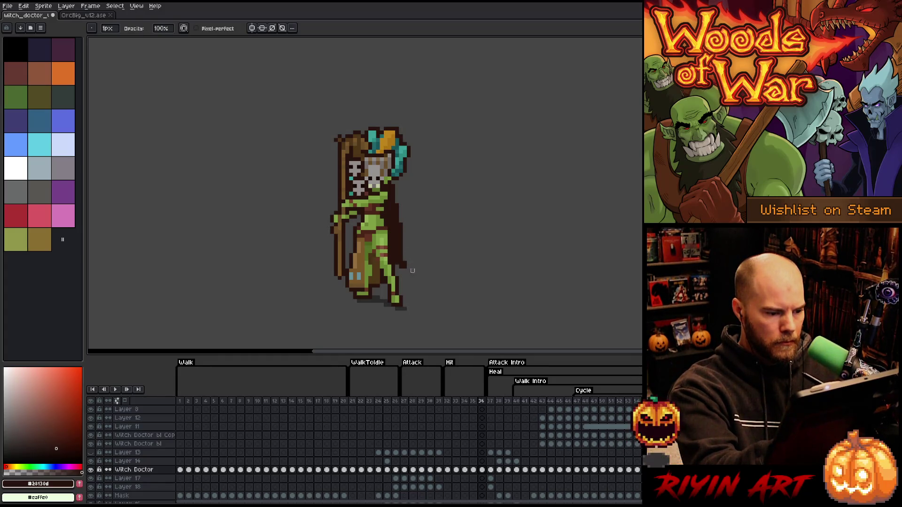
{"action": "key", "text": "b"}
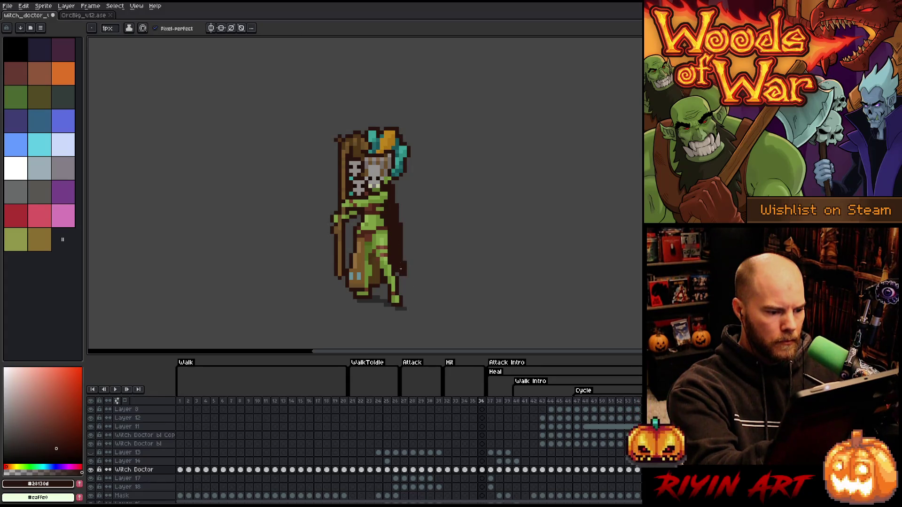
{"action": "key", "text": "Return"}
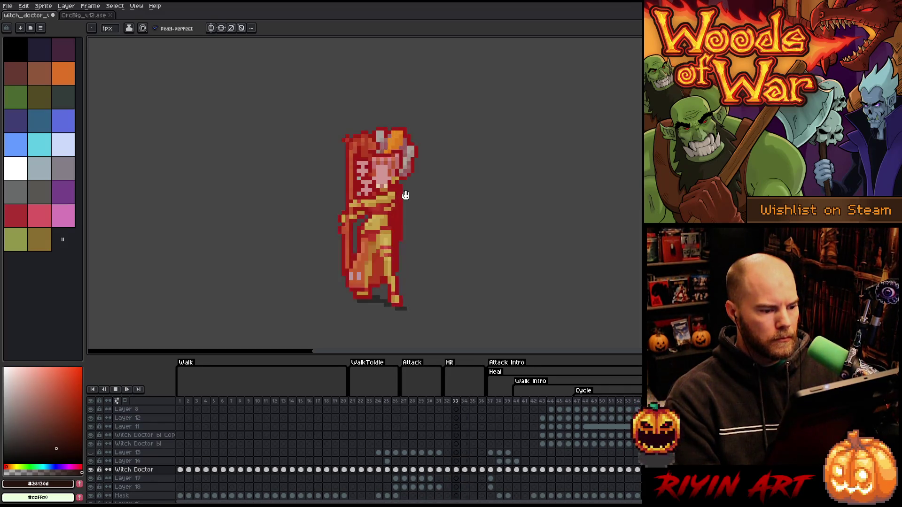
{"action": "key", "text": "Return"}
Step: Step through Hit frames 33 to 36 and loop the Hit animation preview
{"action": "key", "text": "Left"}
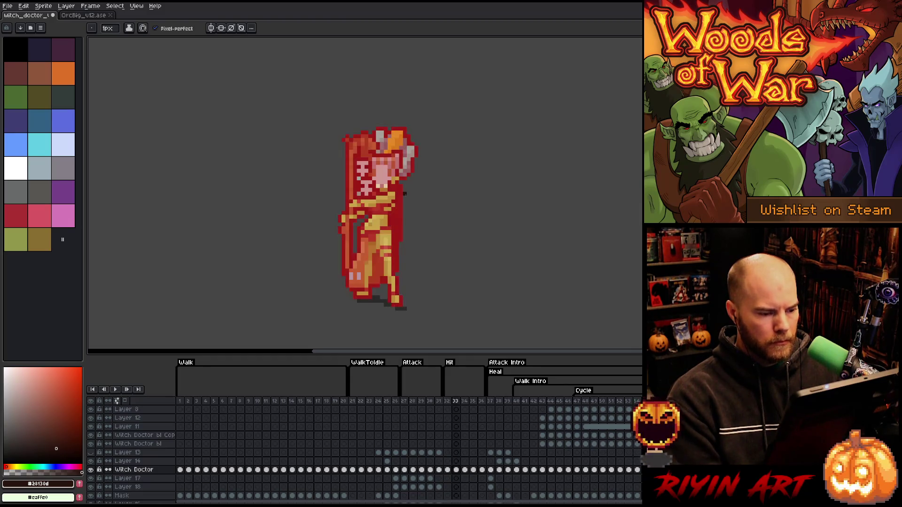
{"action": "key", "text": "Right"}
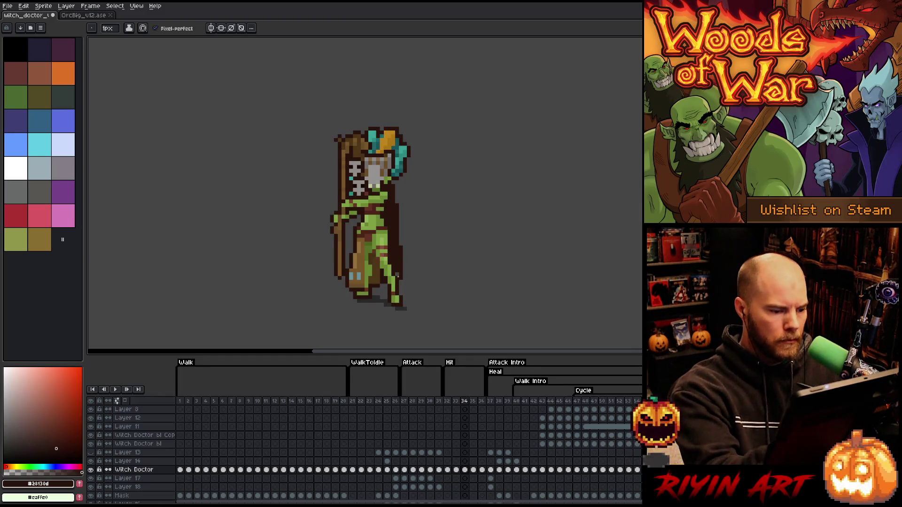
{"action": "key", "text": "Right"}
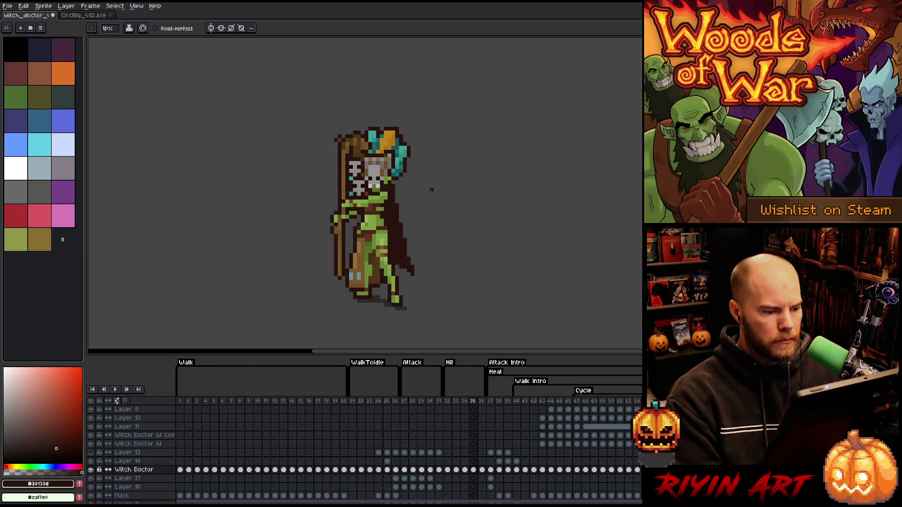
{"action": "key", "text": "Right"}
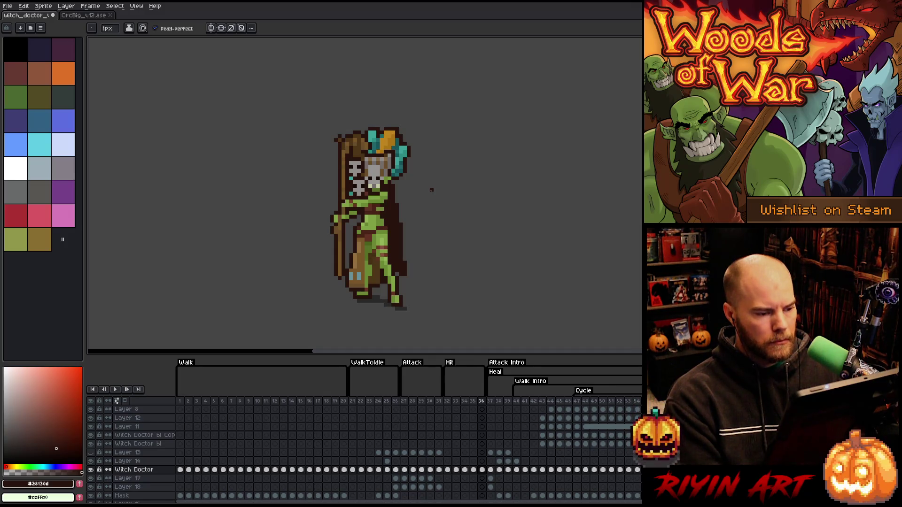
{"action": "key", "text": "Return"}
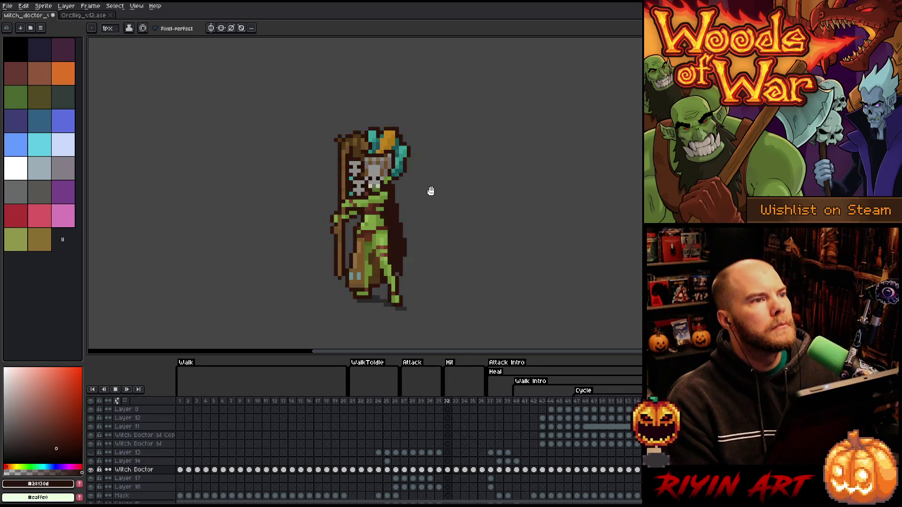
{"action": "key", "text": "Return"}
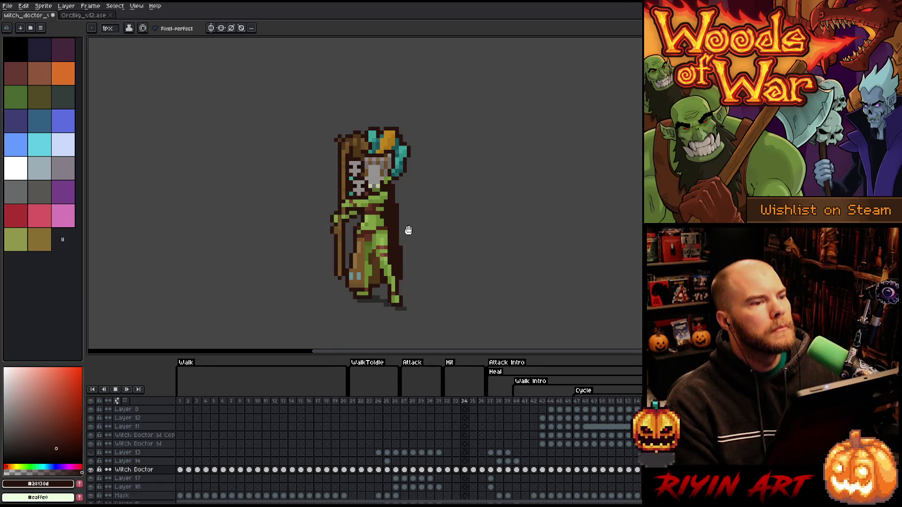
Step: Hide the red tint layer while viewing Hit frame 33
{"action": "left_click", "coordinate": [450, 401]}
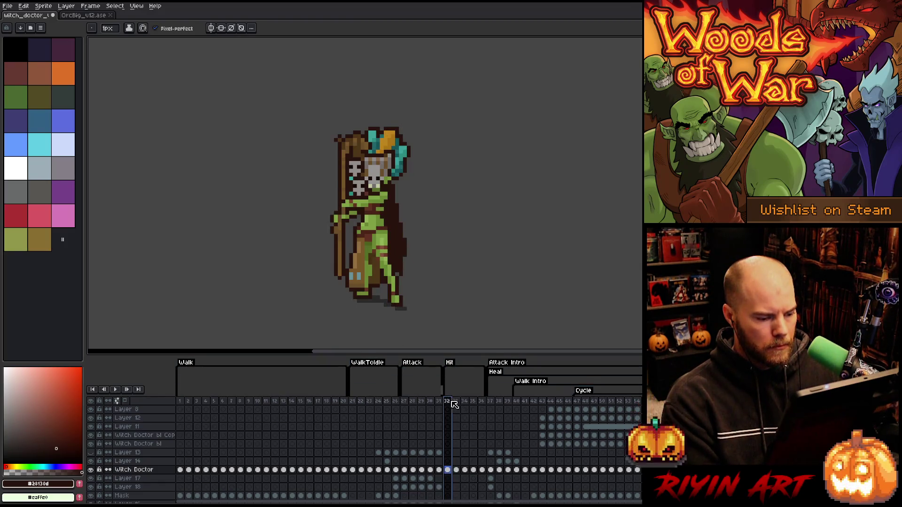
{"action": "left_click", "coordinate": [454, 403]}
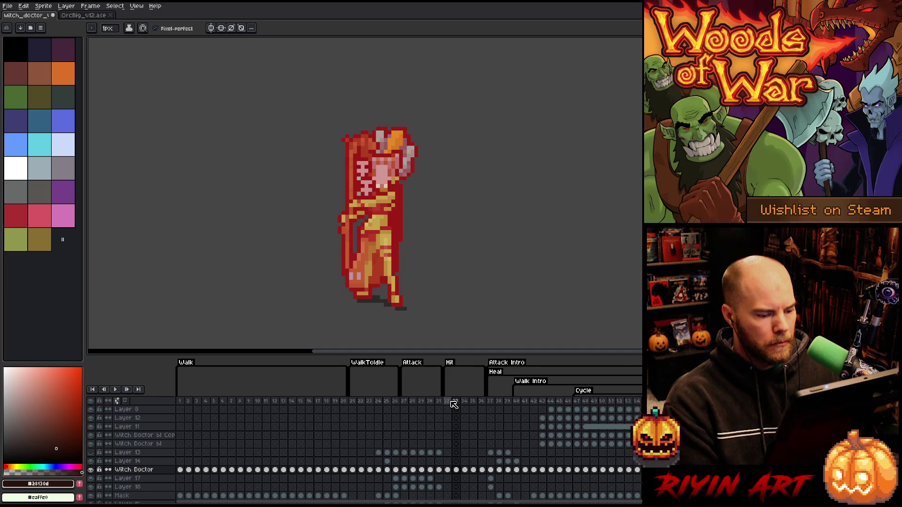
{"action": "scroll", "coordinate": [451, 418], "scroll_direction": "up", "scroll_amount": 3}
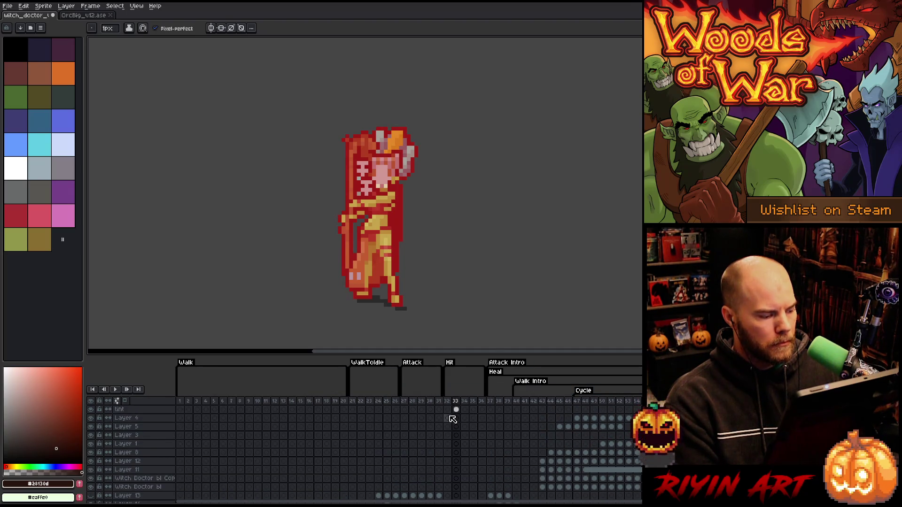
{"action": "left_click", "coordinate": [91, 409]}
{"action": "scroll", "coordinate": [469, 446], "scroll_direction": "down", "scroll_amount": 4}
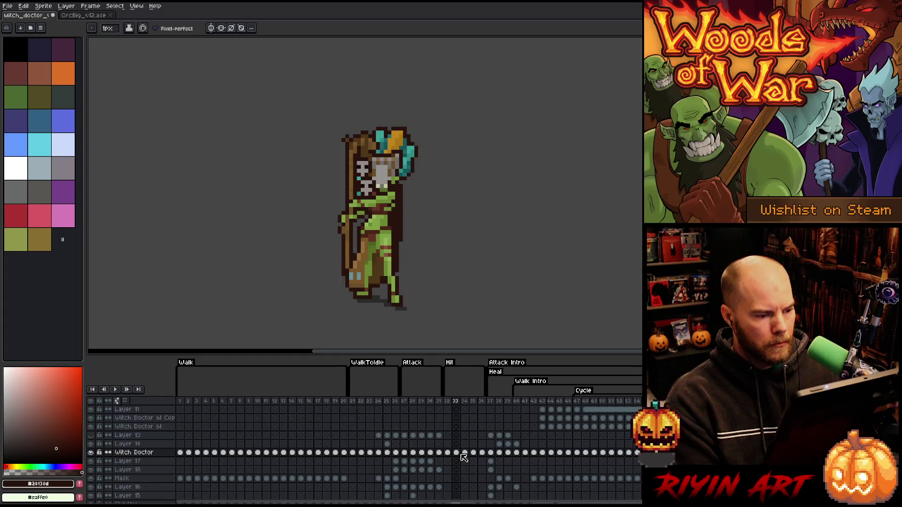
Step: Marquee-select the witch doctor's head and feather area on Hit frame 33
{"action": "key", "text": "m"}
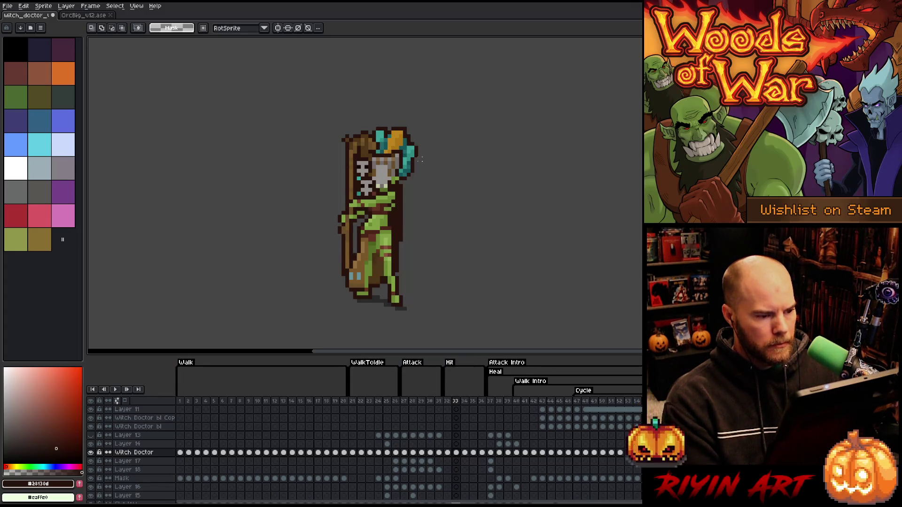
{"action": "left_click_drag", "start_coordinate": [431, 129], "coordinate": [404, 182]}
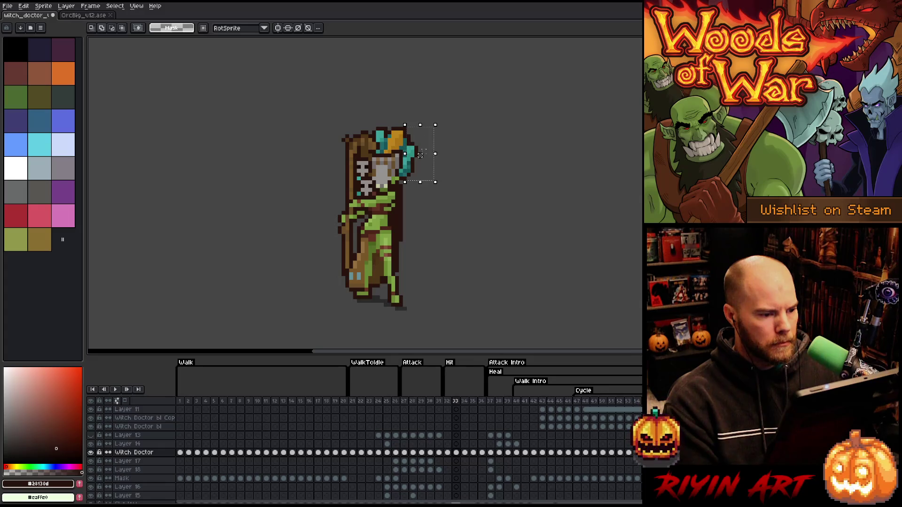
{"action": "left_click_drag", "start_coordinate": [454, 109], "coordinate": [384, 149]}
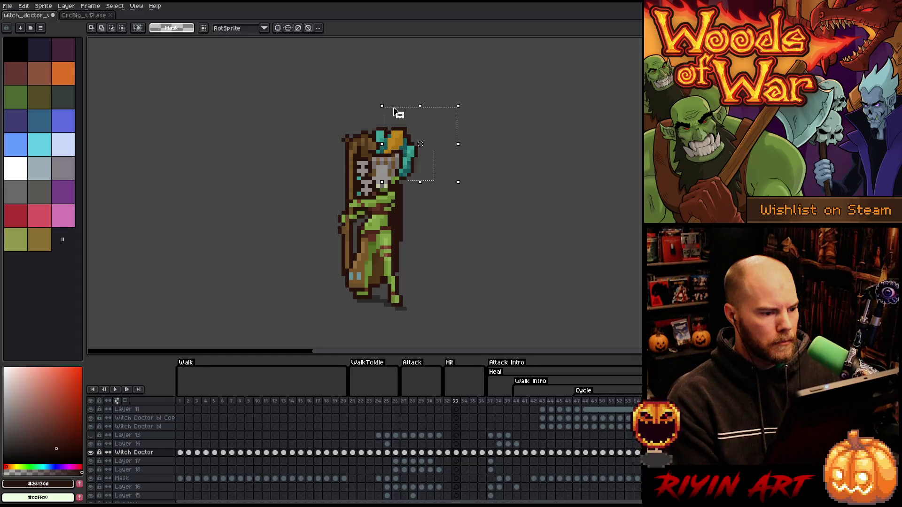
{"action": "mouse_move", "coordinate": [417, 93]}
{"action": "left_mouse_down"}
{"action": "mouse_move", "coordinate": [402, 128]}
{"action": "mouse_move", "coordinate": [379, 142]}
{"action": "left_mouse_up"}
{"action": "left_click_drag", "start_coordinate": [410, 77], "coordinate": [372, 135]}
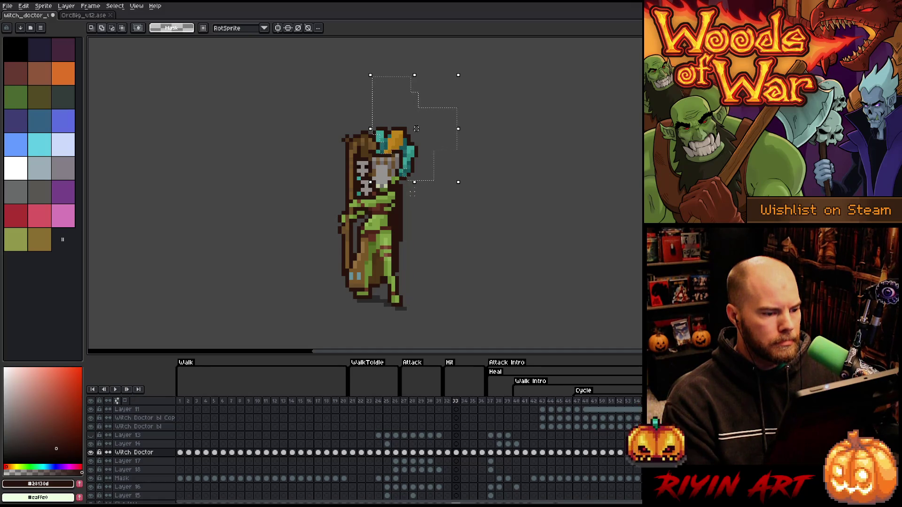
{"action": "left_click_drag", "start_coordinate": [404, 182], "coordinate": [404, 189]}
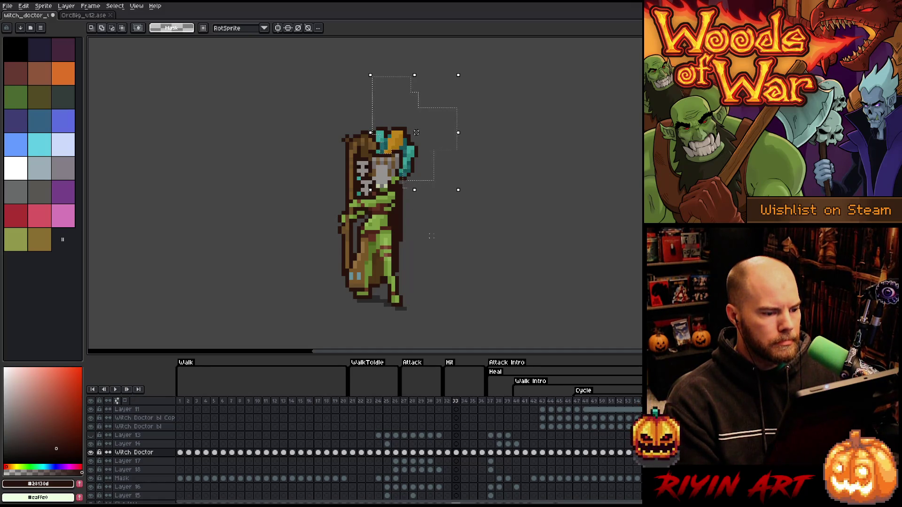
Step: Nudge the head and feather left, commit, and remove stray pixels at the head's edge
{"action": "key", "text": "Left"}
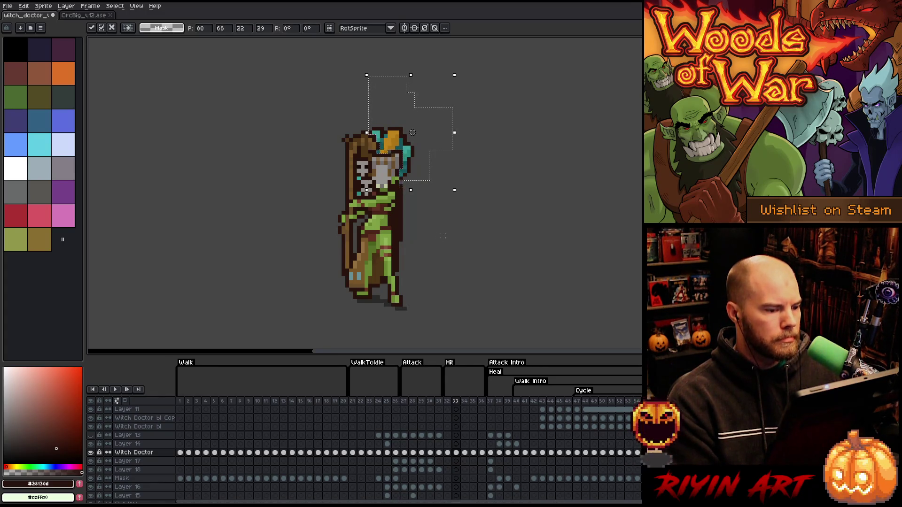
{"action": "key", "text": "ctrl+d"}
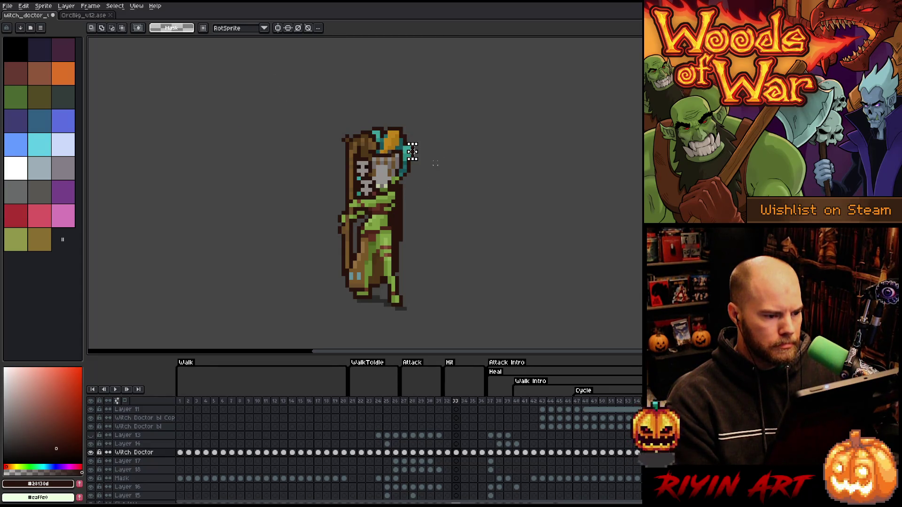
{"action": "left_click_drag", "start_coordinate": [400, 144], "coordinate": [417, 159]}
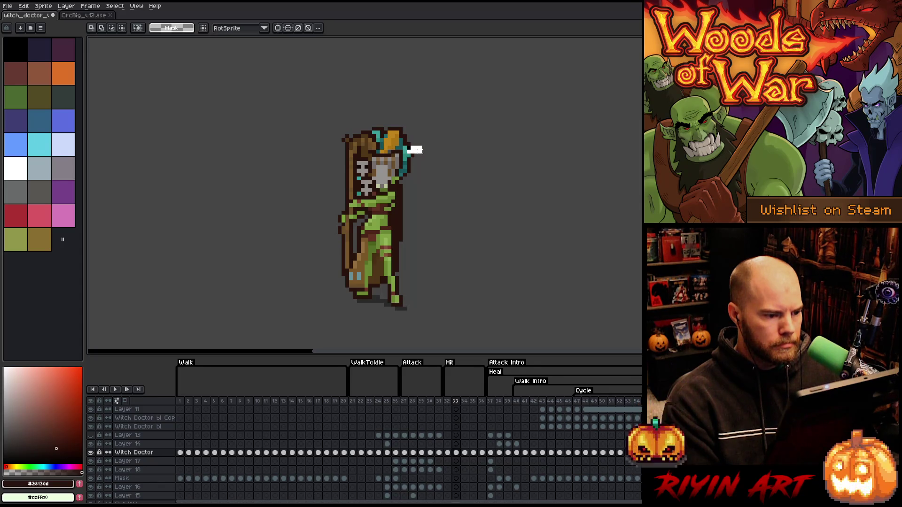
{"action": "key", "text": "ctrl+d"}
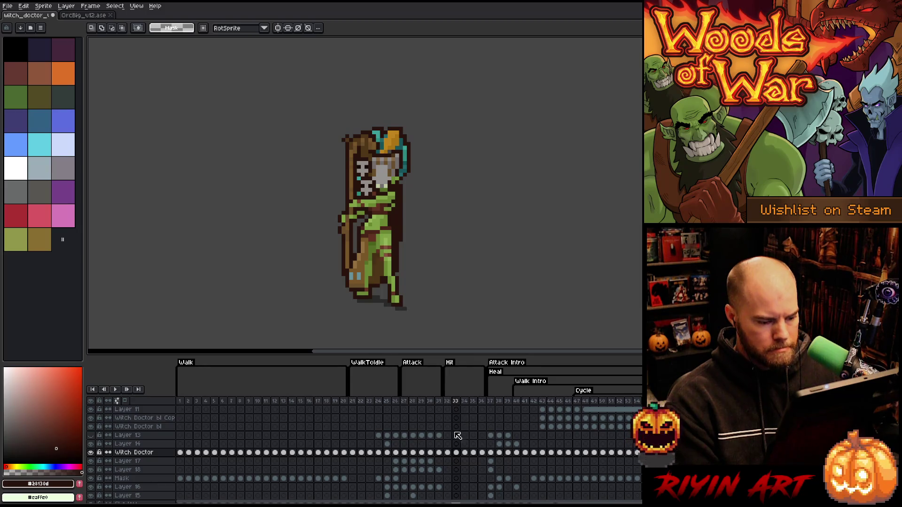
{"action": "left_click", "coordinate": [460, 455], "text": "ctrl"}
Step: Show the red tint layer again and nudge selected headdress pixels up one pixel
{"action": "scroll", "coordinate": [461, 455], "scroll_direction": "up", "scroll_amount": 3}
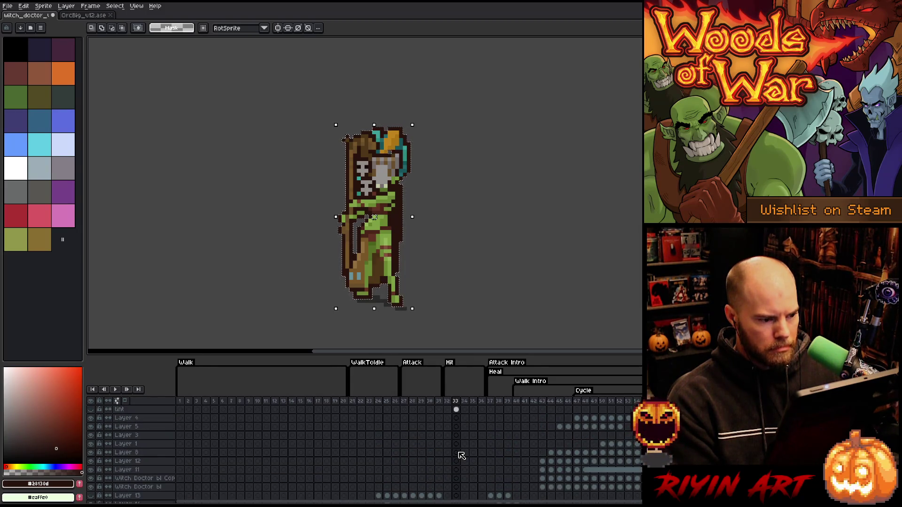
{"action": "left_click", "coordinate": [457, 410]}
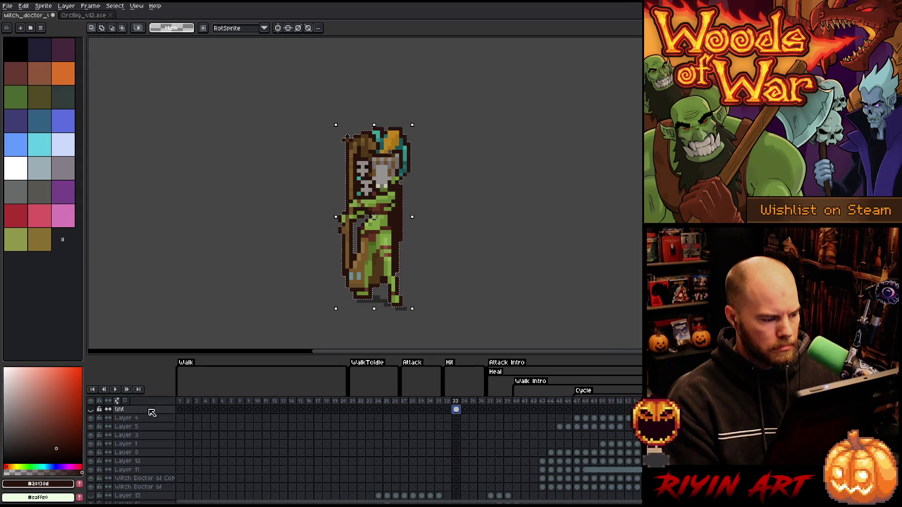
{"action": "left_click", "coordinate": [91, 409]}
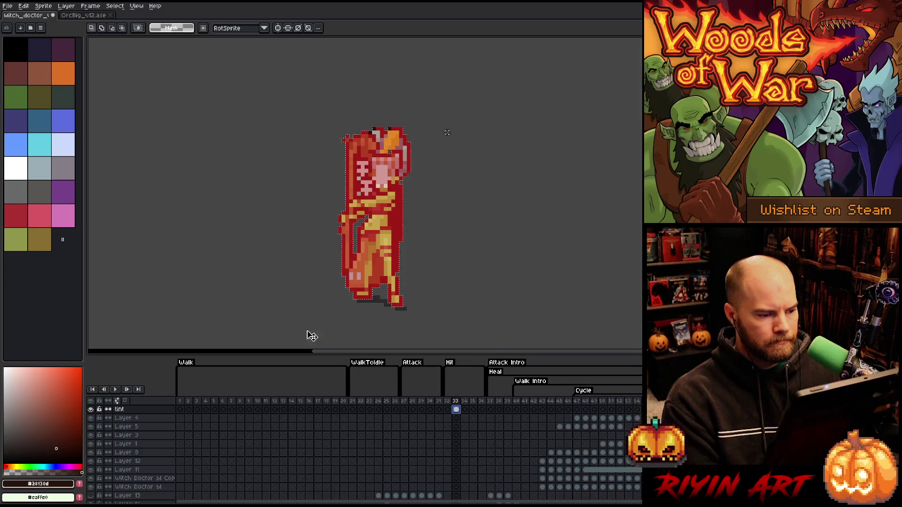
{"action": "left_click_drag", "start_coordinate": [357, 117], "coordinate": [355, 112]}
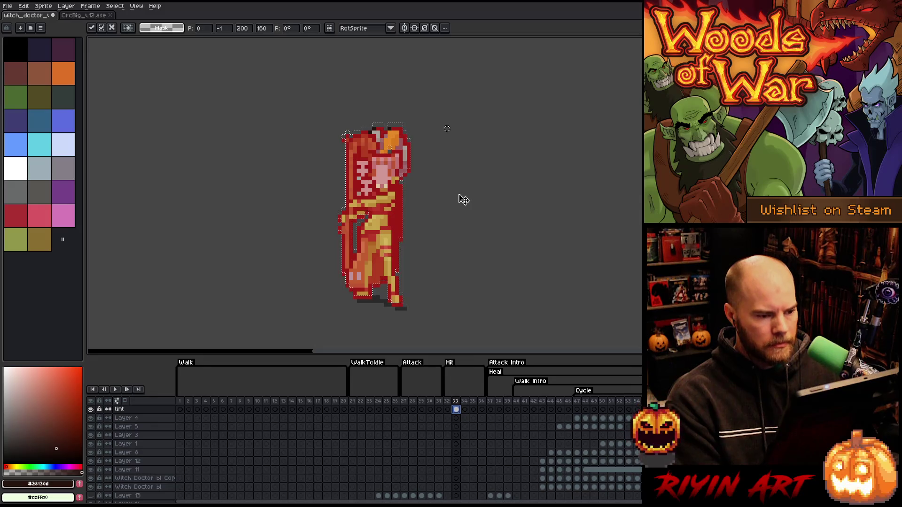
{"action": "key", "text": "Return"}
{"action": "scroll", "coordinate": [387, 127], "scroll_direction": "up", "scroll_amount": 2}
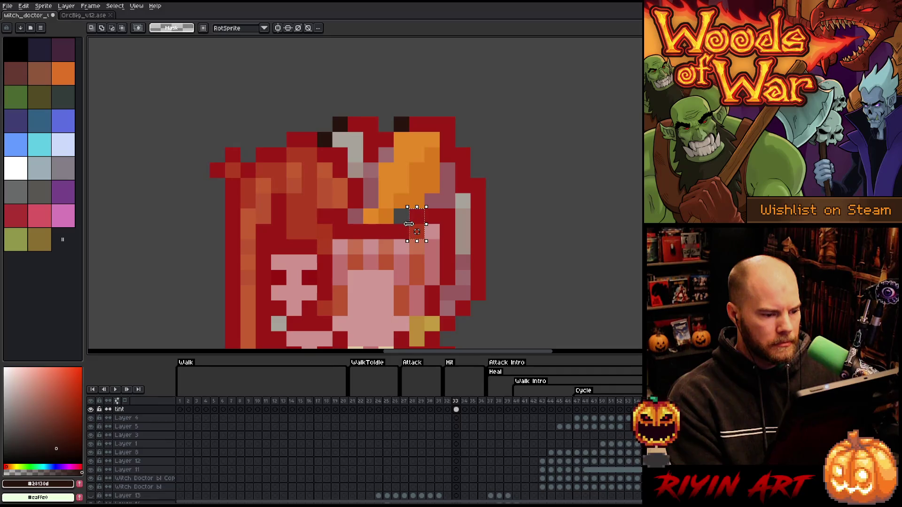
{"action": "left_click", "coordinate": [408, 224]}
{"action": "key", "text": "ctrl+d"}
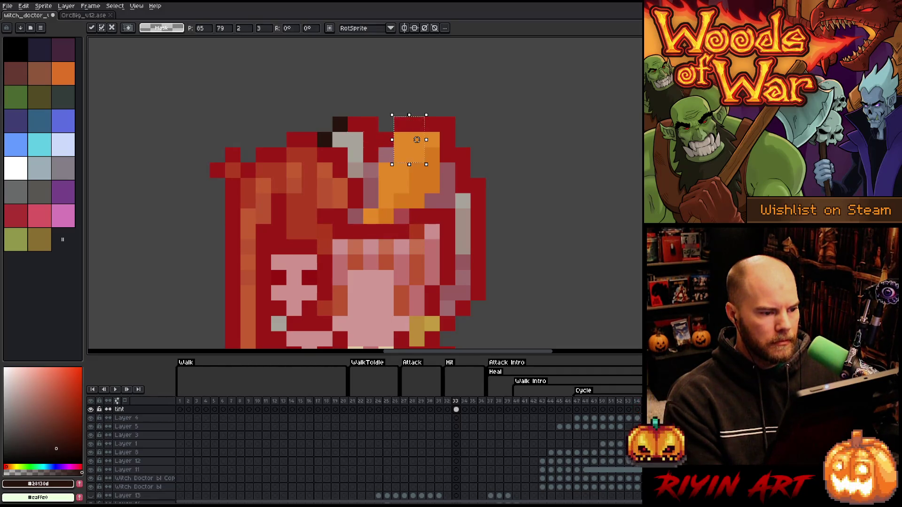
Step: Select the grey column of feather pixels and stretch it larger
{"action": "left_click_drag", "start_coordinate": [363, 162], "coordinate": [348, 118]}
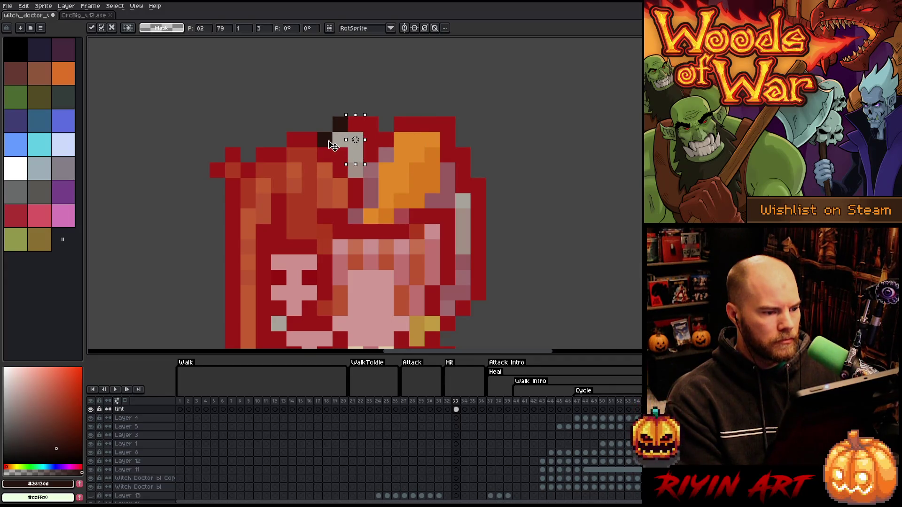
{"action": "left_click_drag", "start_coordinate": [364, 165], "coordinate": [379, 195]}
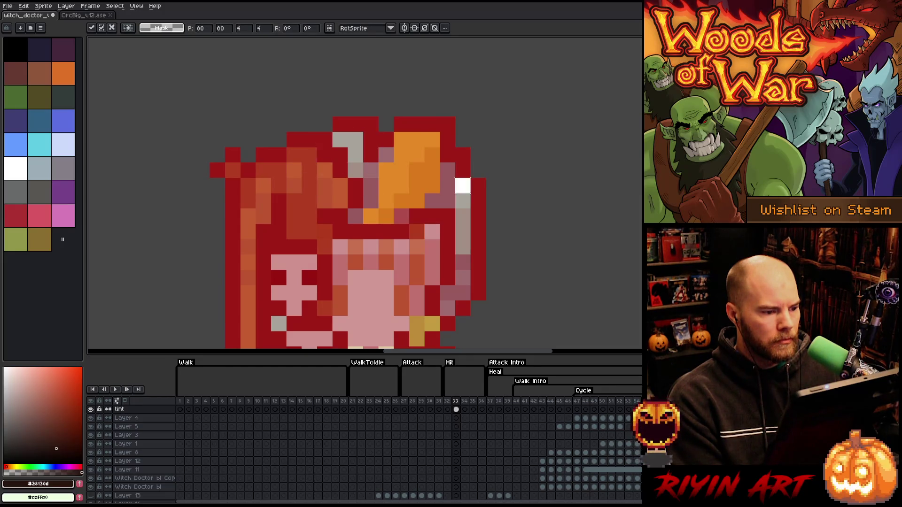
{"action": "key", "text": "Return"}
{"action": "scroll", "coordinate": [418, 135], "scroll_direction": "down", "scroll_amount": 5}
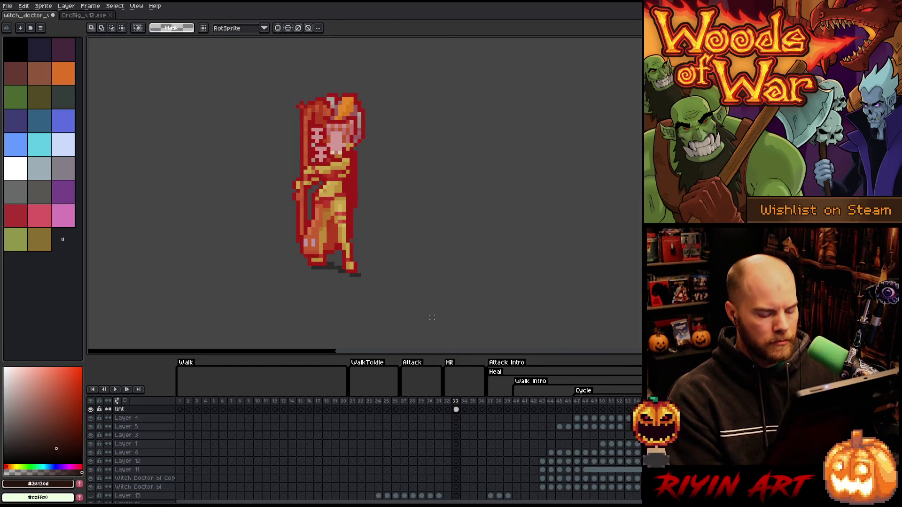
Step: Toggle between Hit frame 33 and frame 34 to compare, ending on frame 34
{"action": "key", "text": "Right"}
{"action": "key", "text": "Left"}
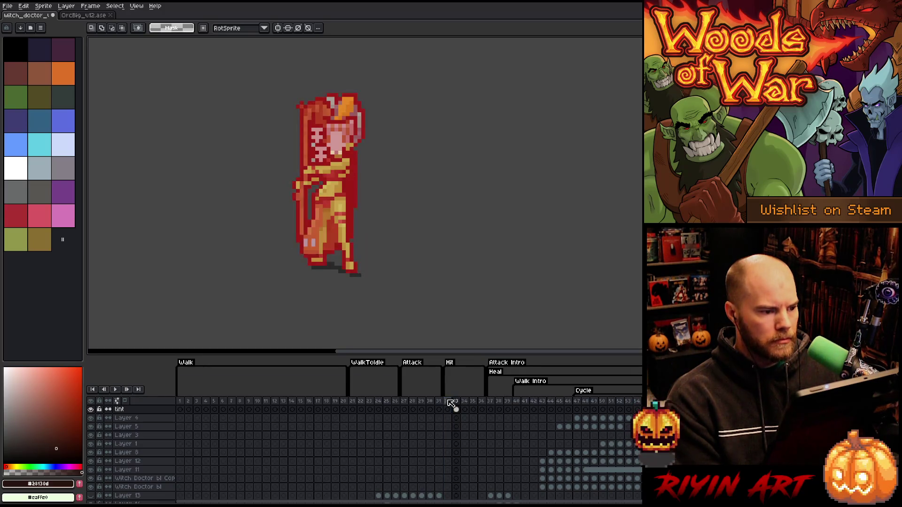
{"action": "key", "text": "Right"}
{"action": "key", "text": "Left"}
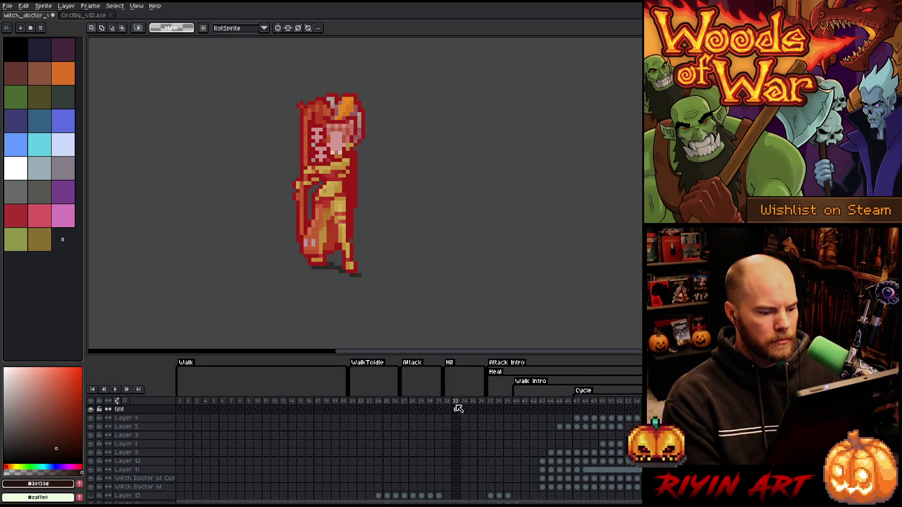
{"action": "key", "text": "Right"}
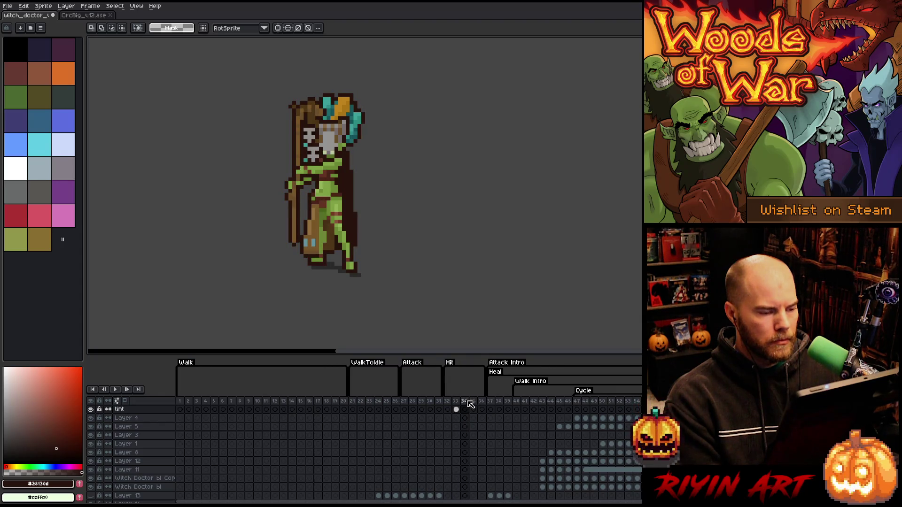
Step: Go to the Witch Doctor layer's frame 35 cel and undo an accidental head pixel move
{"action": "key", "text": "Right"}
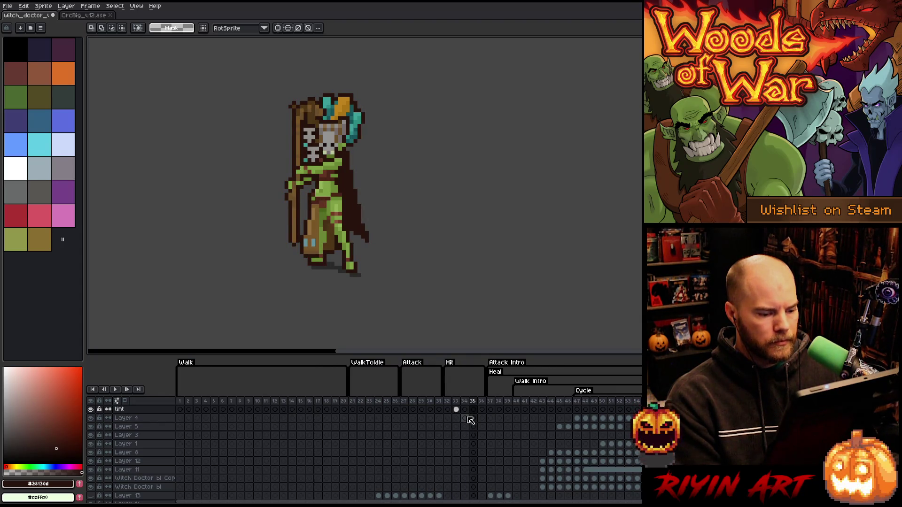
{"action": "scroll", "coordinate": [470, 422], "scroll_direction": "down", "scroll_amount": 2}
{"action": "left_click", "coordinate": [473, 470]}
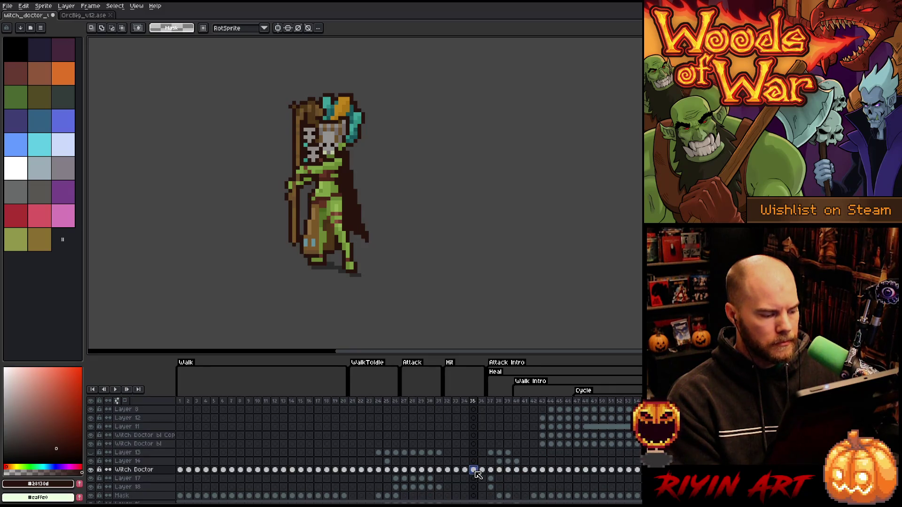
{"action": "scroll", "coordinate": [282, 136], "scroll_direction": "up", "scroll_amount": 2}
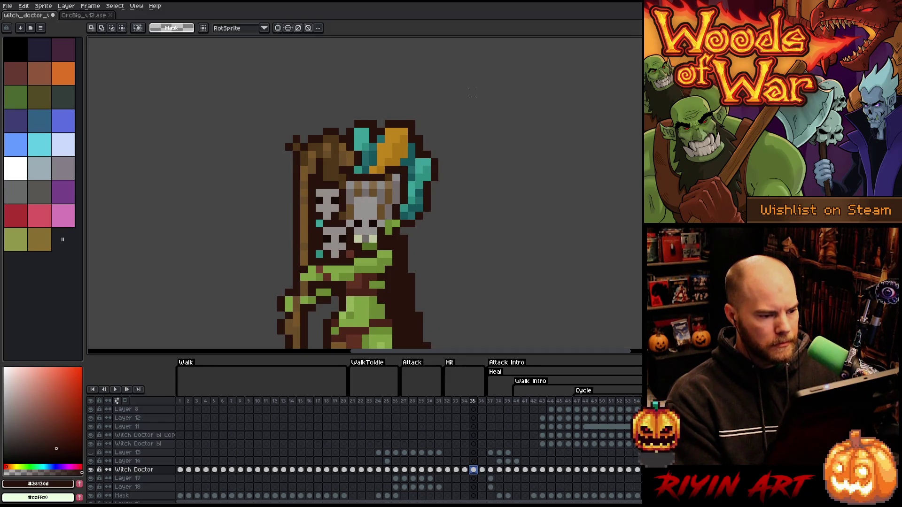
{"action": "mouse_move", "coordinate": [472, 93]}
{"action": "left_mouse_down"}
{"action": "mouse_move", "coordinate": [350, 140]}
{"action": "mouse_move", "coordinate": [358, 140]}
{"action": "left_mouse_up"}
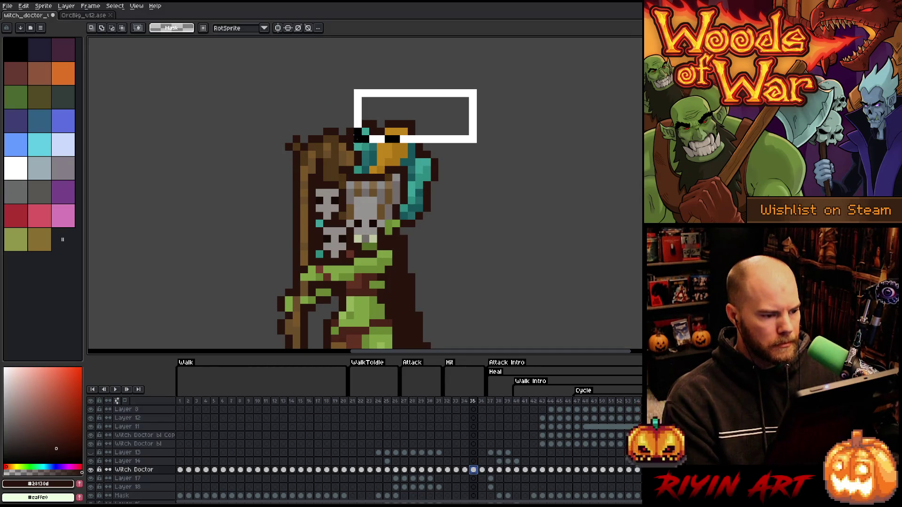
{"action": "mouse_move", "coordinate": [477, 121]}
{"action": "left_mouse_down"}
{"action": "mouse_move", "coordinate": [498, 122]}
{"action": "mouse_move", "coordinate": [419, 123]}
{"action": "left_mouse_up"}
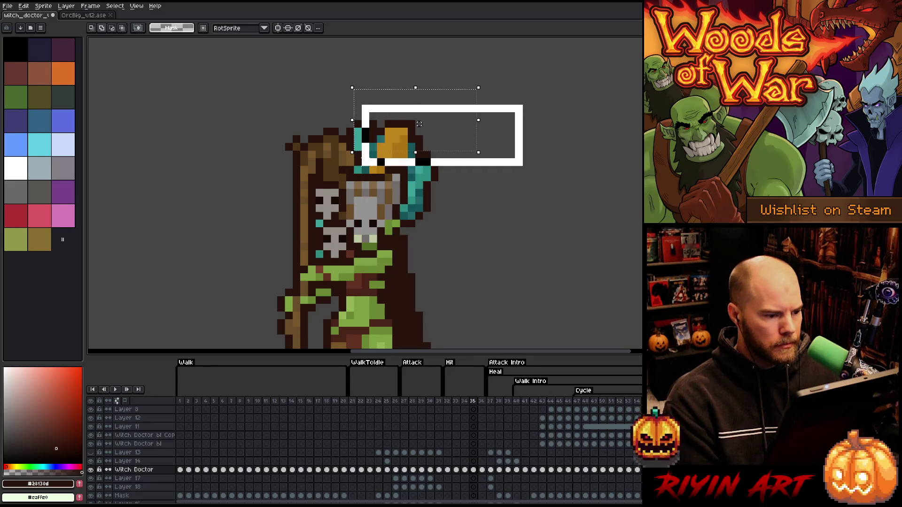
{"action": "key", "text": "ctrl+z"}
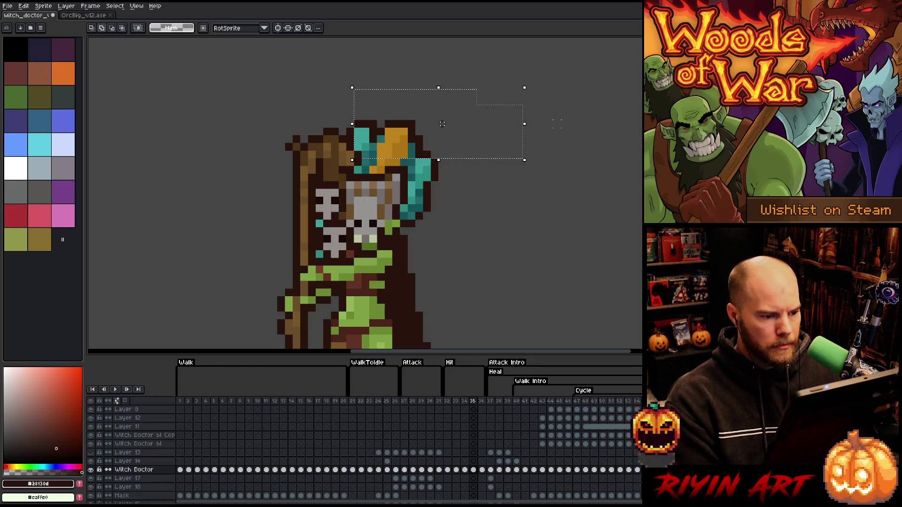
Step: Select the headdress area, shift it slightly right, commit, and return to frame 33
{"action": "mouse_move", "coordinate": [560, 136]}
{"action": "left_mouse_down"}
{"action": "mouse_move", "coordinate": [452, 187]}
{"action": "mouse_move", "coordinate": [409, 180]}
{"action": "left_mouse_up"}
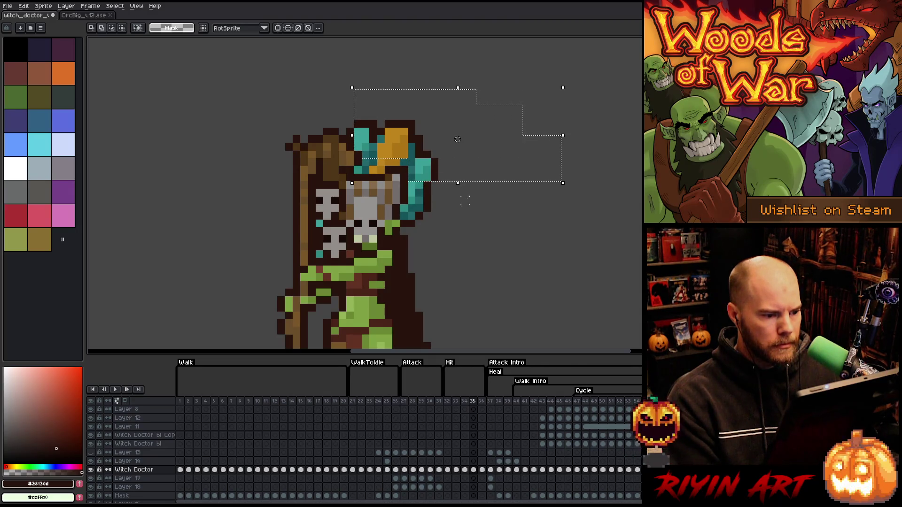
{"action": "mouse_move", "coordinate": [468, 249]}
{"action": "left_mouse_down"}
{"action": "mouse_move", "coordinate": [439, 227]}
{"action": "mouse_move", "coordinate": [416, 182]}
{"action": "left_mouse_up"}
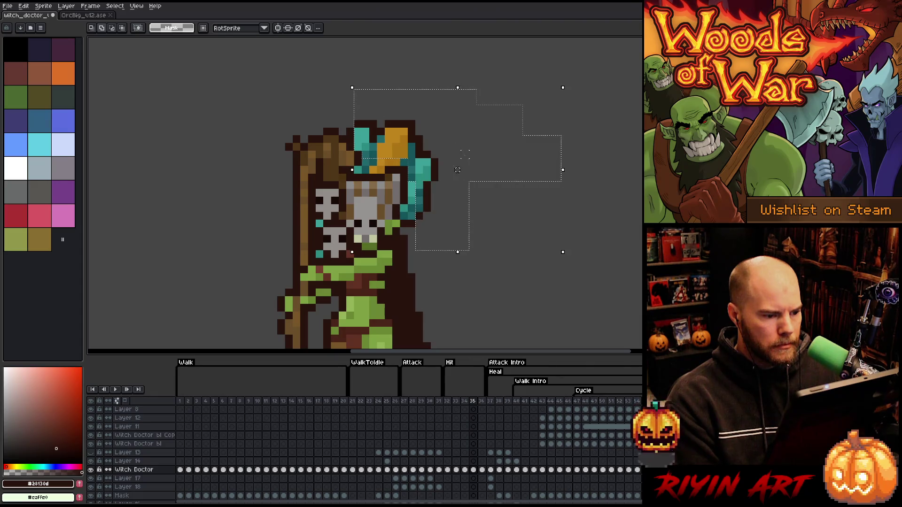
{"action": "left_click_drag", "start_coordinate": [483, 128], "coordinate": [408, 196]}
{"action": "left_click_drag", "start_coordinate": [440, 205], "coordinate": [448, 204]}
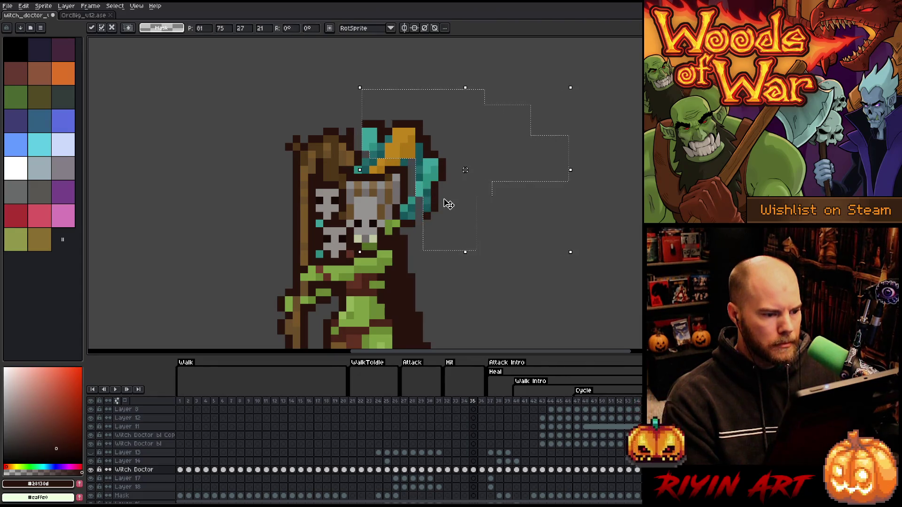
{"action": "key", "text": "ctrl+d"}
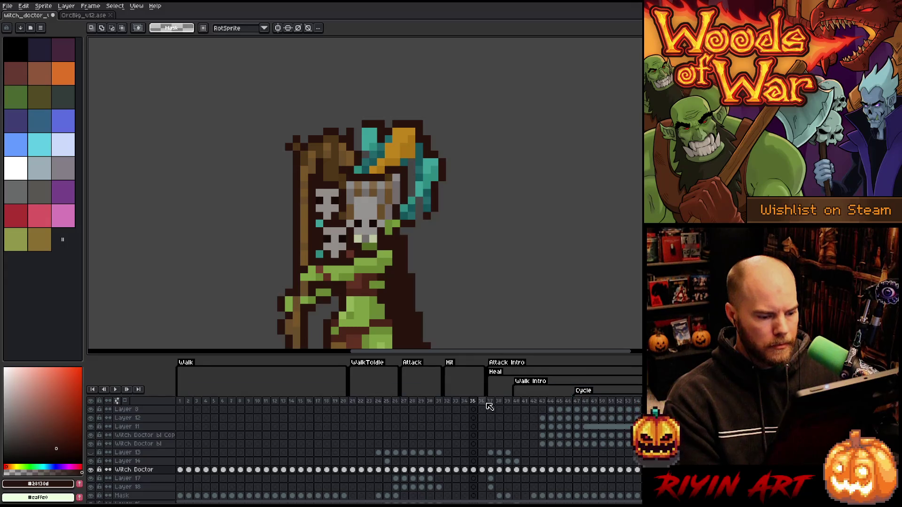
{"action": "left_click", "coordinate": [455, 401]}
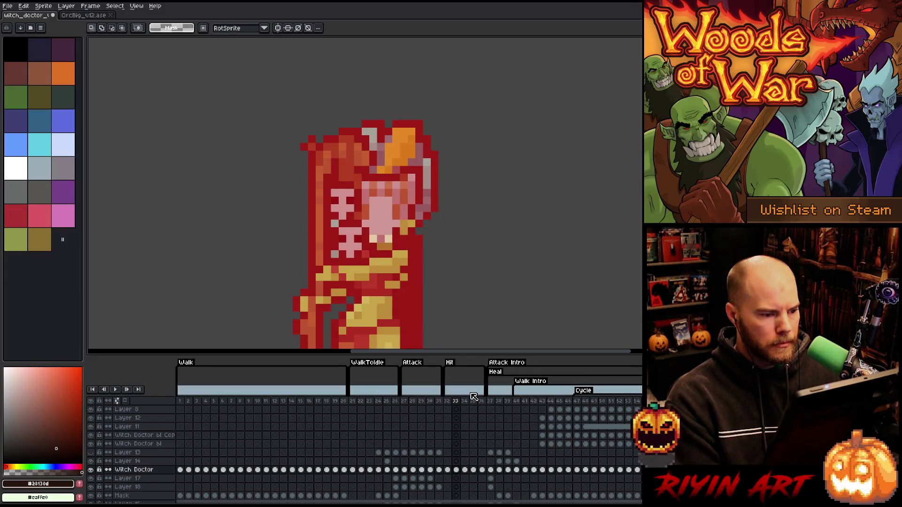
Step: Sample the headdress orange as drawing colour with the Witch Doctor layer shown alone
{"action": "scroll", "coordinate": [460, 461], "scroll_direction": "down", "scroll_amount": 1}
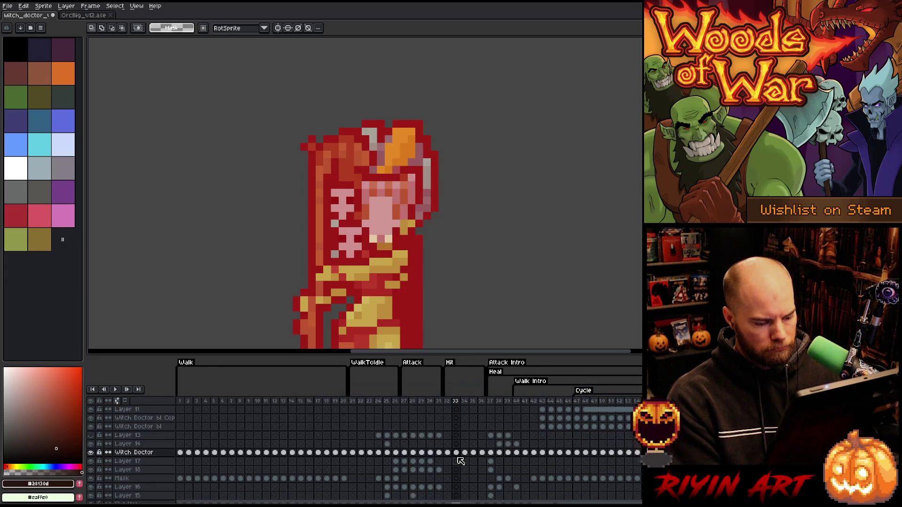
{"action": "left_click", "coordinate": [90, 453], "text": "alt"}
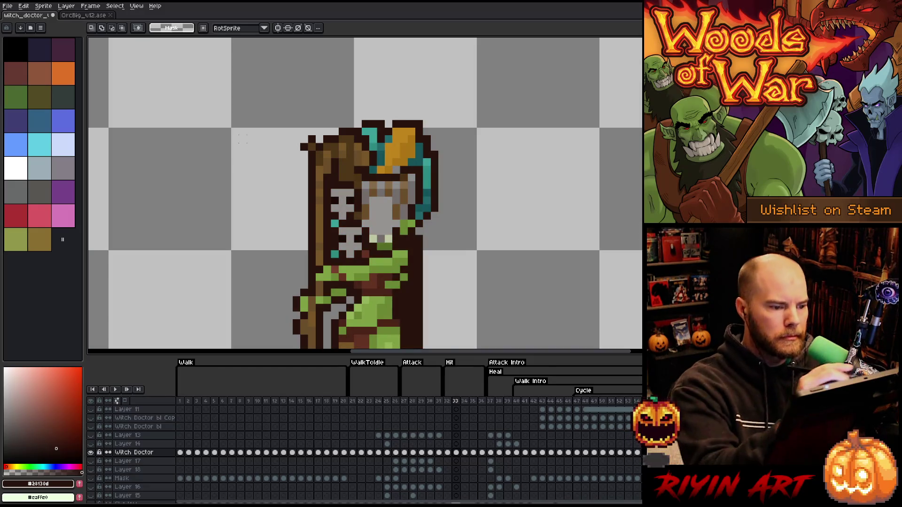
{"action": "left_click", "coordinate": [407, 151], "text": "alt"}
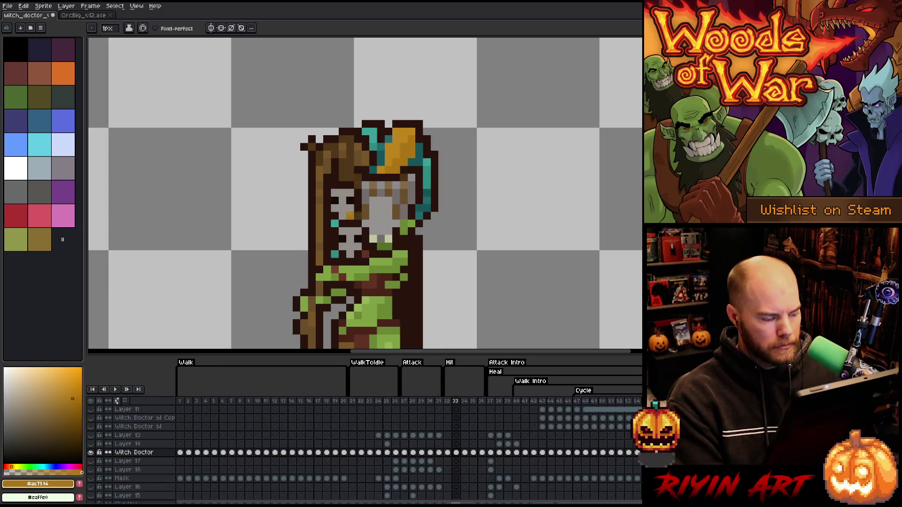
{"action": "left_click", "coordinate": [91, 453], "text": "alt"}
Step: Review frames 34–35 and play the Hit animation, then select Witch Doctor cels 34–35
{"action": "key", "text": "Right"}
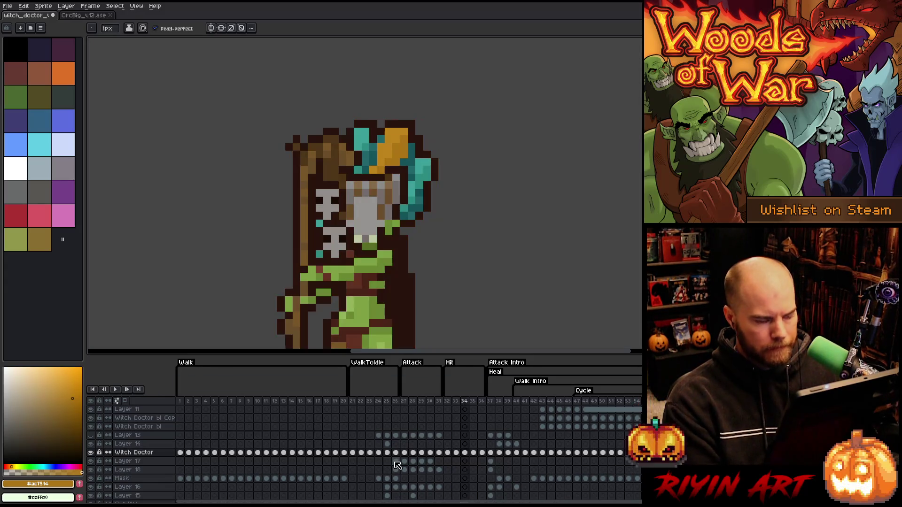
{"action": "key", "text": "Right"}
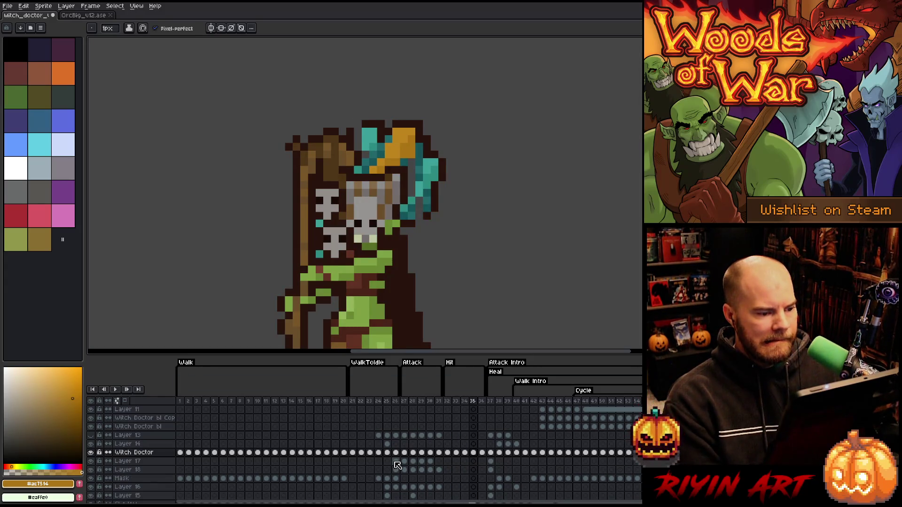
{"action": "key", "text": "Left"}
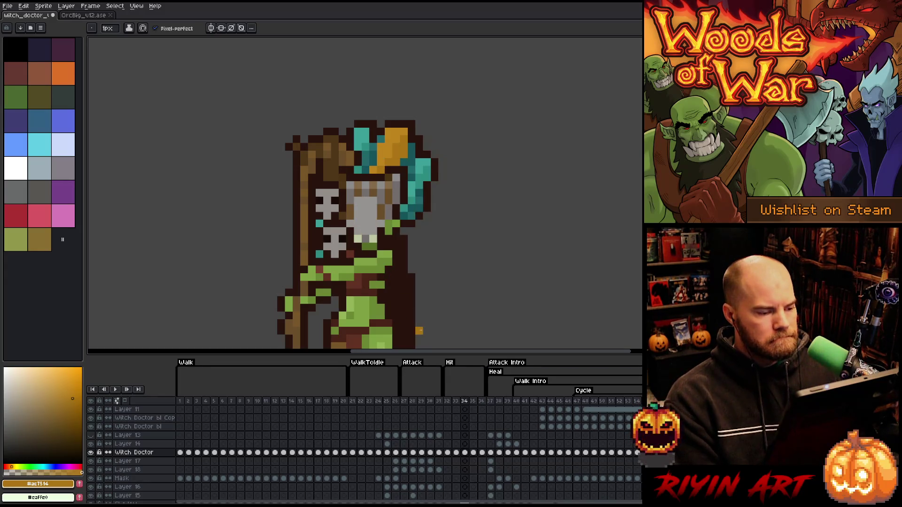
{"action": "key", "text": "Right"}
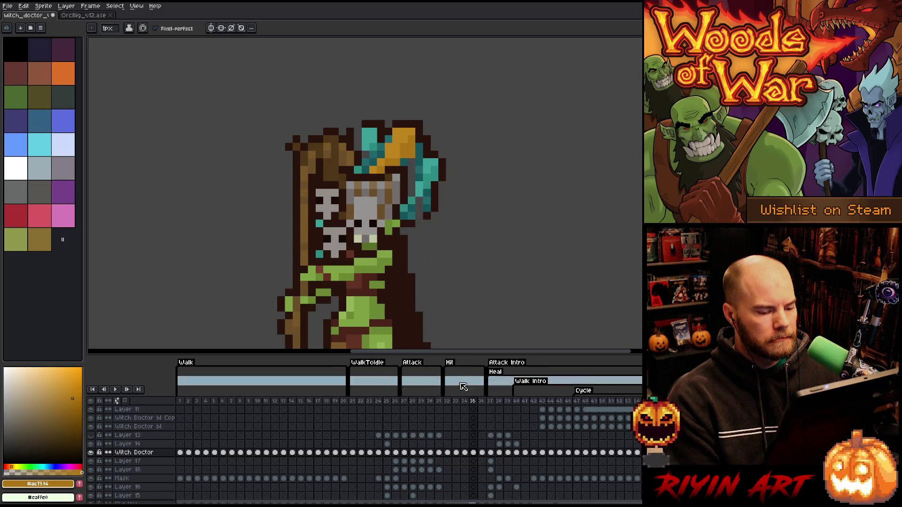
{"action": "key", "text": "Return"}
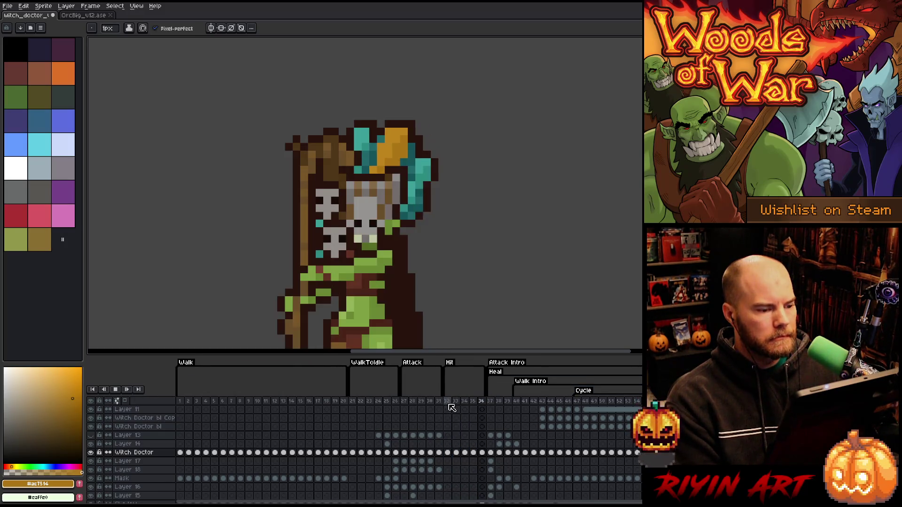
{"action": "key", "text": "Return"}
{"action": "key", "text": "Right"}
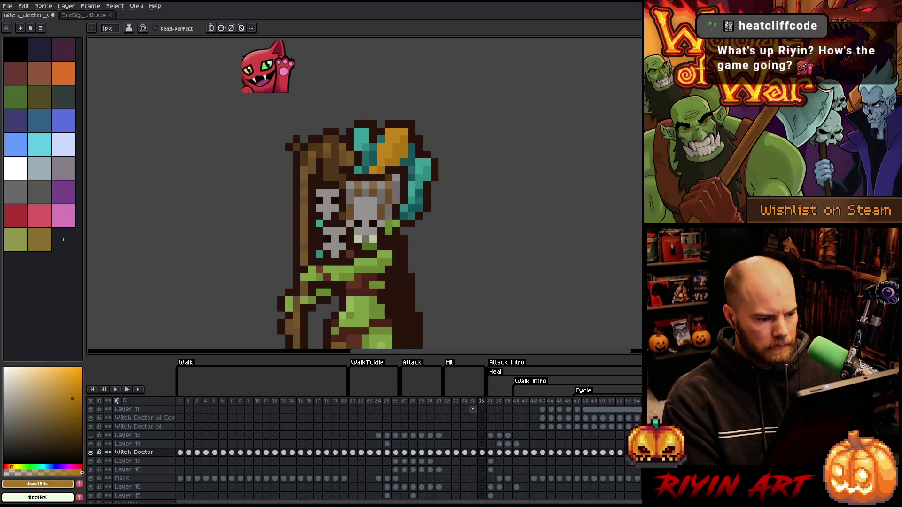
{"action": "left_click", "coordinate": [474, 453], "text": "shift"}
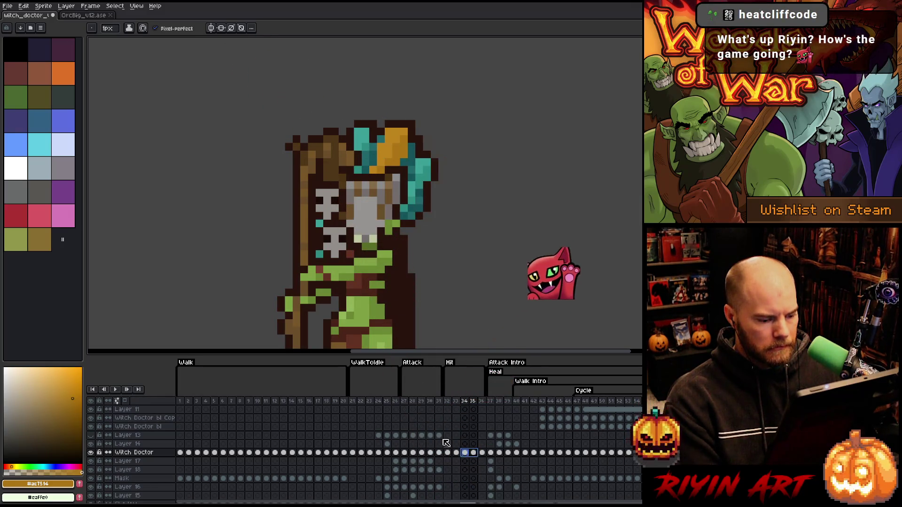
{"action": "left_click", "coordinate": [91, 6]}
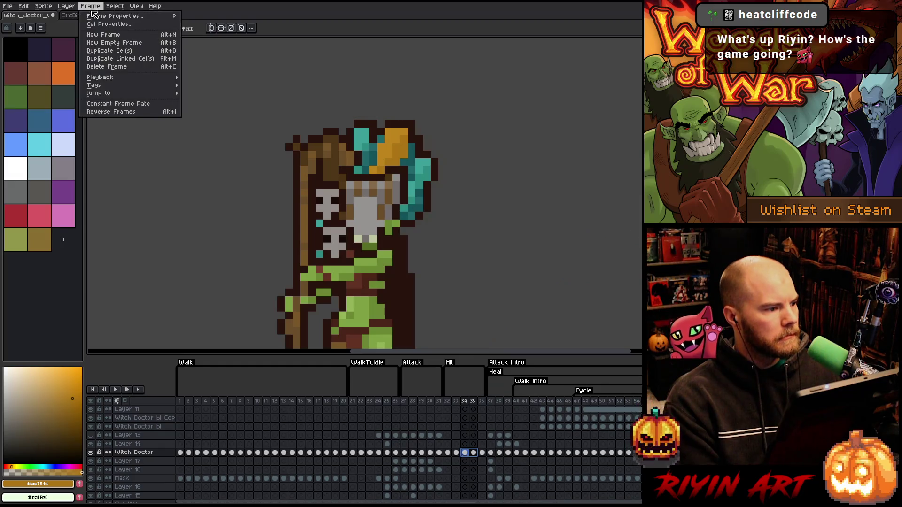
Step: Reverse frames 34 and 35, then compare the red hit-flash frame 33 with the normal pose
{"action": "left_click", "coordinate": [119, 112]}
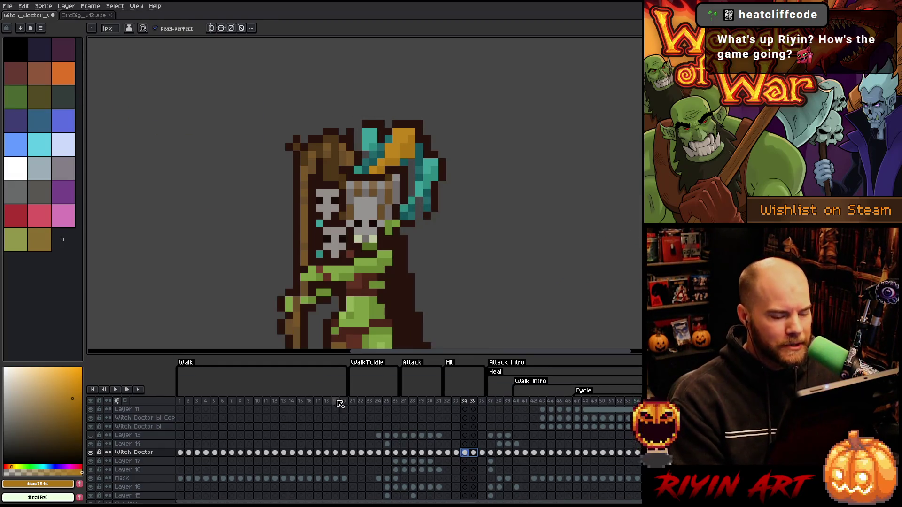
{"action": "left_click", "coordinate": [455, 402]}
{"action": "key", "text": "Right"}
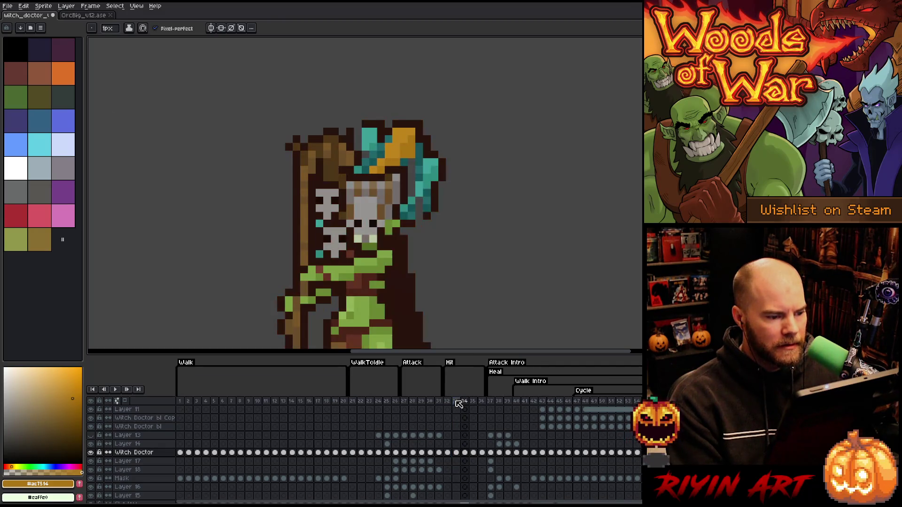
{"action": "key", "text": "Left"}
{"action": "key", "text": "Right"}
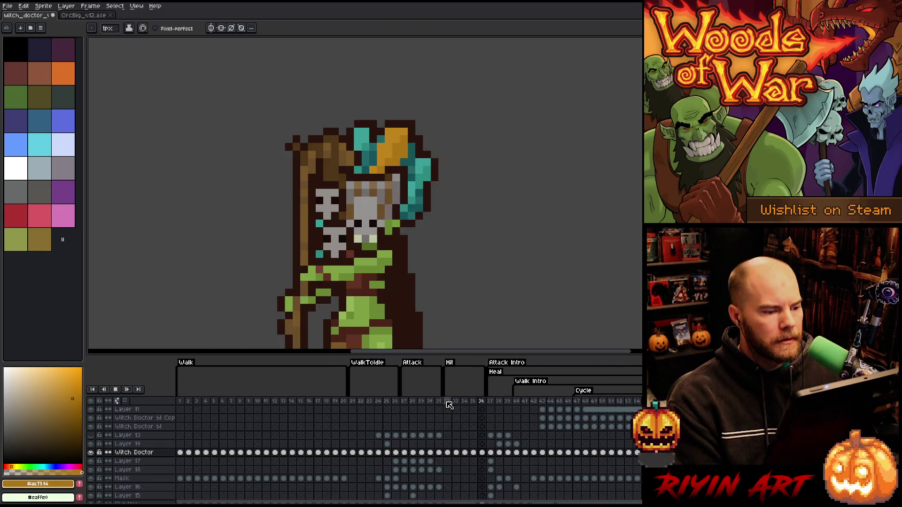
{"action": "key", "text": "Left"}
{"action": "key", "text": "Right"}
{"action": "key", "text": "Right"}
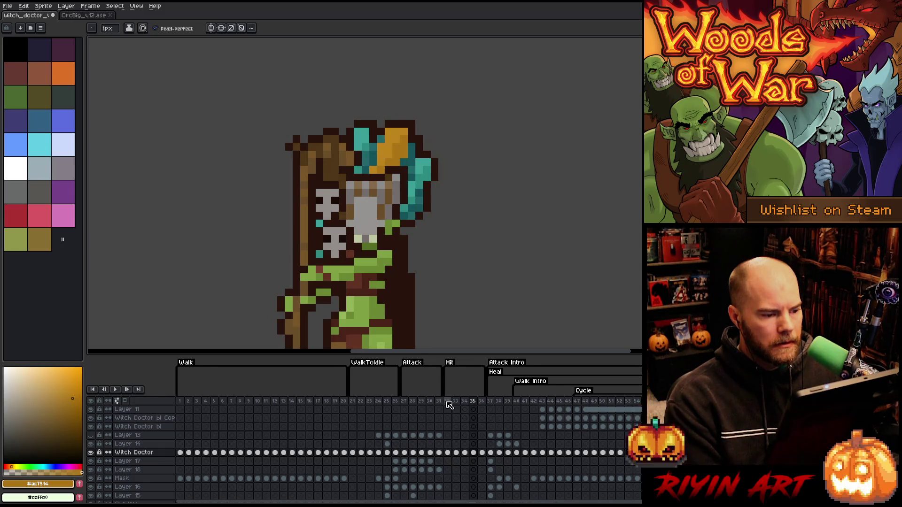
{"action": "key", "text": "Left"}
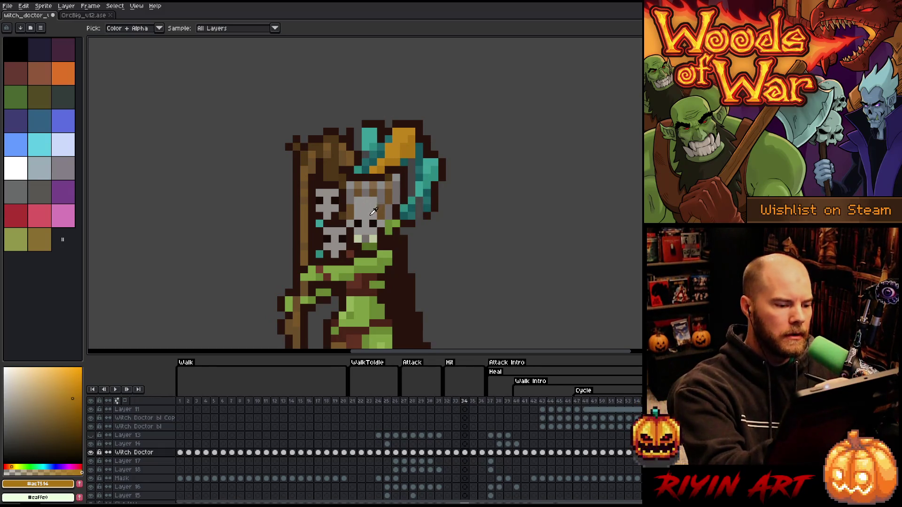
Step: Sample the grey face and dark outline colours while stepping through frames 34–36
{"action": "left_click", "coordinate": [372, 221], "text": "alt"}
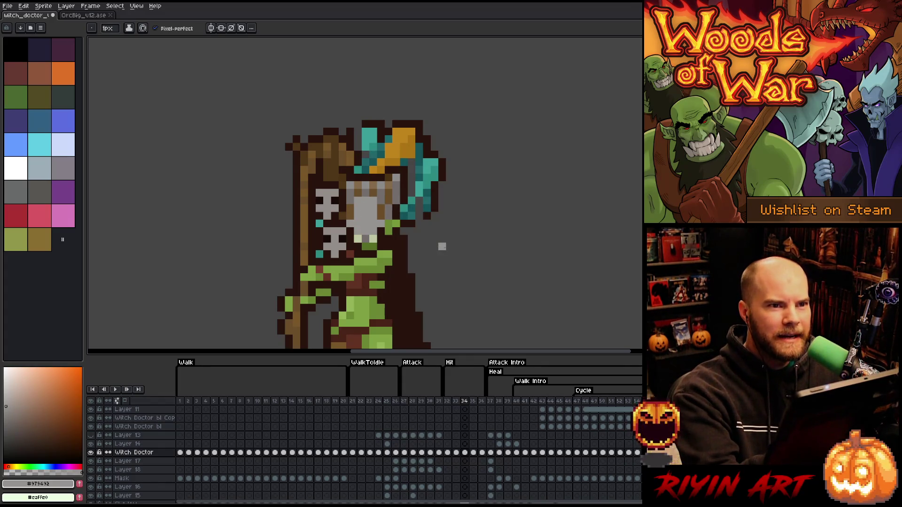
{"action": "left_click", "coordinate": [474, 453]}
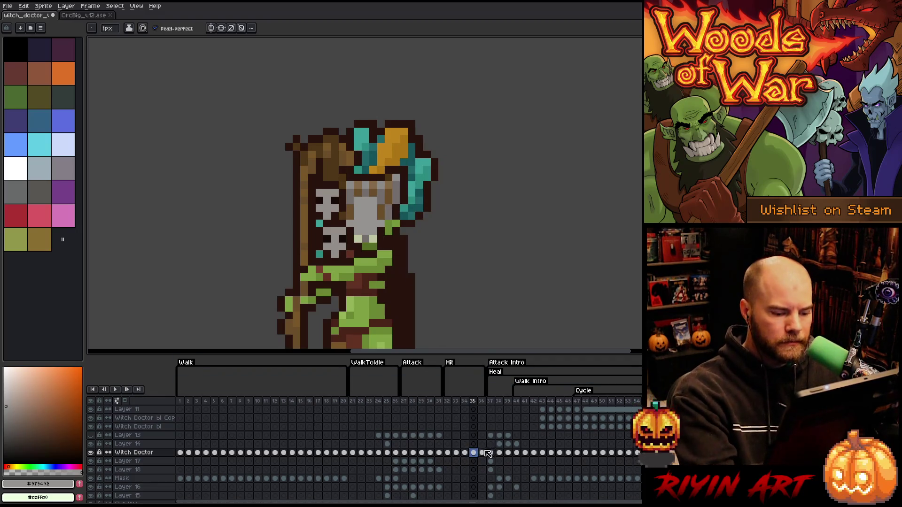
{"action": "left_click", "coordinate": [483, 453]}
{"action": "left_click", "coordinate": [413, 324], "text": "alt"}
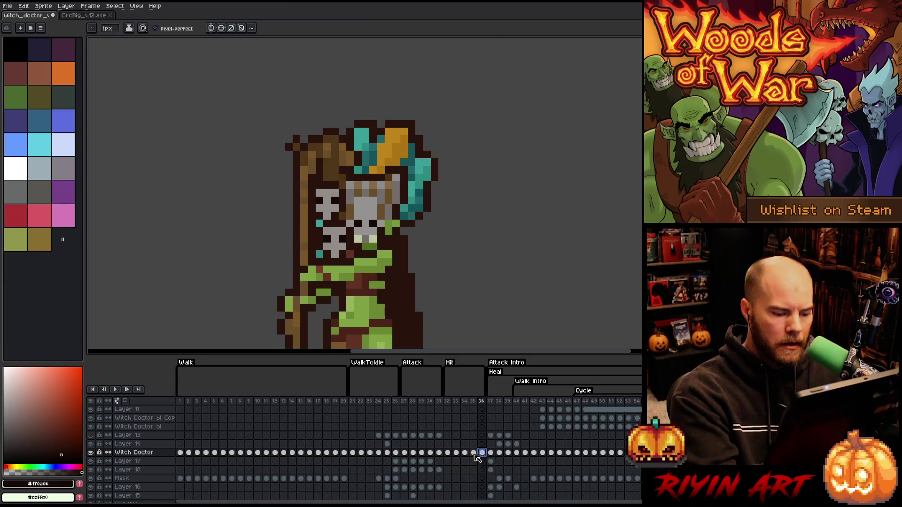
{"action": "key", "text": "Left"}
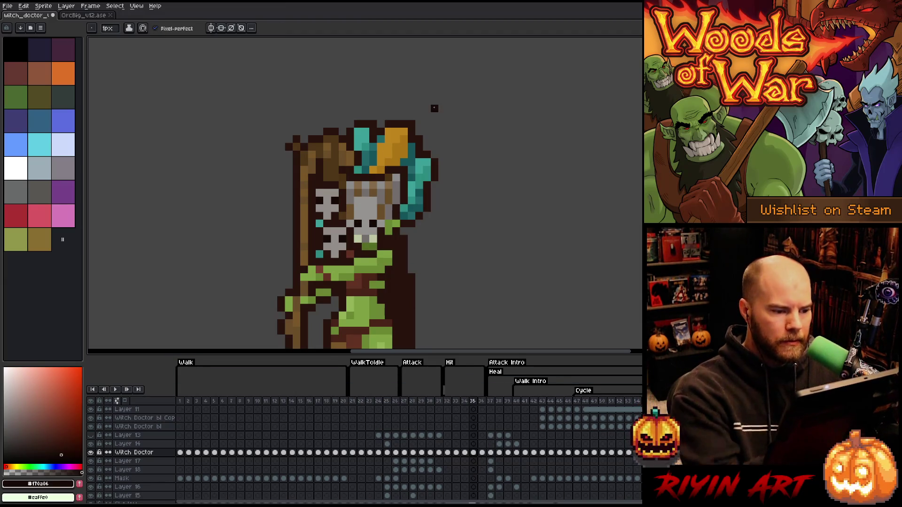
{"action": "key", "text": "Left"}
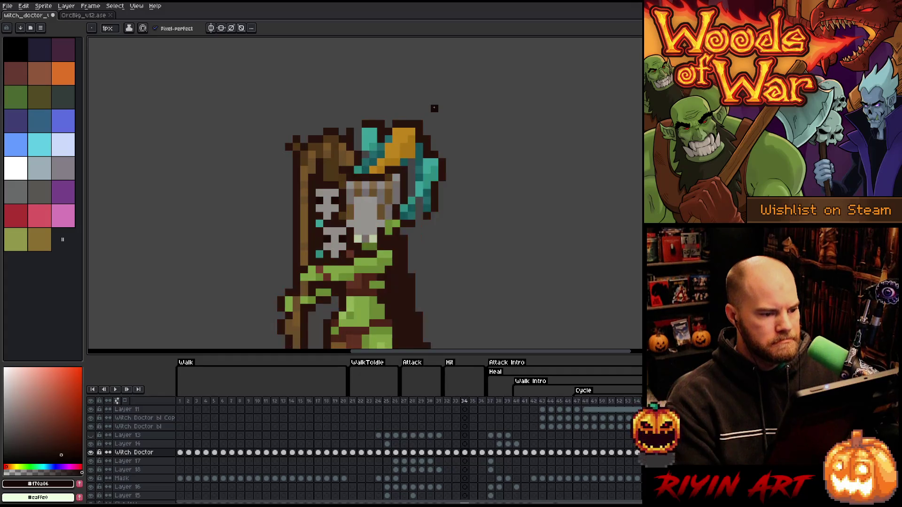
Step: Sample the dark, mid and light teal feather shades and the dark brown outline on frame 34
{"action": "left_click", "coordinate": [413, 155], "text": "alt"}
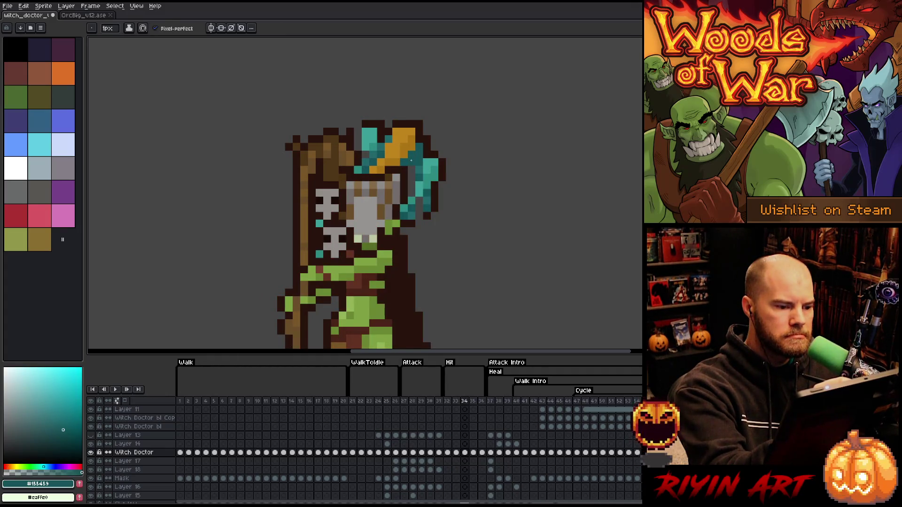
{"action": "left_click", "coordinate": [419, 162], "text": "alt"}
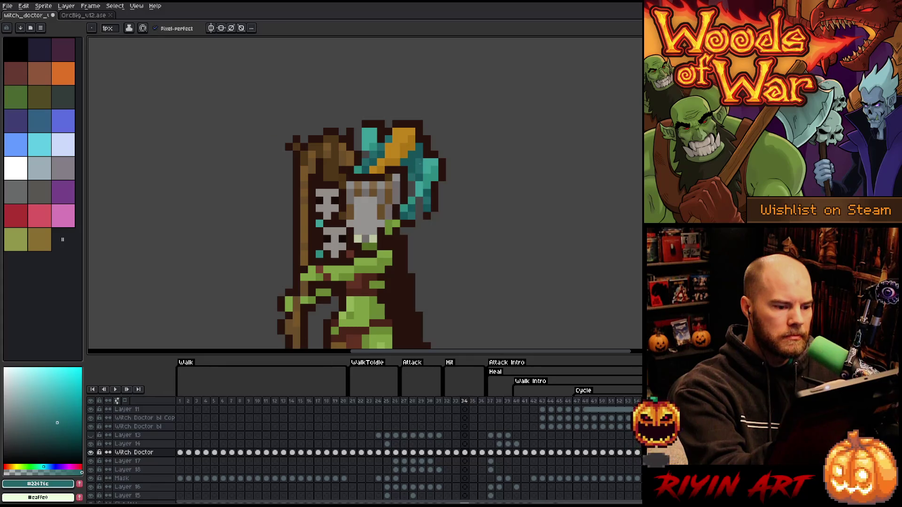
{"action": "left_click", "coordinate": [420, 180], "text": "alt"}
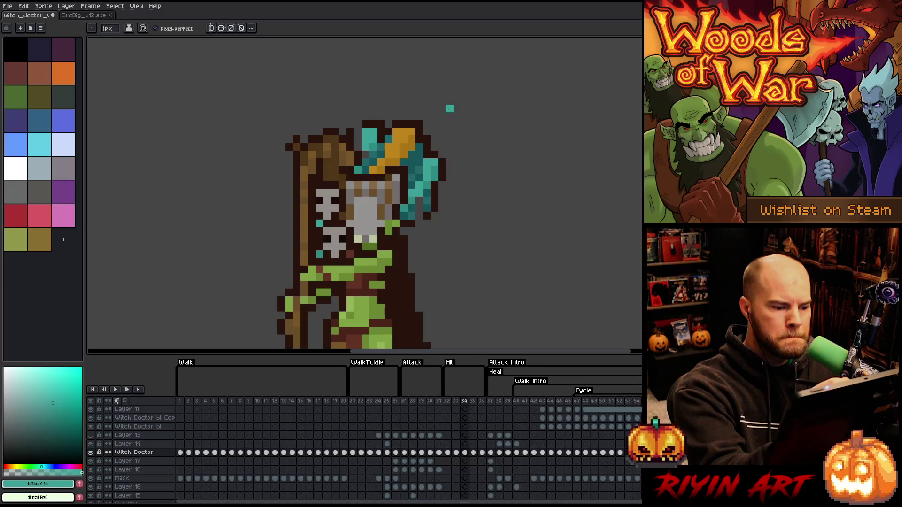
{"action": "left_click", "coordinate": [419, 200], "text": "alt"}
{"action": "left_click", "coordinate": [427, 177], "text": "alt"}
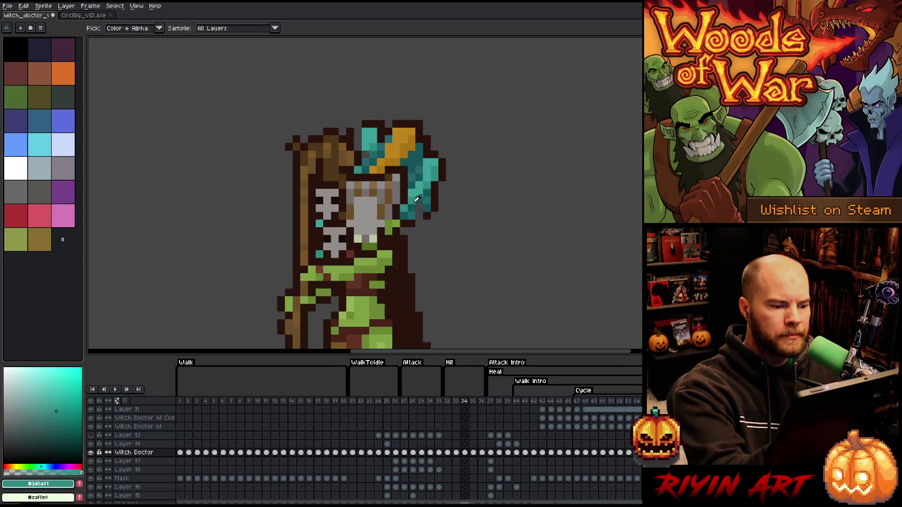
{"action": "left_click", "coordinate": [420, 202], "text": "alt"}
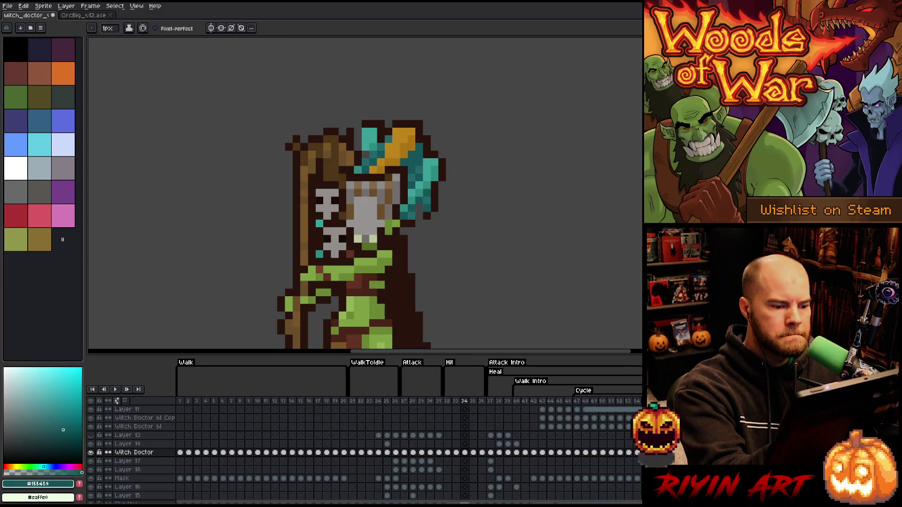
{"action": "left_click", "coordinate": [430, 209], "text": "alt"}
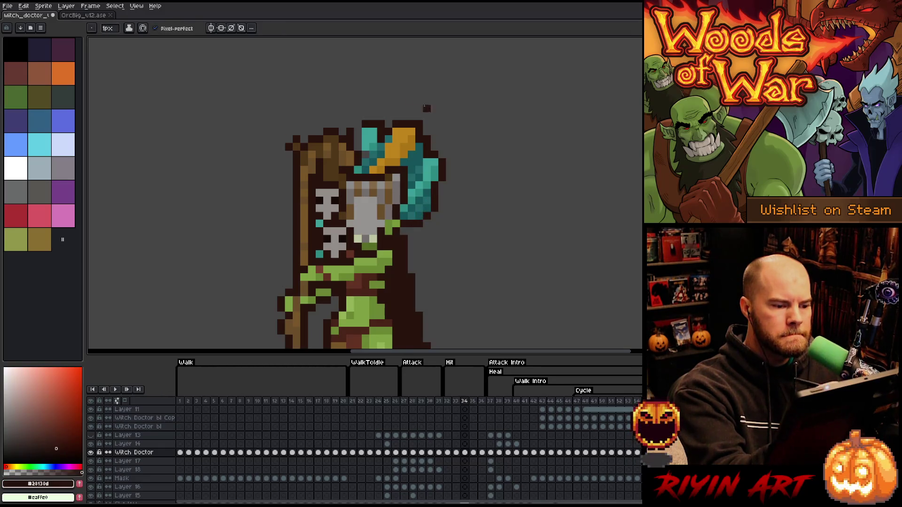
{"action": "left_click", "coordinate": [367, 132], "text": "alt"}
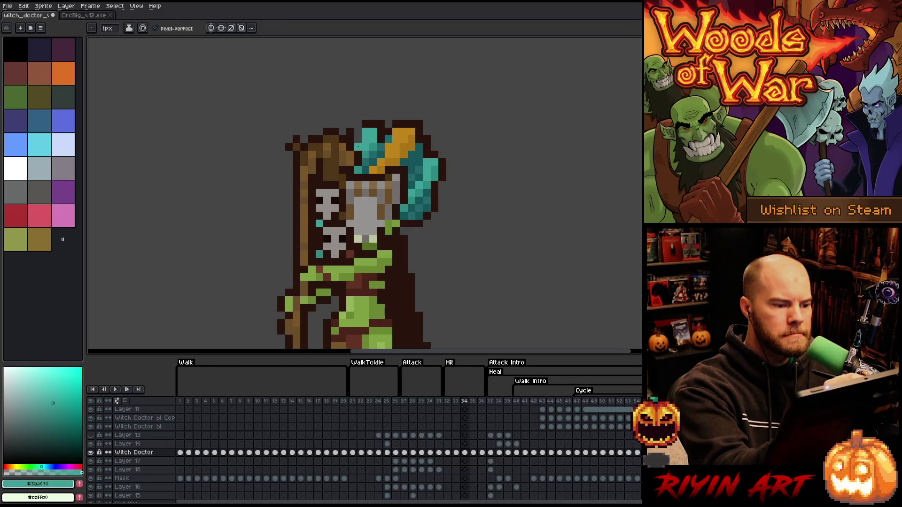
{"action": "left_click", "coordinate": [361, 131], "text": "alt"}
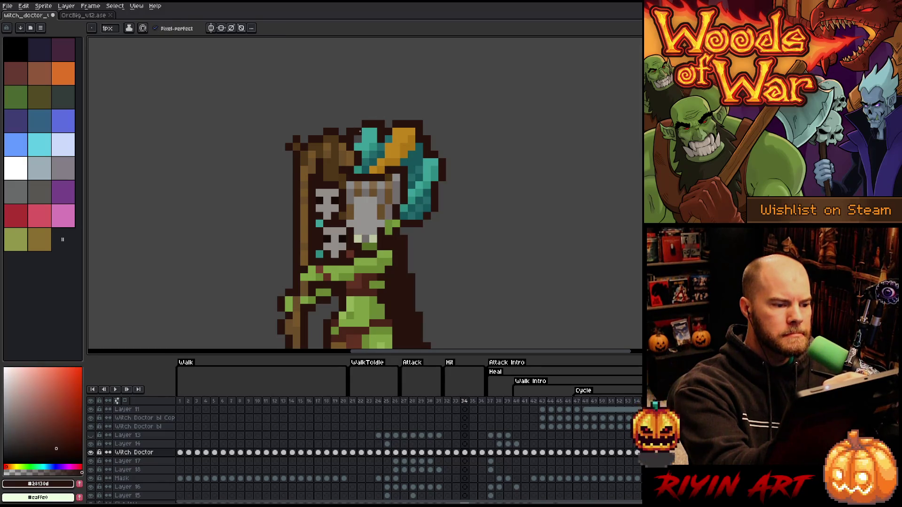
Step: Advance to frame 36, then play, stop and step back through the Hit animation
{"action": "key", "text": "e"}
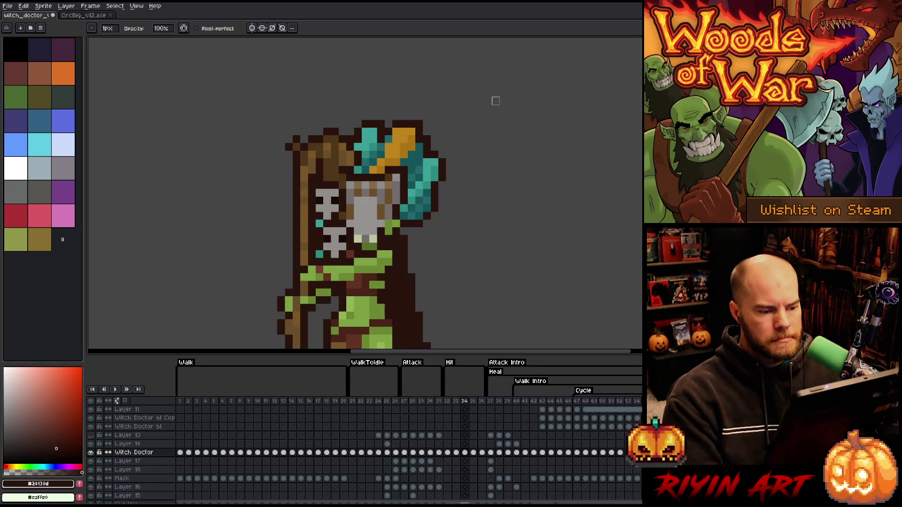
{"action": "key", "text": "period"}
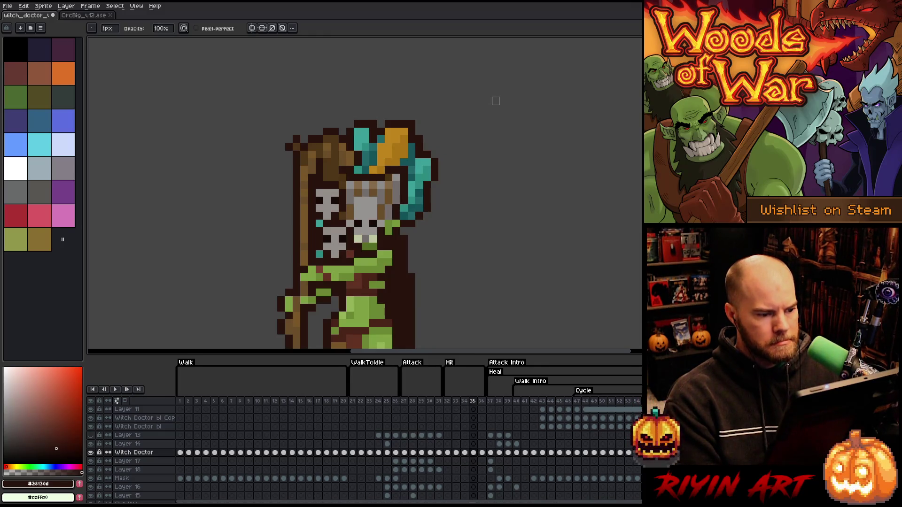
{"action": "key", "text": "period"}
{"action": "key", "text": "Return"}
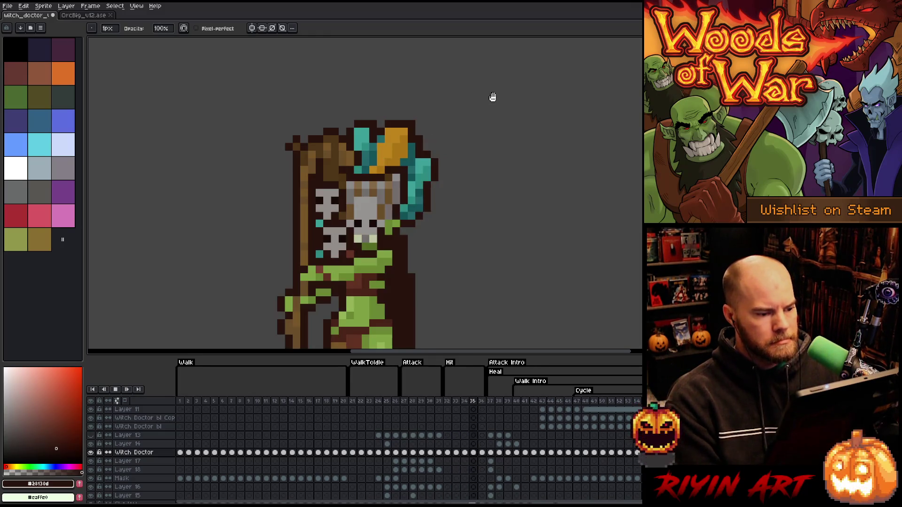
{"action": "key", "text": "Return"}
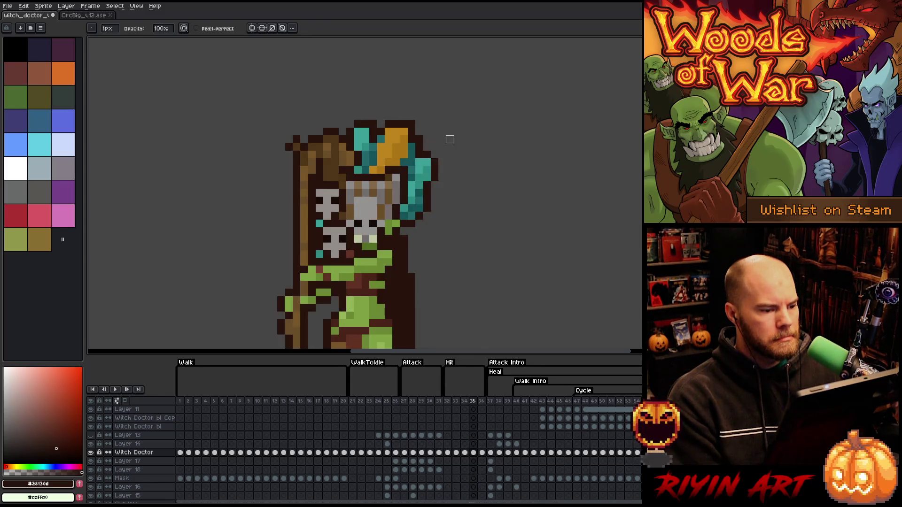
{"action": "key", "text": "comma"}
{"action": "key", "text": "comma"}
{"action": "scroll", "coordinate": [452, 161], "scroll_direction": "down", "scroll_amount": 6}
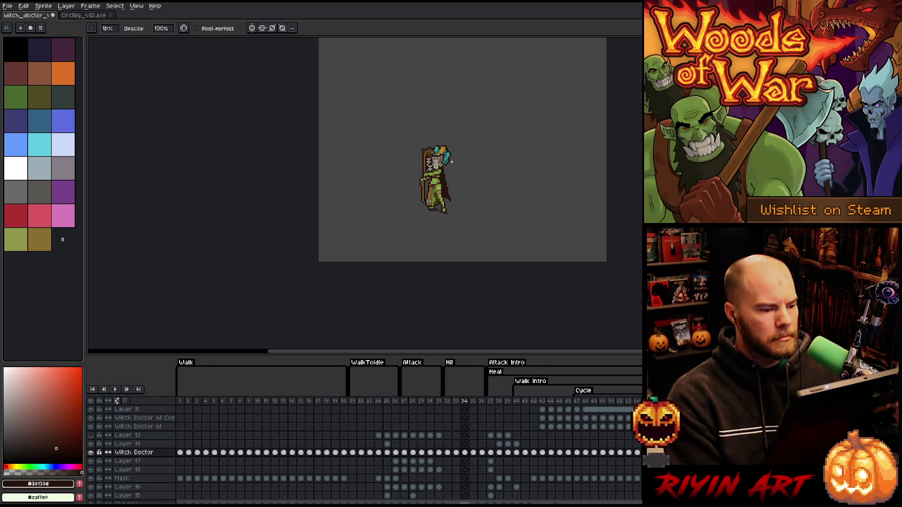
{"action": "scroll", "coordinate": [464, 178], "scroll_direction": "up", "scroll_amount": 4}
{"action": "key", "text": "Return"}
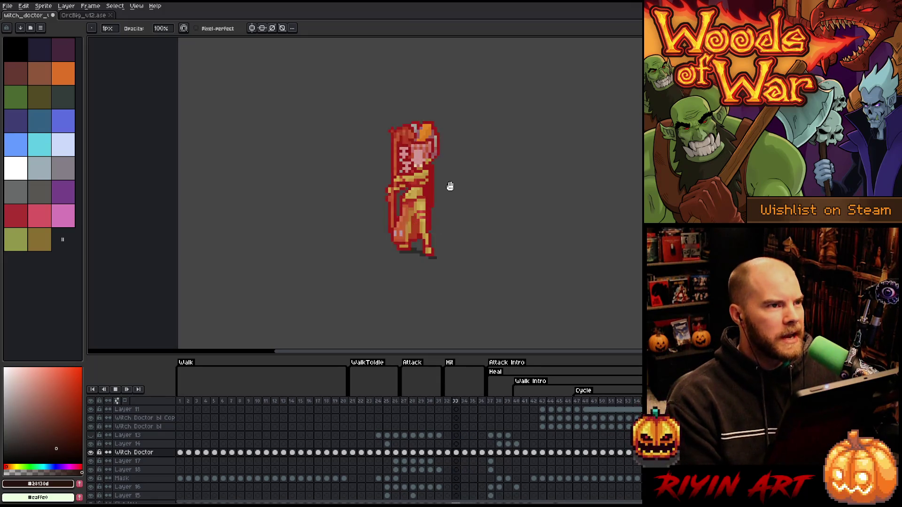
{"action": "scroll", "coordinate": [470, 168], "scroll_direction": "up", "scroll_amount": 1}
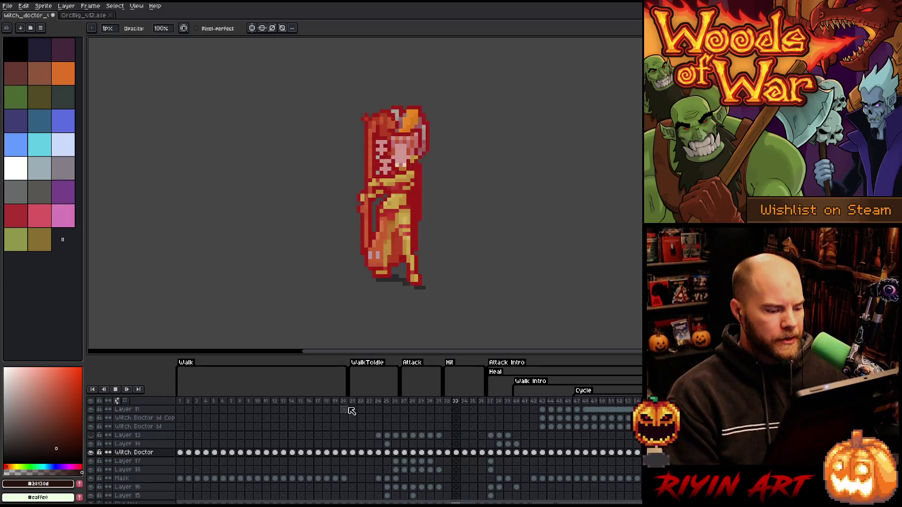
{"action": "left_click", "coordinate": [269, 402]}
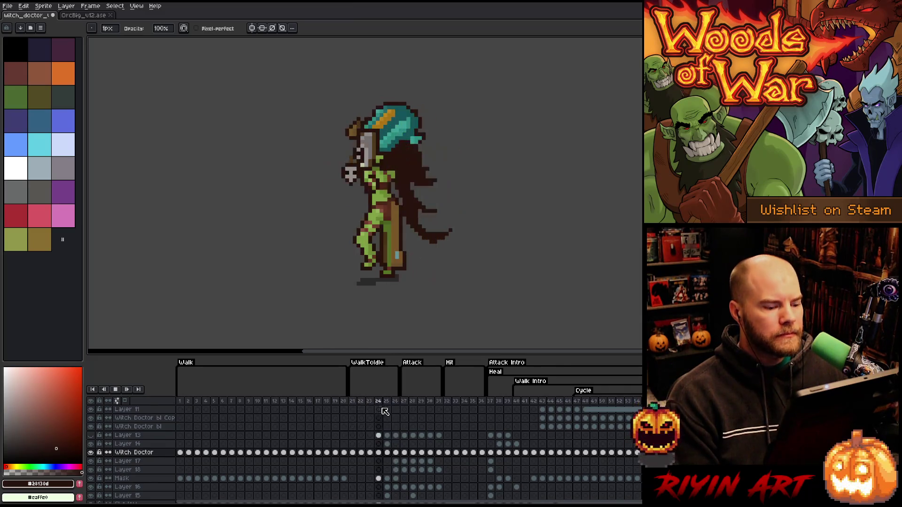
{"action": "left_click", "coordinate": [404, 403]}
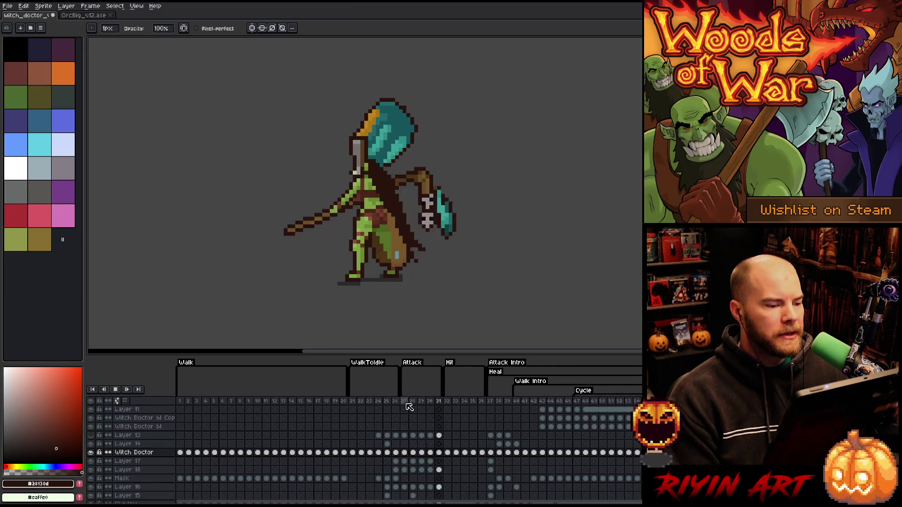
{"action": "key", "text": "Right"}
{"action": "key", "text": "Right"}
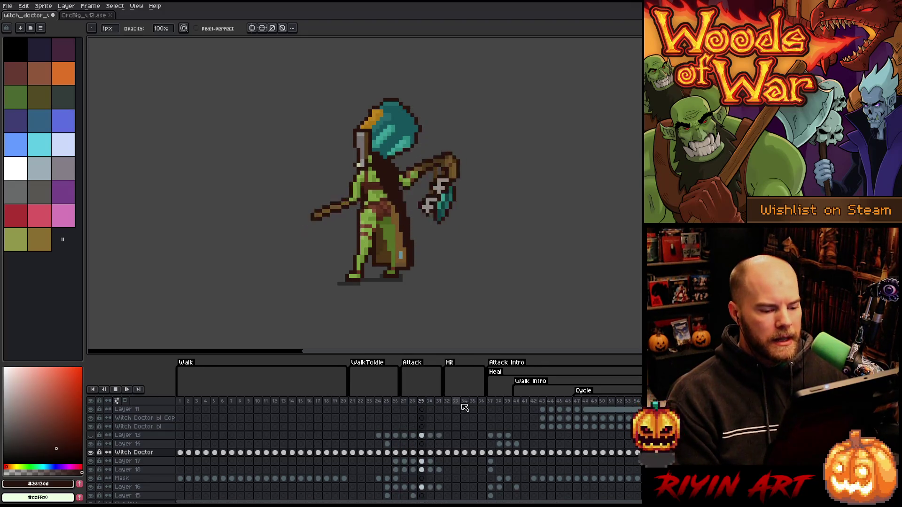
{"action": "left_click", "coordinate": [447, 402]}
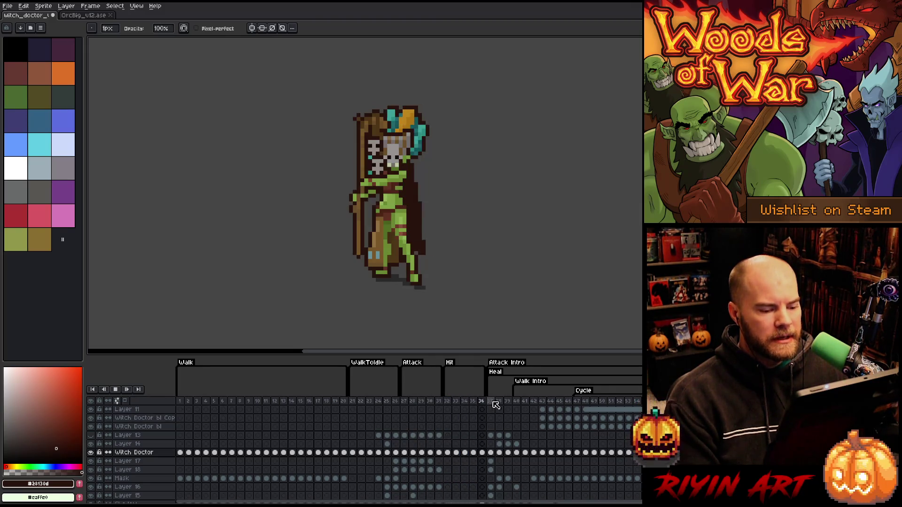
{"action": "left_click", "coordinate": [404, 401]}
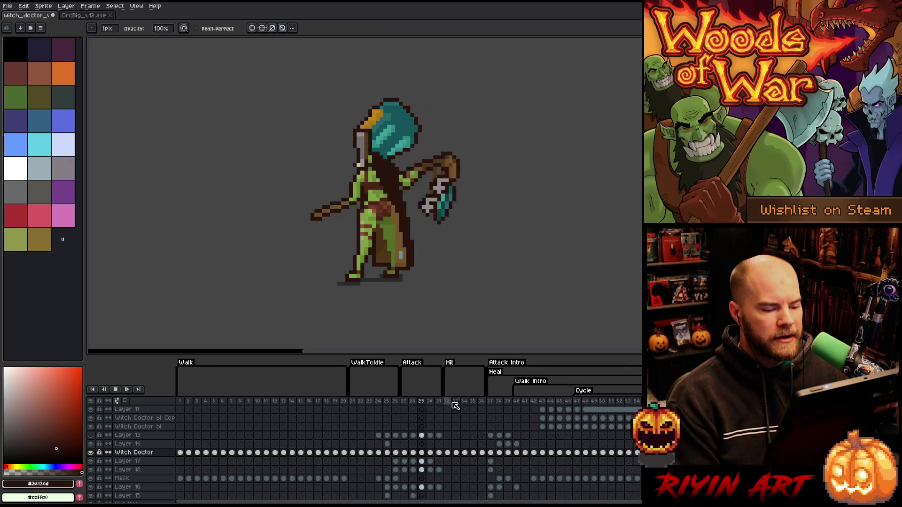
{"action": "left_click", "coordinate": [490, 403]}
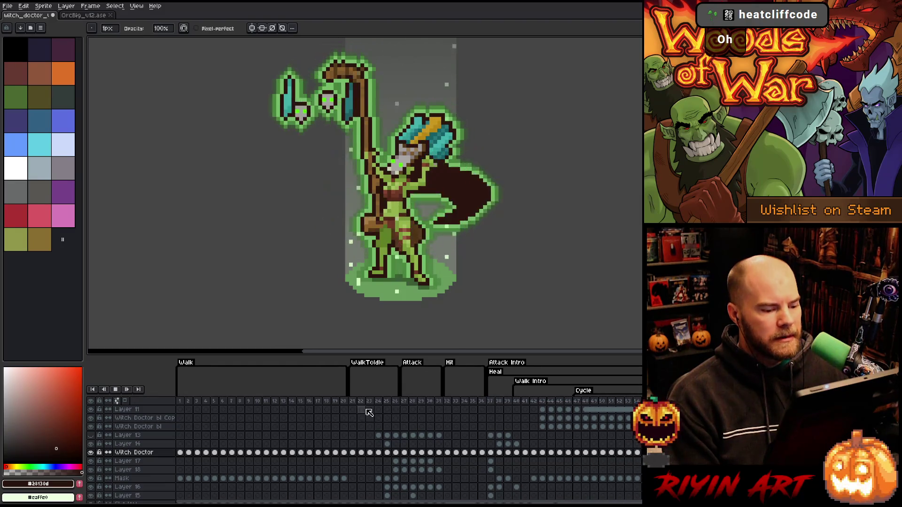
{"action": "left_click", "coordinate": [275, 403]}
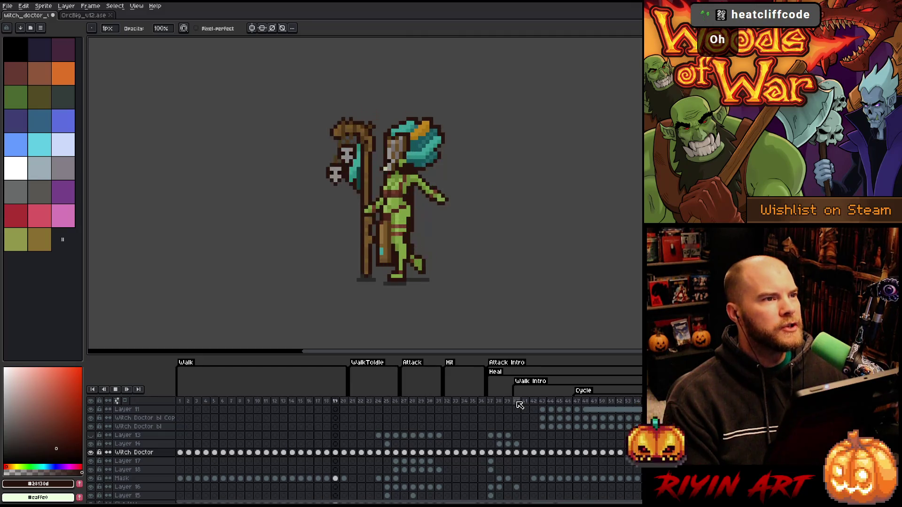
{"action": "left_click", "coordinate": [518, 403]}
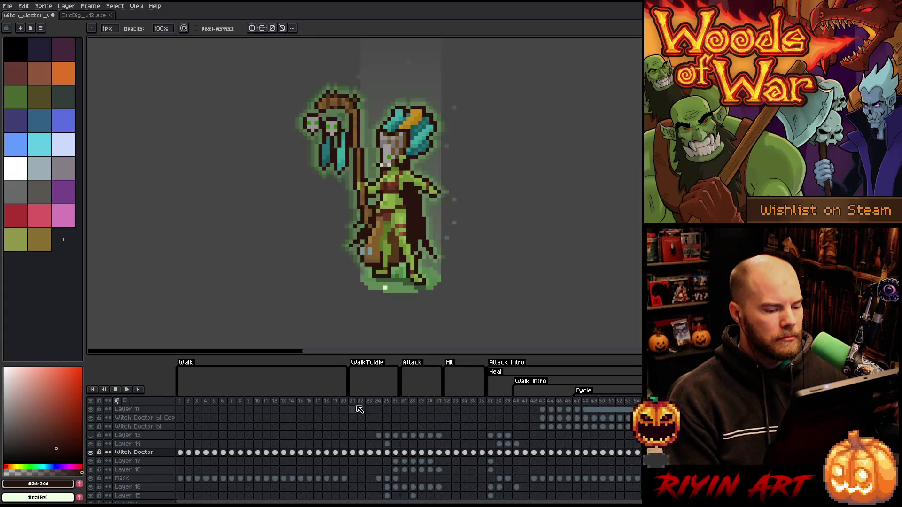
{"action": "left_click", "coordinate": [454, 401]}
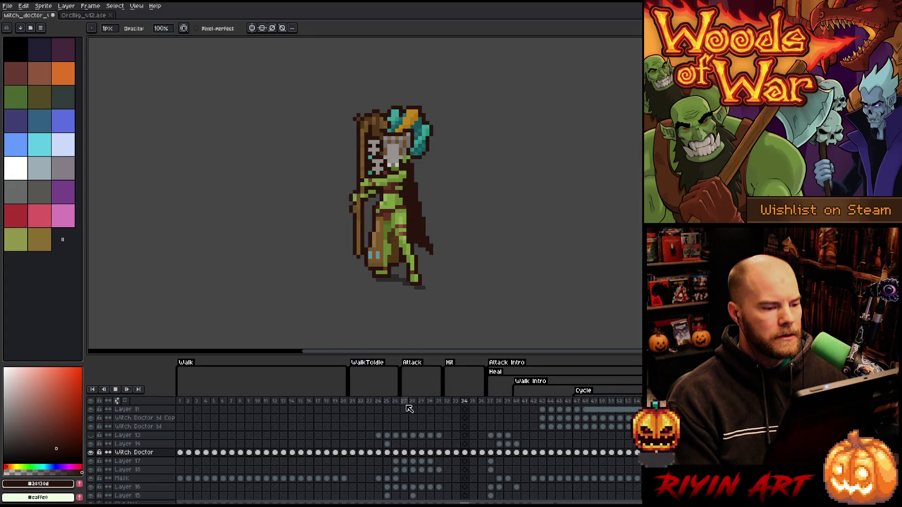
{"action": "left_click", "coordinate": [227, 403]}
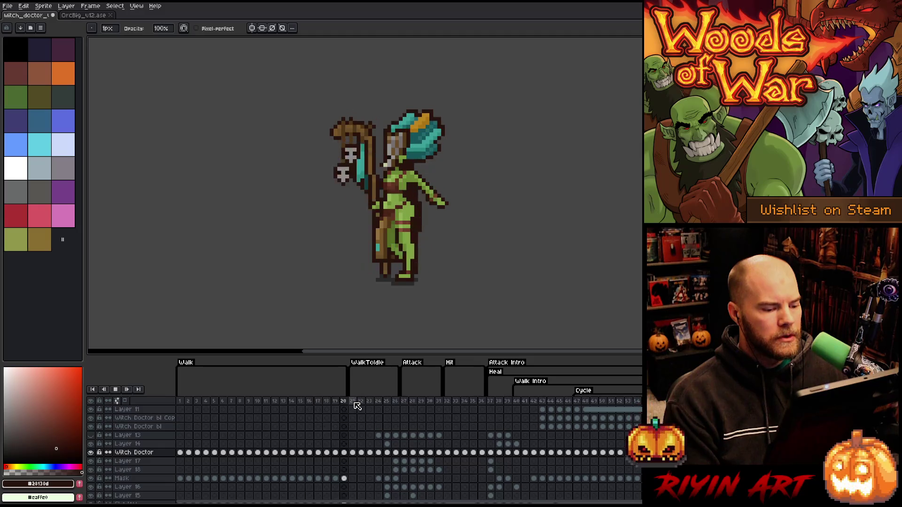
{"action": "left_click", "coordinate": [410, 403]}
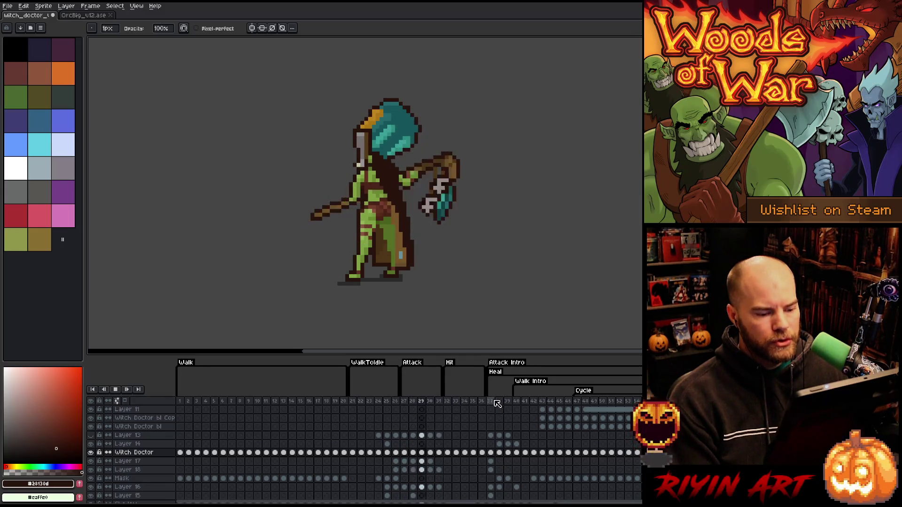
{"action": "left_click", "coordinate": [452, 402]}
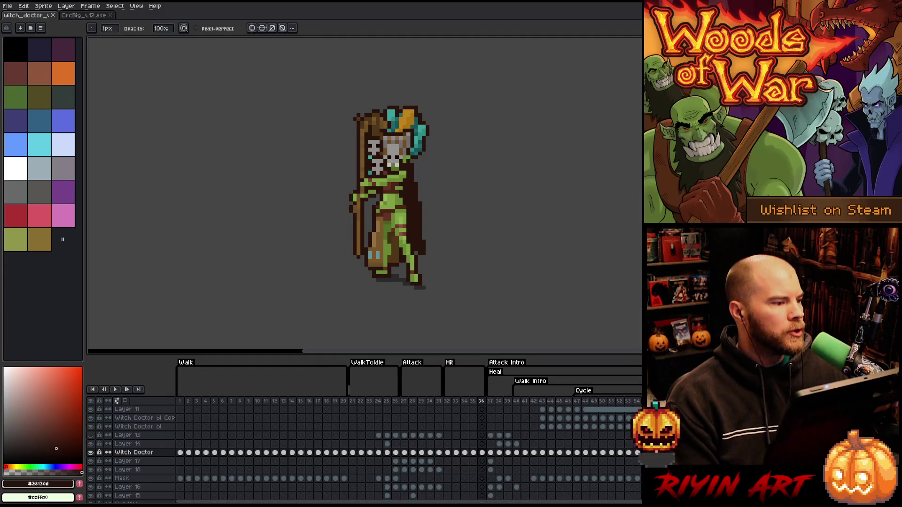
{"action": "left_click", "coordinate": [81, 15]}
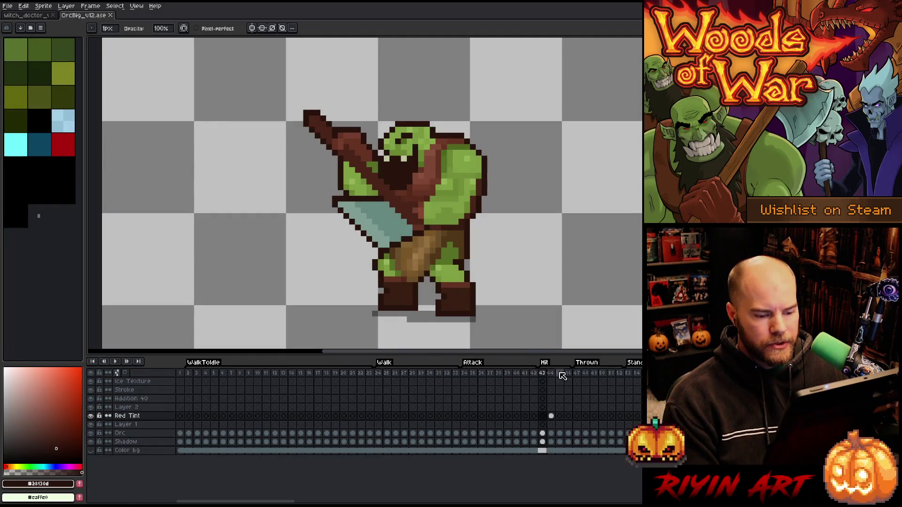
{"action": "left_click", "coordinate": [577, 373]}
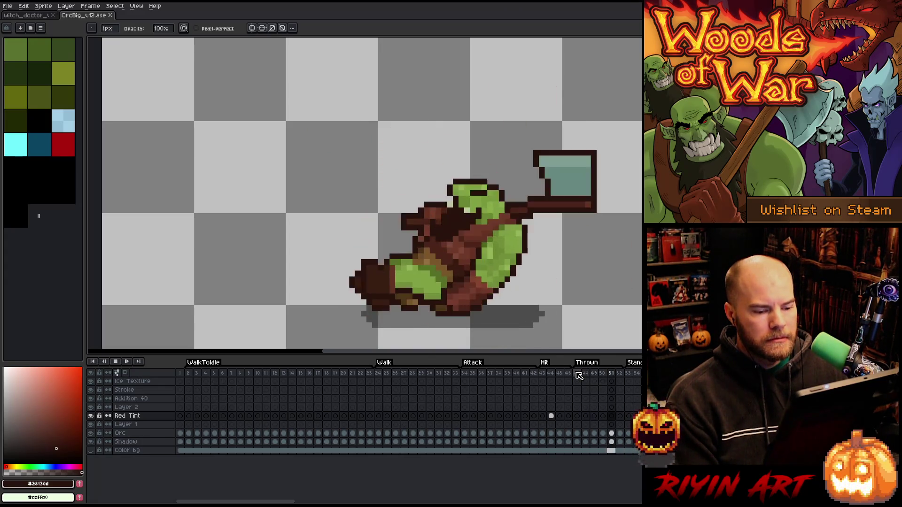
{"action": "scroll", "coordinate": [548, 298], "scroll_direction": "down", "scroll_amount": 2}
{"action": "scroll", "coordinate": [566, 320], "scroll_direction": "up", "scroll_amount": 1}
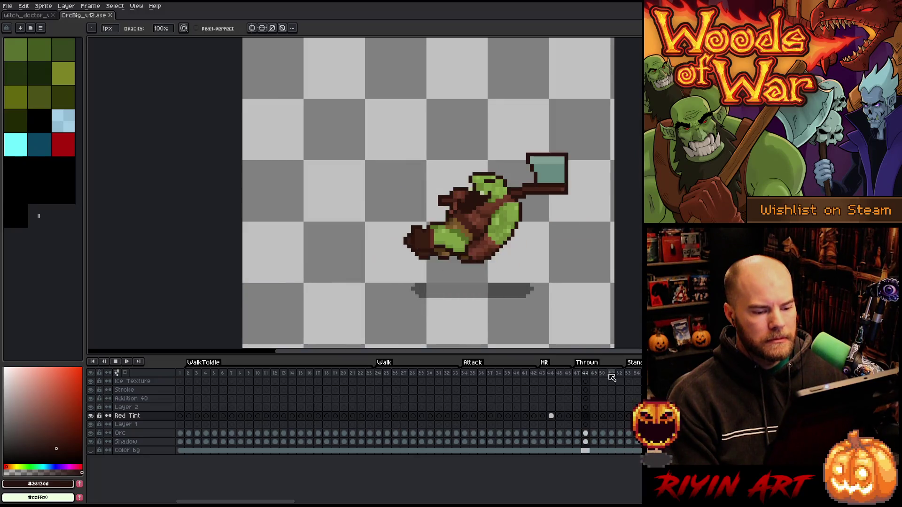
{"action": "left_click", "coordinate": [634, 374]}
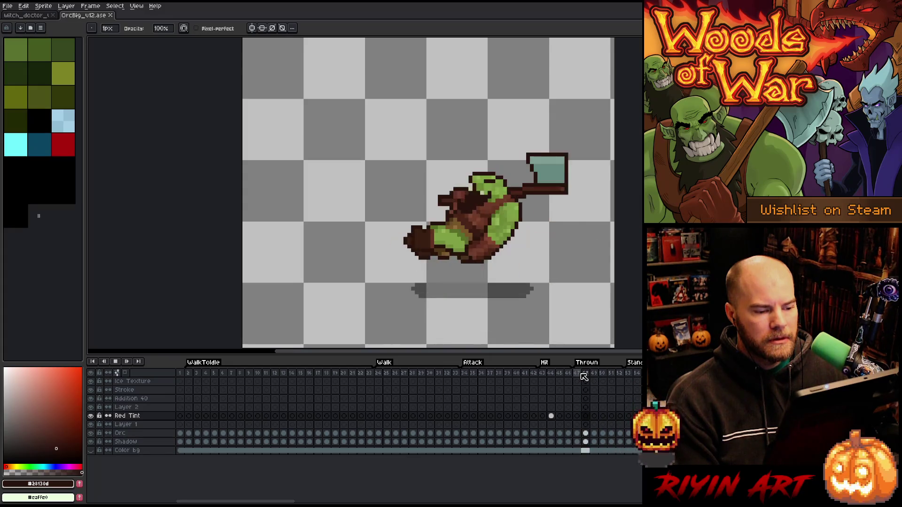
{"action": "key", "text": "Return"}
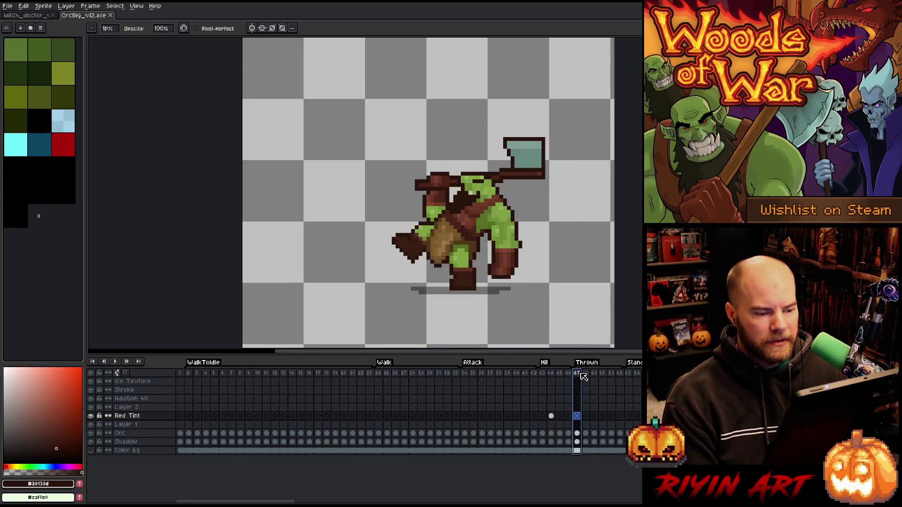
{"action": "key", "text": "Return"}
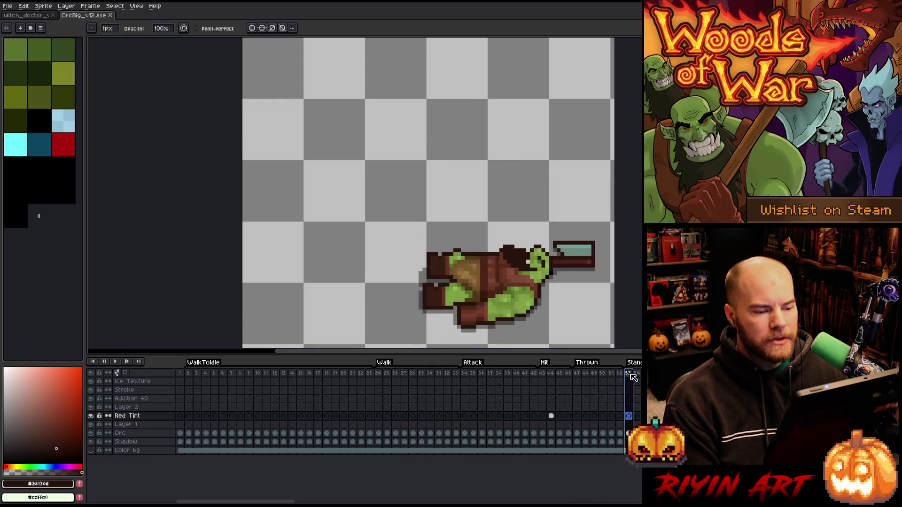
{"action": "key", "text": "Return"}
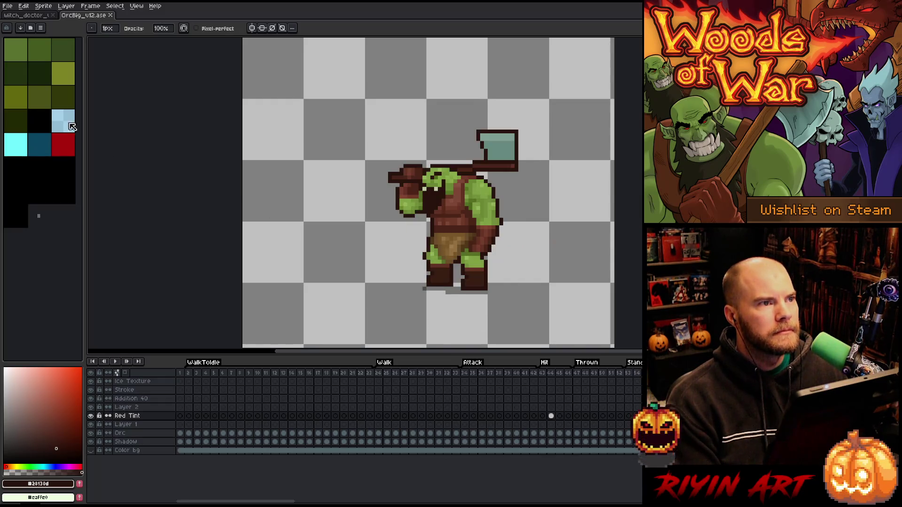
{"action": "left_click", "coordinate": [39, 16]}
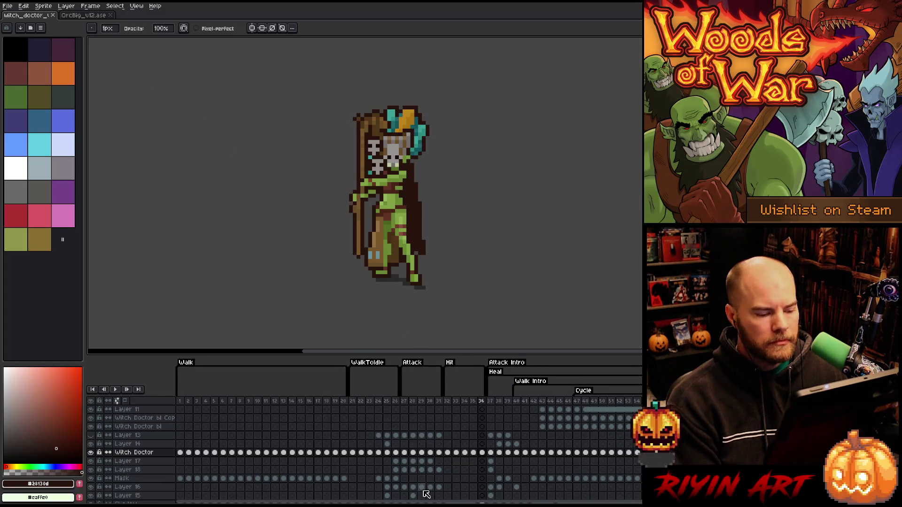
Step: Insert a new frame after frame 36 and trim the Hit tag back to end at frame 36
{"action": "scroll", "coordinate": [422, 491], "scroll_direction": "right", "scroll_amount": 4}
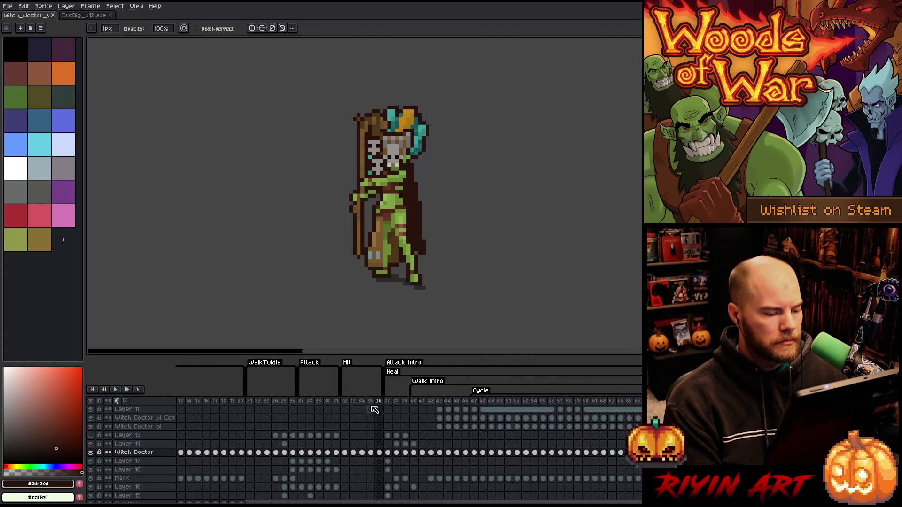
{"action": "left_click", "coordinate": [371, 402]}
{"action": "left_click", "coordinate": [381, 402]}
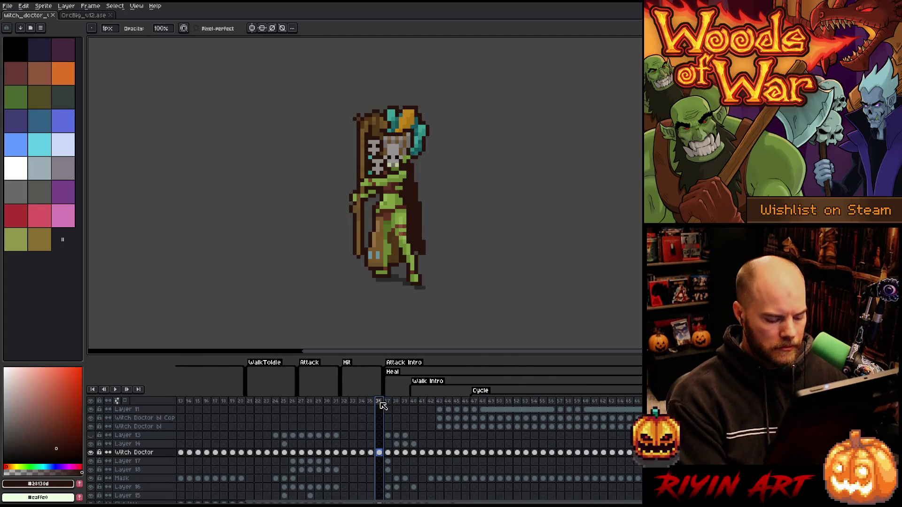
{"action": "key", "text": "alt+b"}
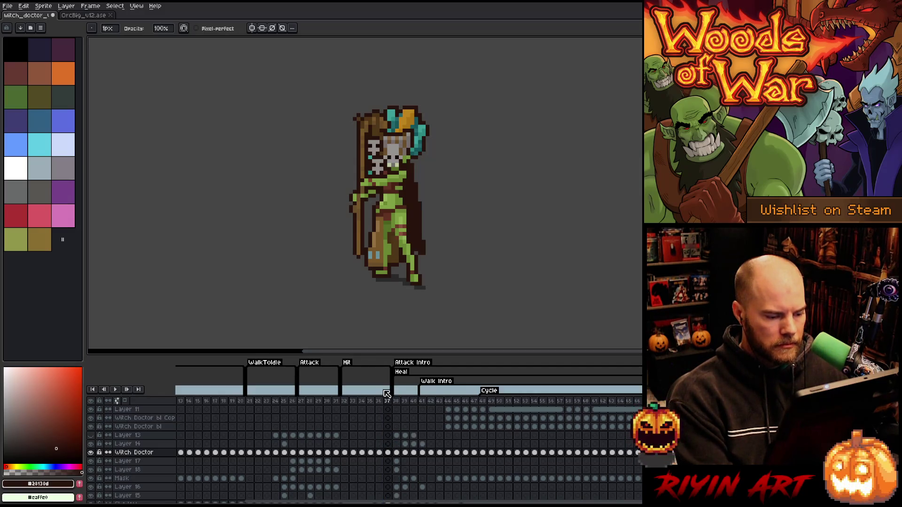
{"action": "left_click_drag", "start_coordinate": [390, 385], "coordinate": [382, 385]}
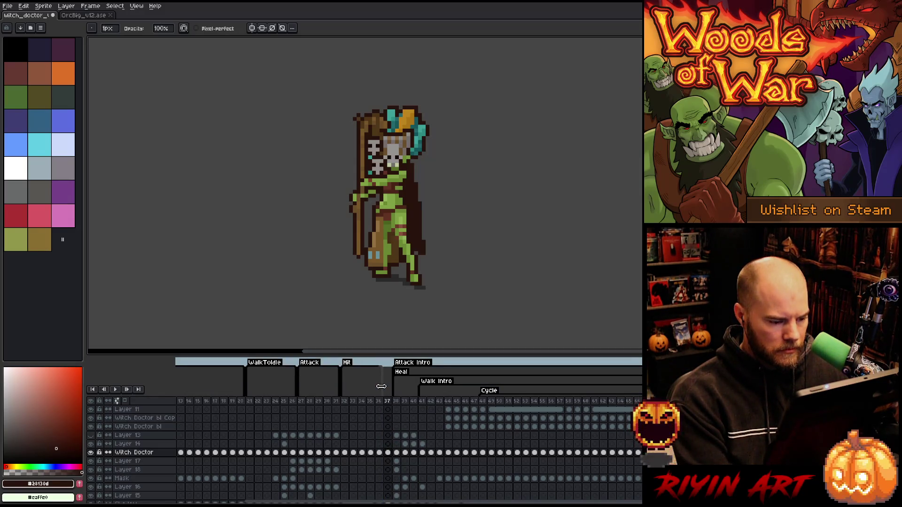
Step: Select the Witch Doctor cel in the new frame 37 and step on to frame 38's pose
{"action": "left_click", "coordinate": [389, 452]}
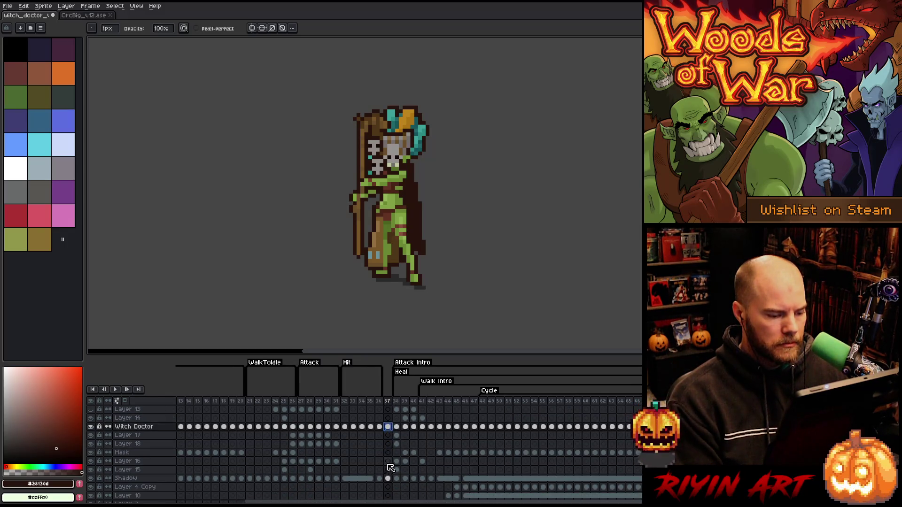
{"action": "scroll", "coordinate": [388, 464], "scroll_direction": "up", "scroll_amount": 1}
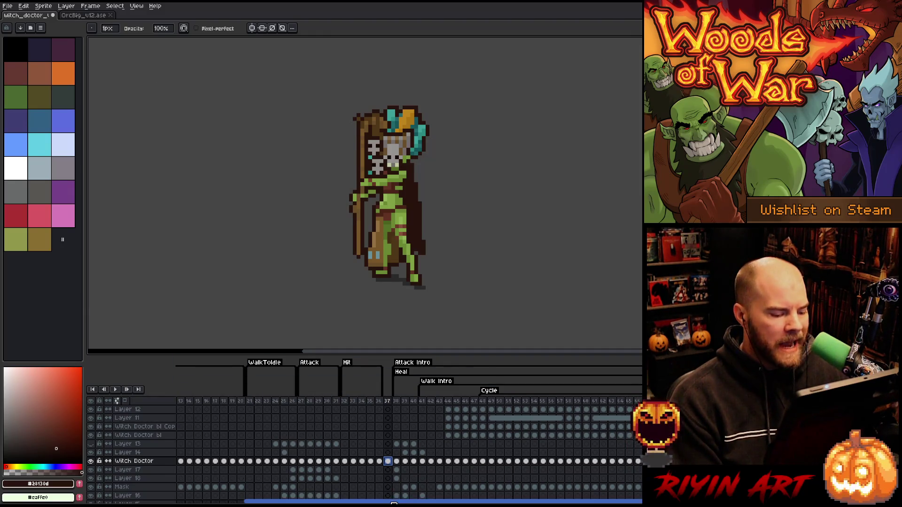
{"action": "left_click_drag", "start_coordinate": [394, 501], "coordinate": [260, 501]}
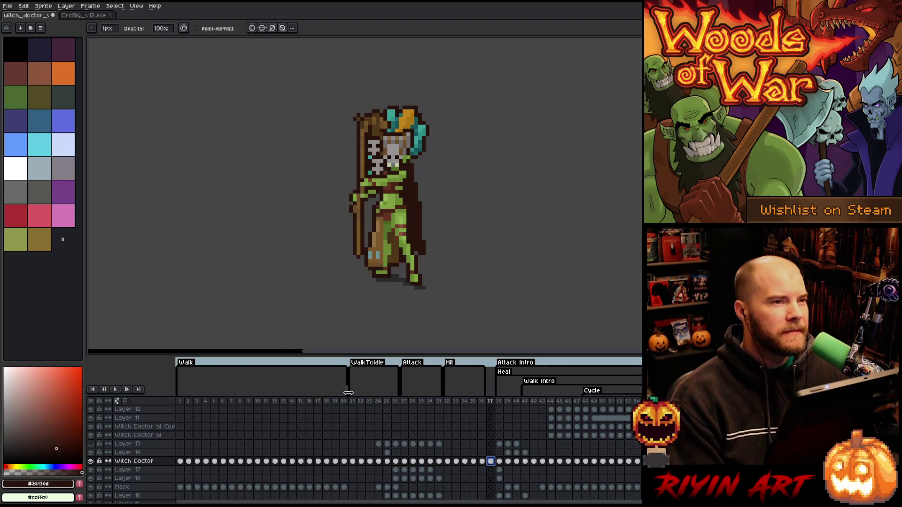
{"action": "left_click", "coordinate": [502, 403]}
{"action": "left_click", "coordinate": [508, 403]}
{"action": "left_click", "coordinate": [516, 403]}
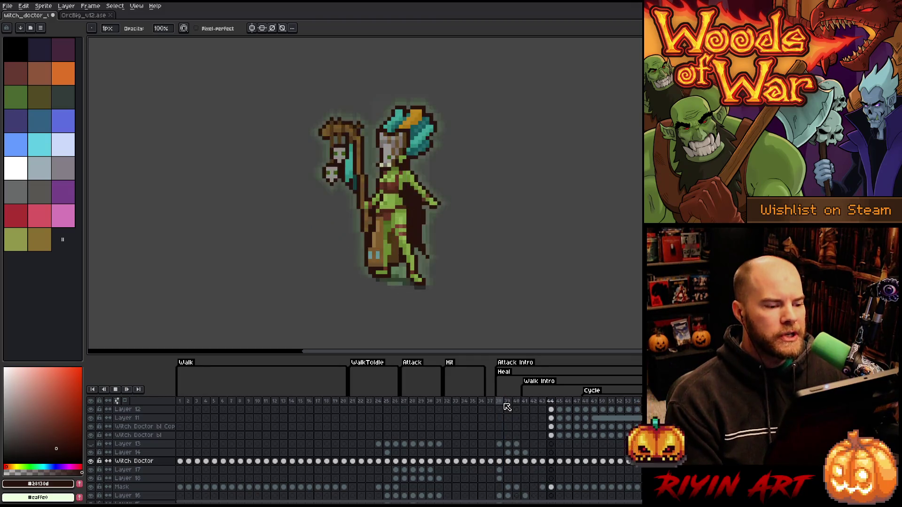
{"action": "left_click", "coordinate": [525, 402]}
{"action": "left_click", "coordinate": [534, 402]}
{"action": "left_click", "coordinate": [542, 402]}
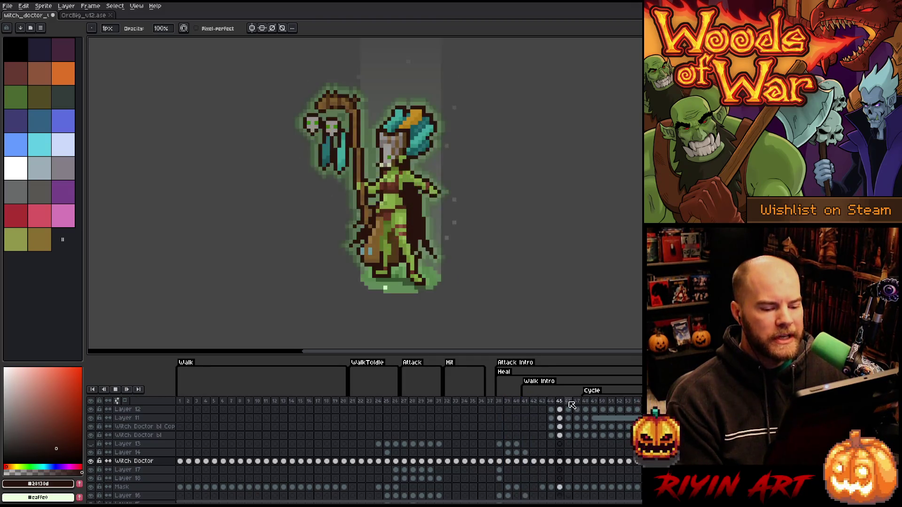
{"action": "left_click", "coordinate": [550, 402]}
{"action": "left_click", "coordinate": [559, 403]}
{"action": "left_click", "coordinate": [567, 403]}
{"action": "left_click", "coordinate": [577, 403]}
{"action": "left_click", "coordinate": [586, 403]}
{"action": "left_click", "coordinate": [594, 402]}
{"action": "left_click", "coordinate": [603, 402]}
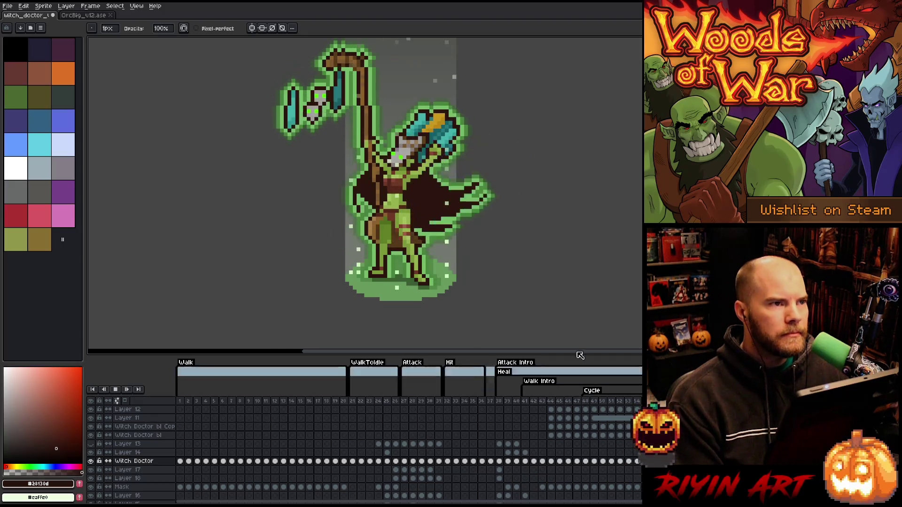
{"action": "scroll", "coordinate": [528, 192], "scroll_direction": "down", "scroll_amount": 1}
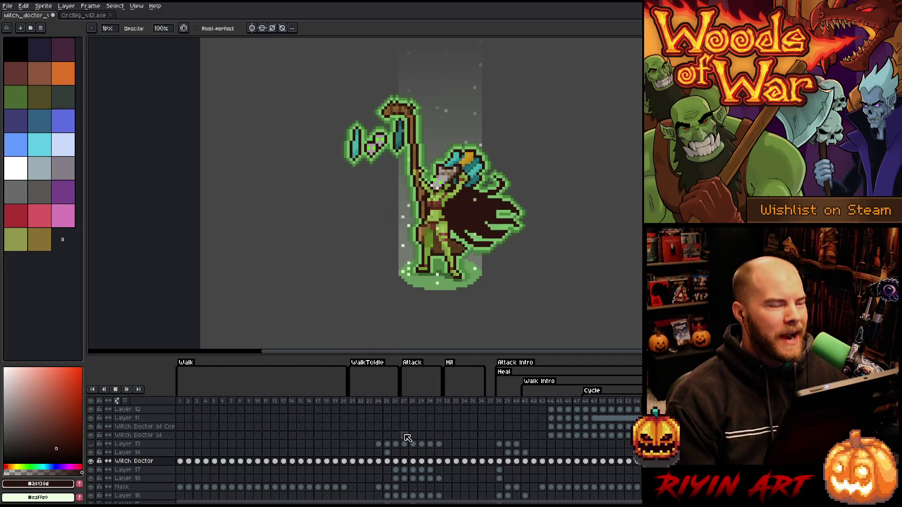
{"action": "key", "text": "Return"}
{"action": "left_click", "coordinate": [355, 403]}
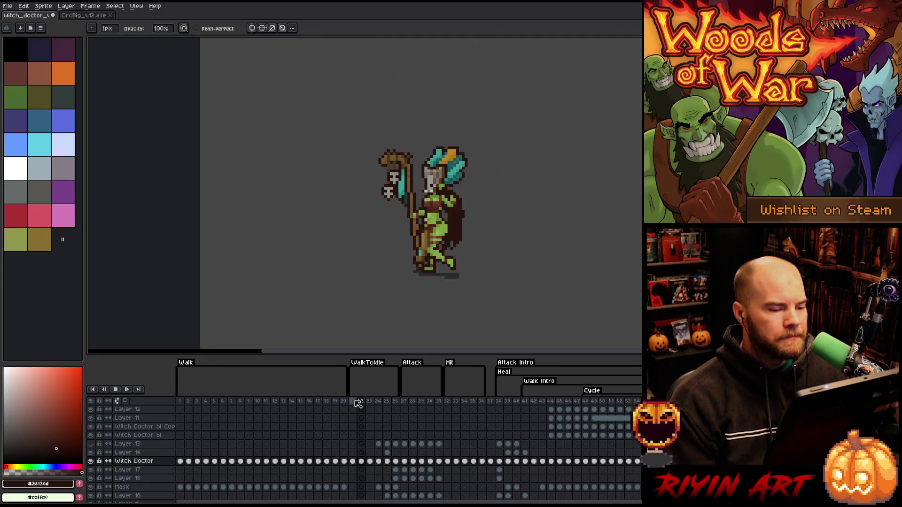
{"action": "key", "text": "Return"}
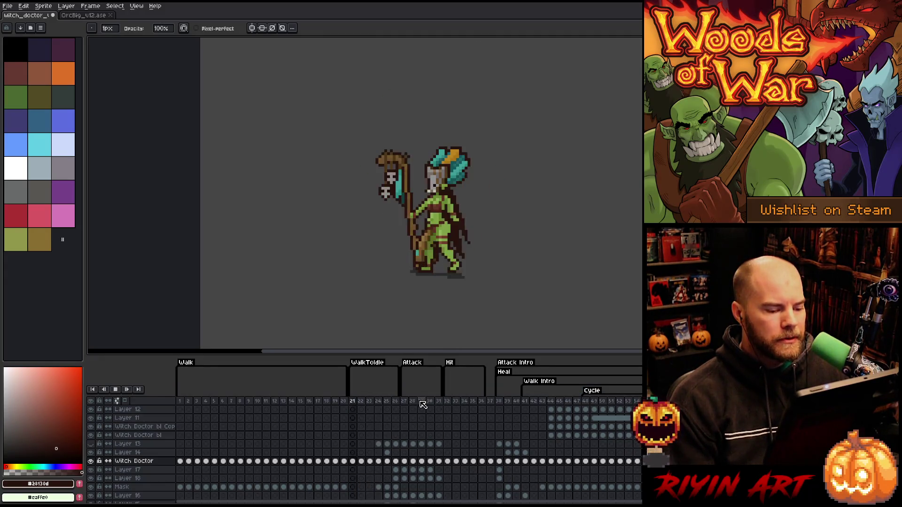
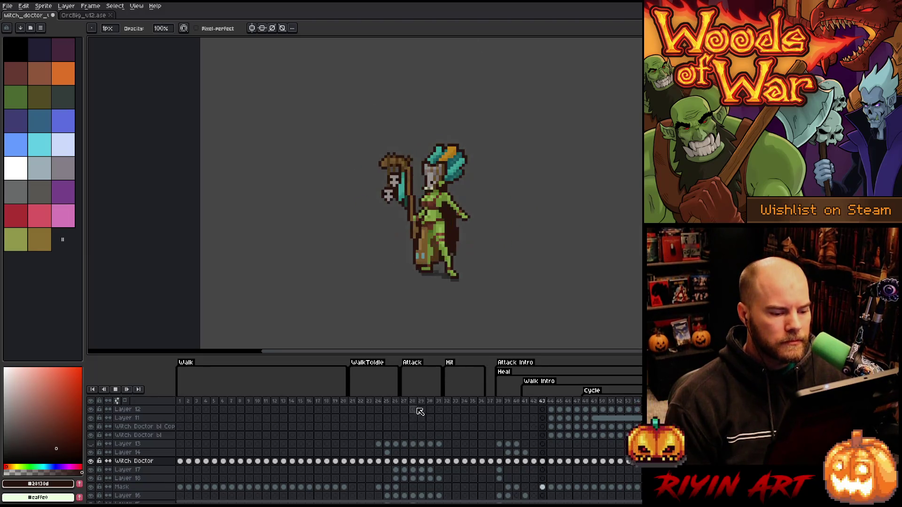
Step: Preview the poses at frames 32, 37 and 39, then play the animation
{"action": "left_click", "coordinate": [445, 400]}
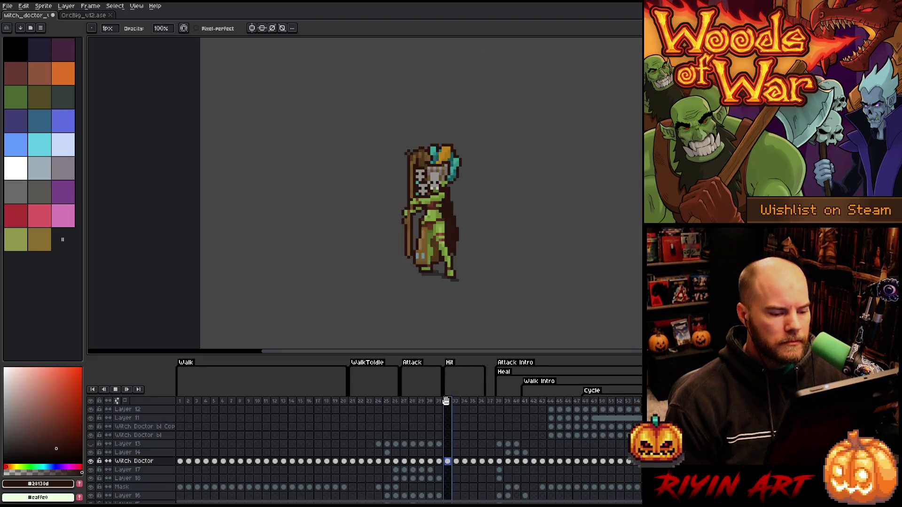
{"action": "key", "text": "Right"}
{"action": "left_click", "coordinate": [490, 401]}
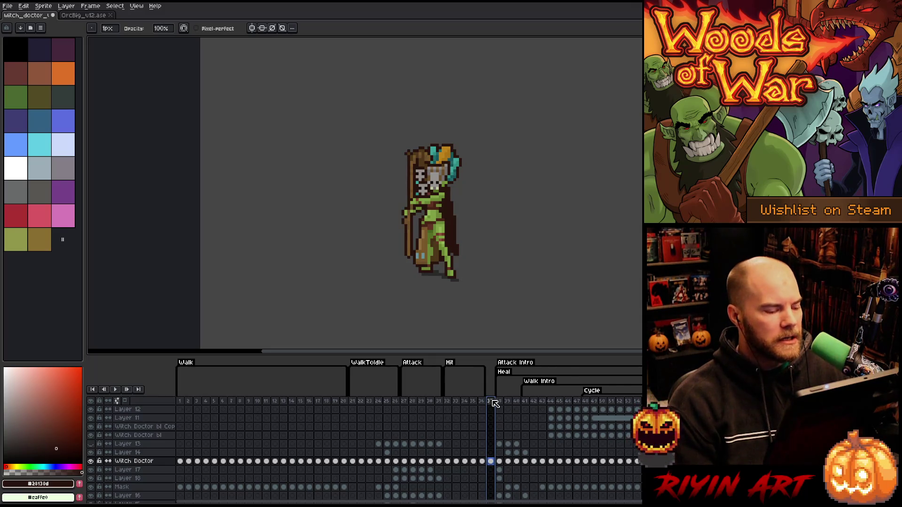
{"action": "left_click", "coordinate": [507, 401]}
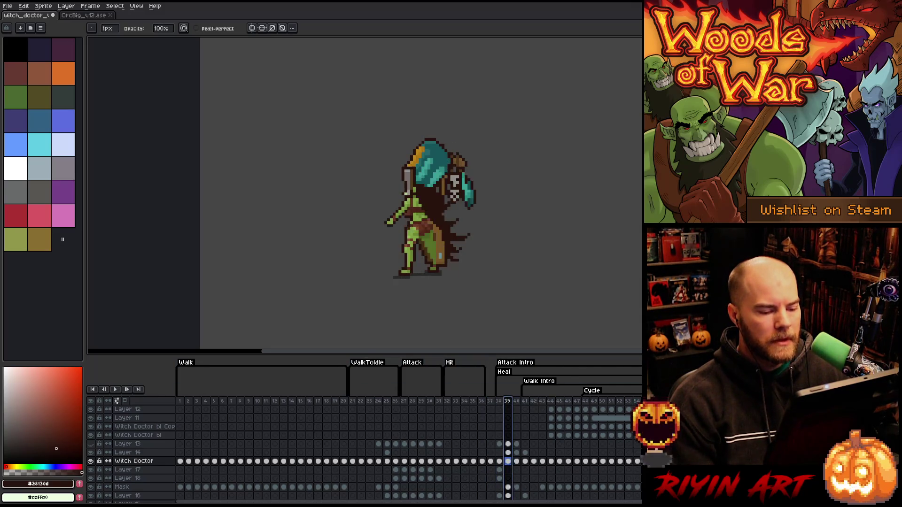
{"action": "scroll", "coordinate": [508, 406], "scroll_direction": "down", "scroll_amount": 1}
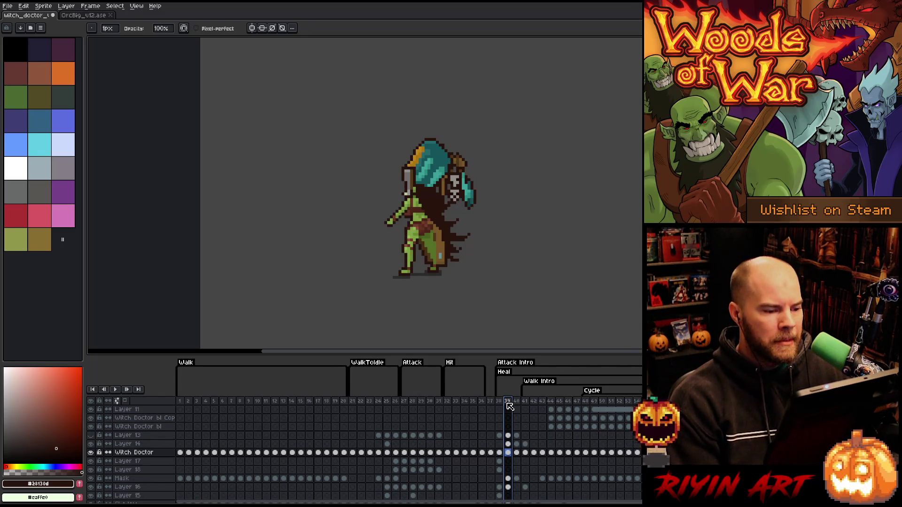
{"action": "key", "text": "Return"}
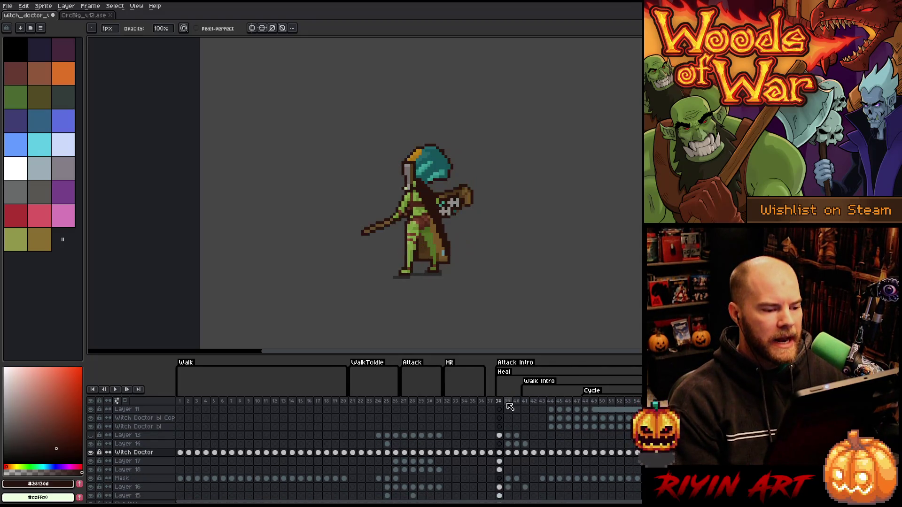
Step: View frames 21, 24 and 25, then select the frame 24–25 cels down to Shadow
{"action": "left_click", "coordinate": [354, 402]}
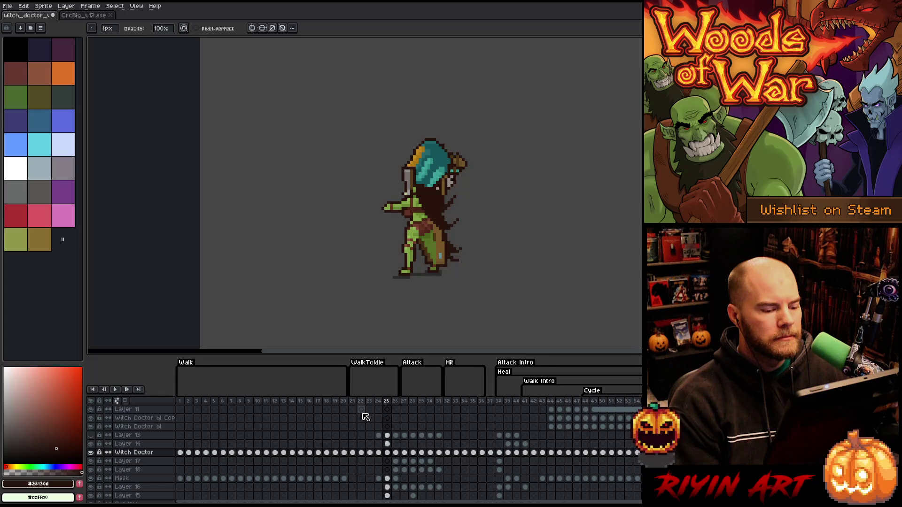
{"action": "left_click", "coordinate": [381, 405]}
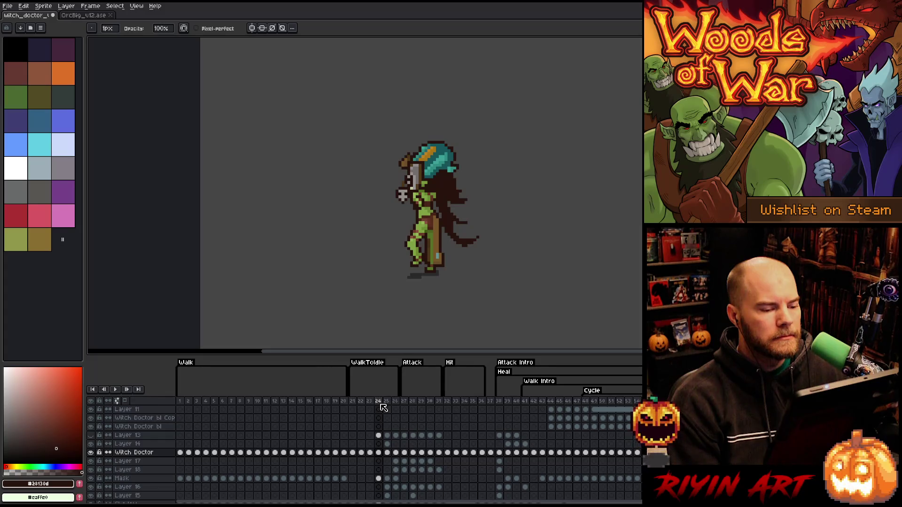
{"action": "left_click", "coordinate": [387, 403]}
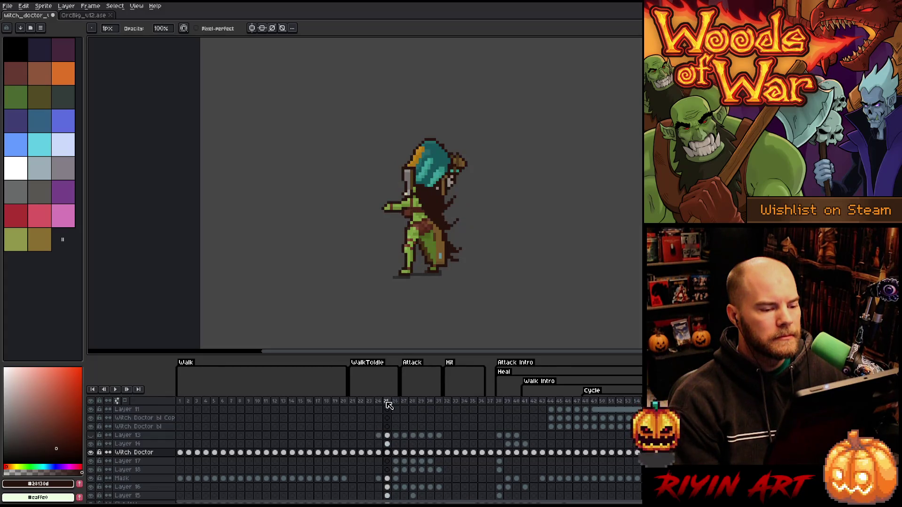
{"action": "mouse_move", "coordinate": [379, 436]}
{"action": "left_mouse_down"}
{"action": "mouse_move", "coordinate": [383, 493]}
{"action": "mouse_move", "coordinate": [389, 455]}
{"action": "left_mouse_up"}
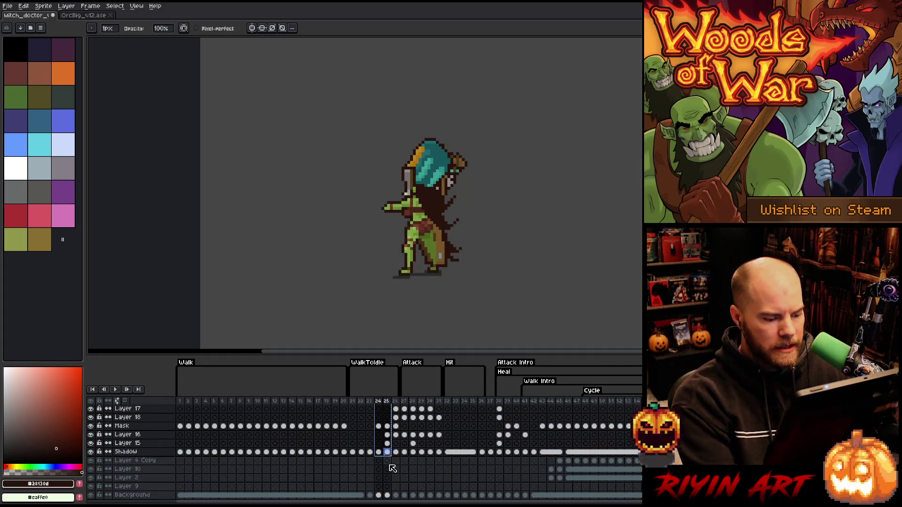
Step: Insert a new frame after frame 37 and clear frames 37–38 on all layers
{"action": "scroll", "coordinate": [493, 404], "scroll_direction": "up", "scroll_amount": 4}
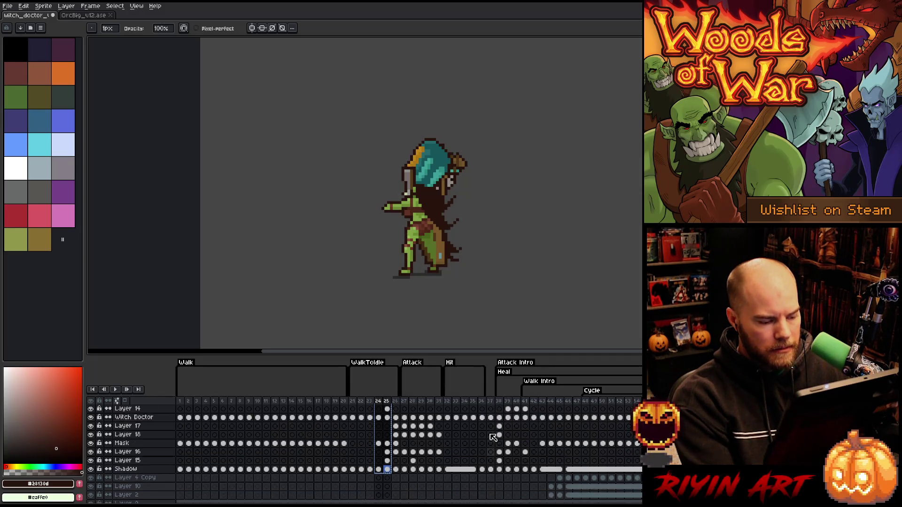
{"action": "left_click", "coordinate": [490, 402]}
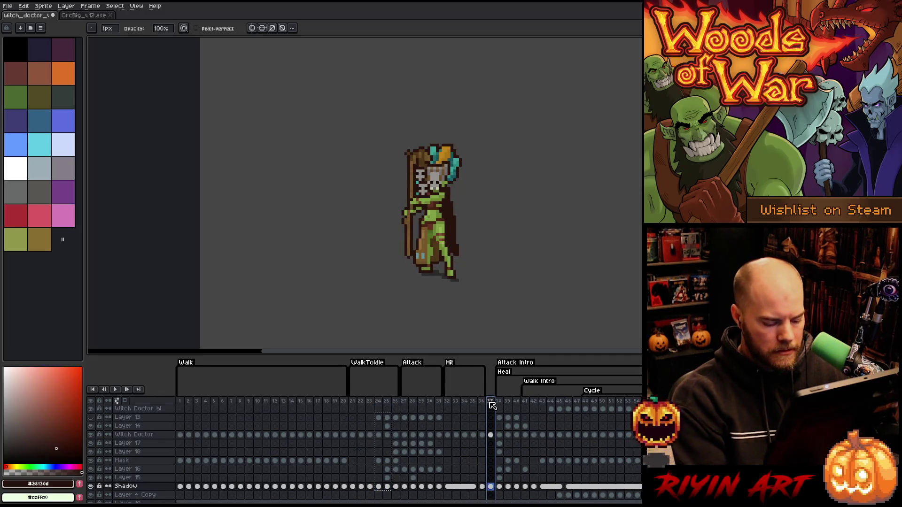
{"action": "key", "text": "alt+n"}
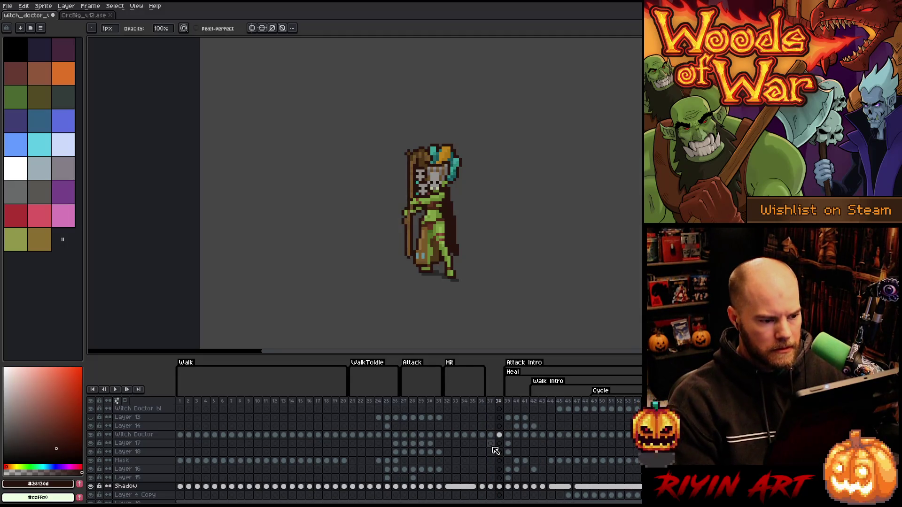
{"action": "left_click_drag", "start_coordinate": [490, 435], "coordinate": [499, 488]}
{"action": "key", "text": "Delete"}
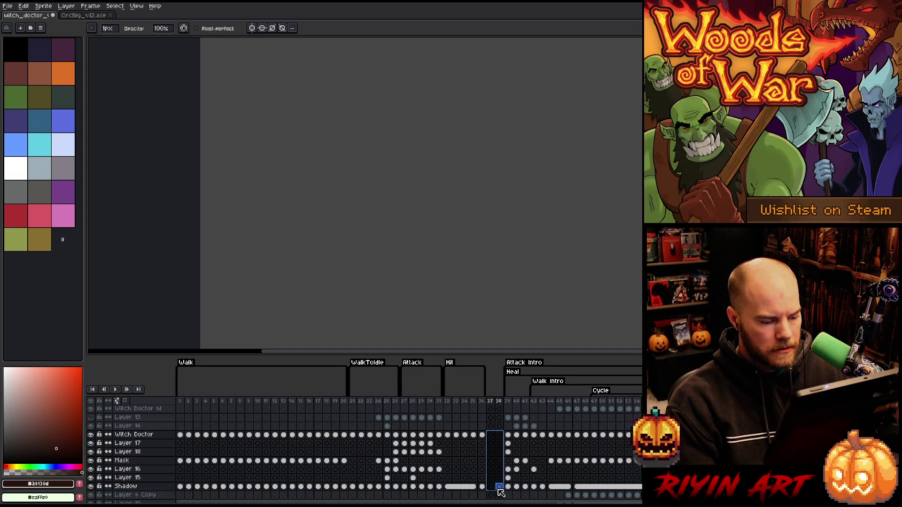
Step: Copy the frame 24–25 cels and paste them into frames 37–38
{"action": "left_click", "coordinate": [379, 435]}
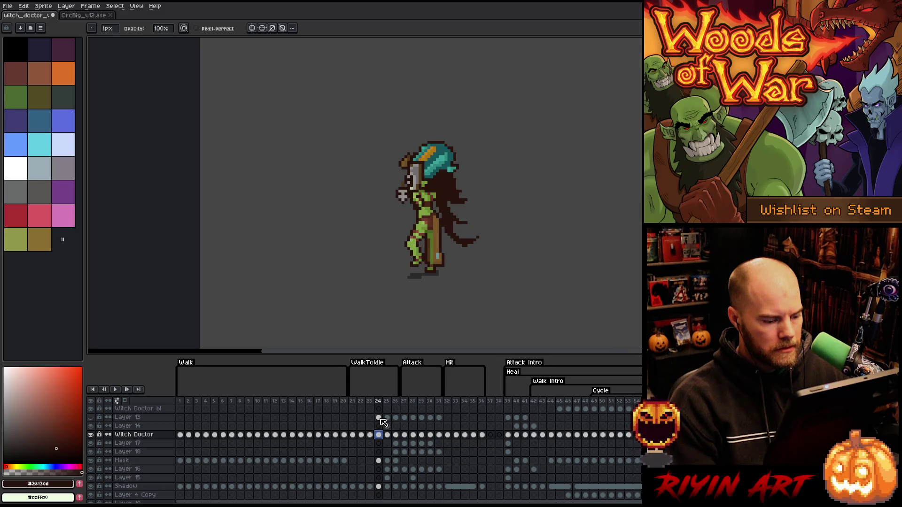
{"action": "left_click_drag", "start_coordinate": [383, 422], "coordinate": [392, 491]}
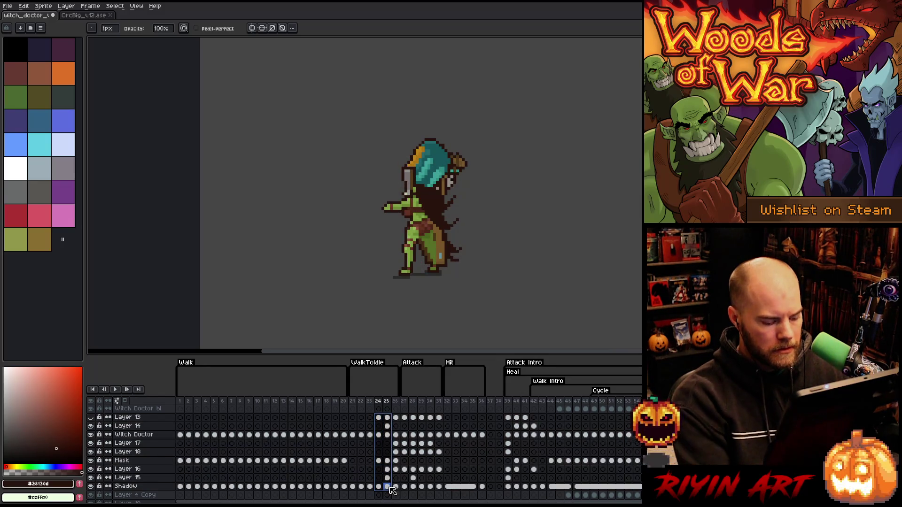
{"action": "key", "text": "ctrl+c"}
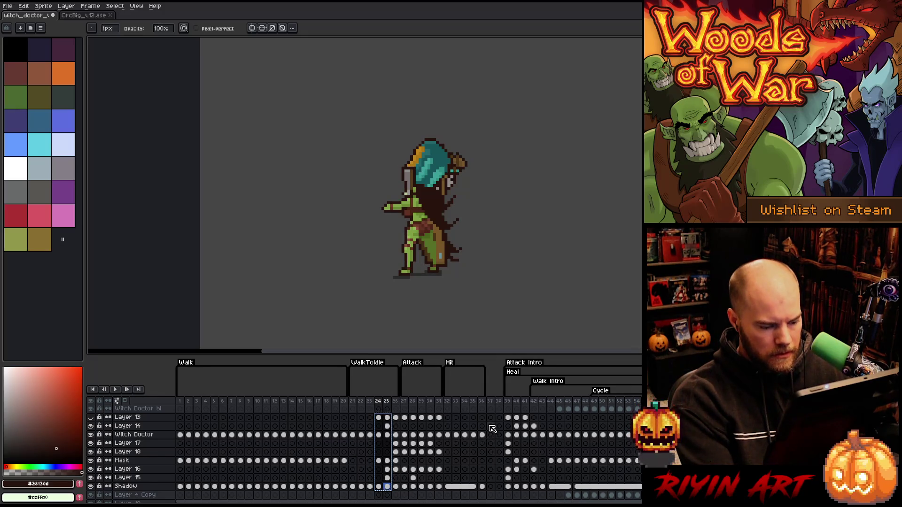
{"action": "left_click", "coordinate": [491, 418]}
{"action": "key", "text": "ctrl+v"}
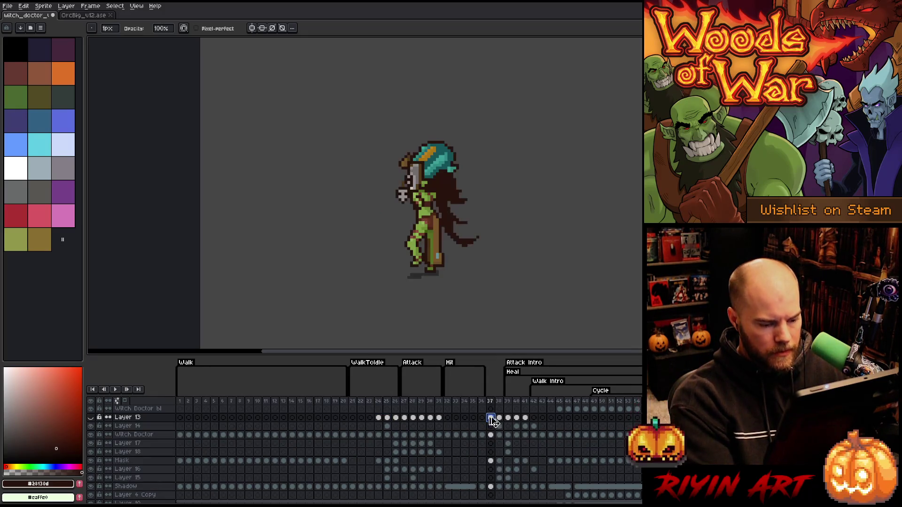
Step: Create a 'Throw' tag spanning frames 37–38, then go to frame 37
{"action": "left_click", "coordinate": [499, 402]}
{"action": "right_click", "coordinate": [500, 402]}
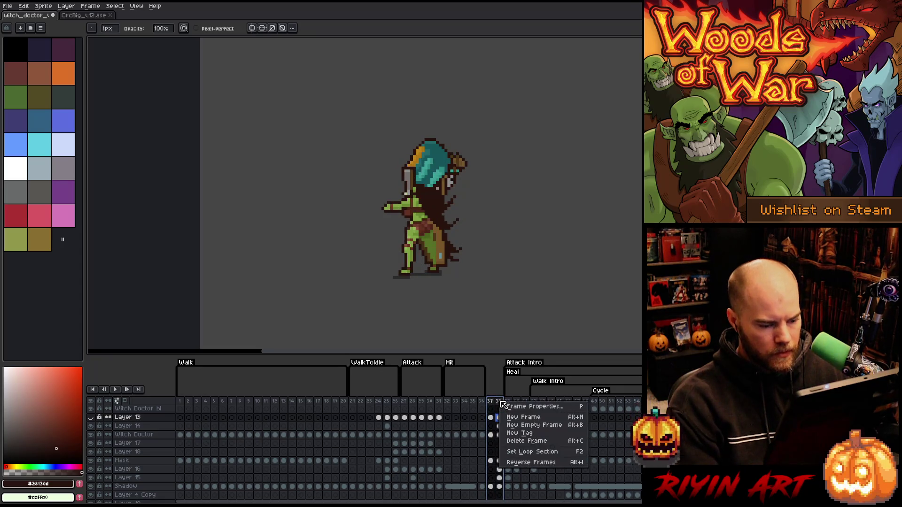
{"action": "left_click", "coordinate": [518, 436]}
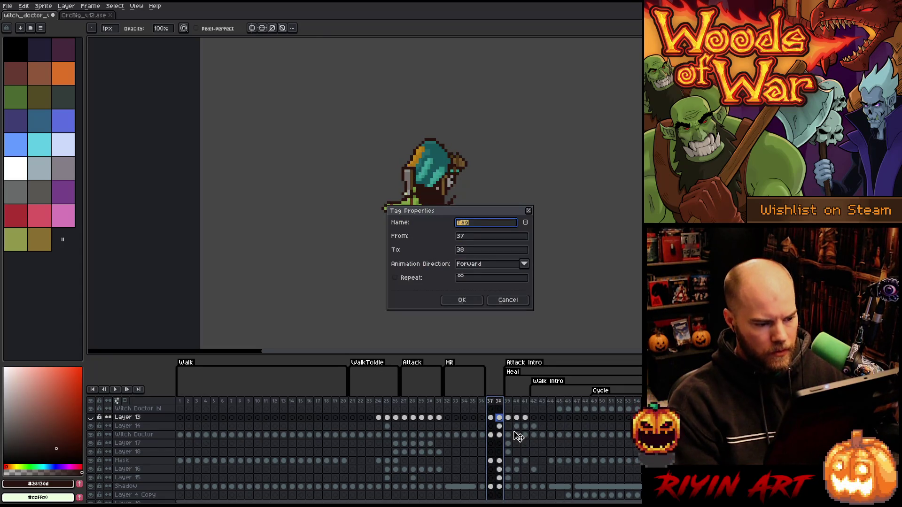
{"action": "type", "text": "Throw"}
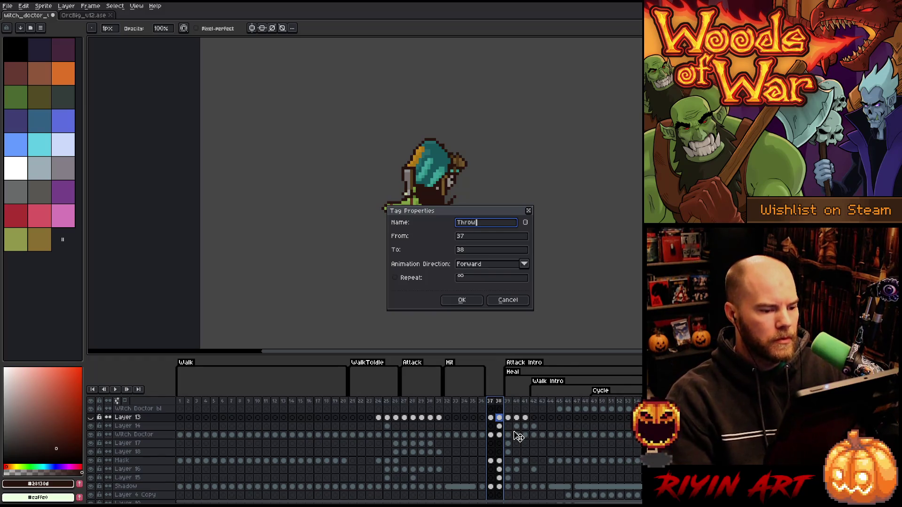
{"action": "key", "text": "Return"}
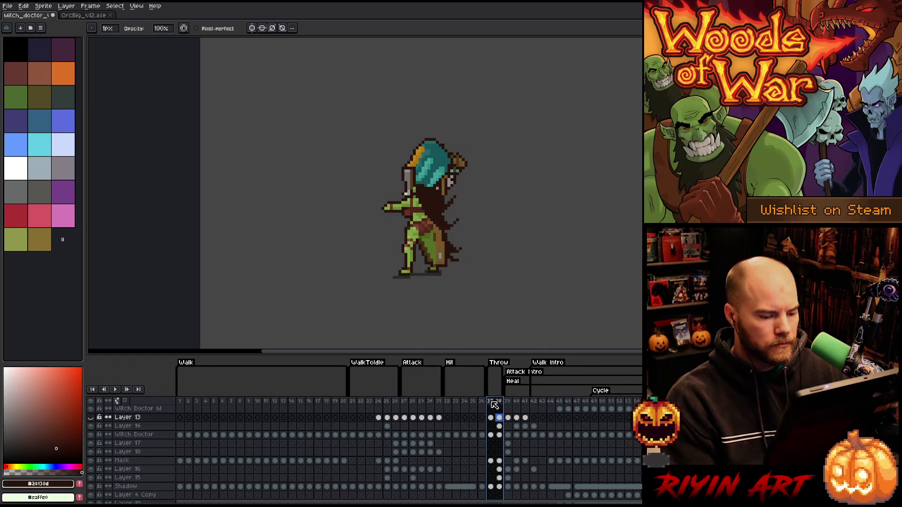
{"action": "left_click", "coordinate": [490, 402]}
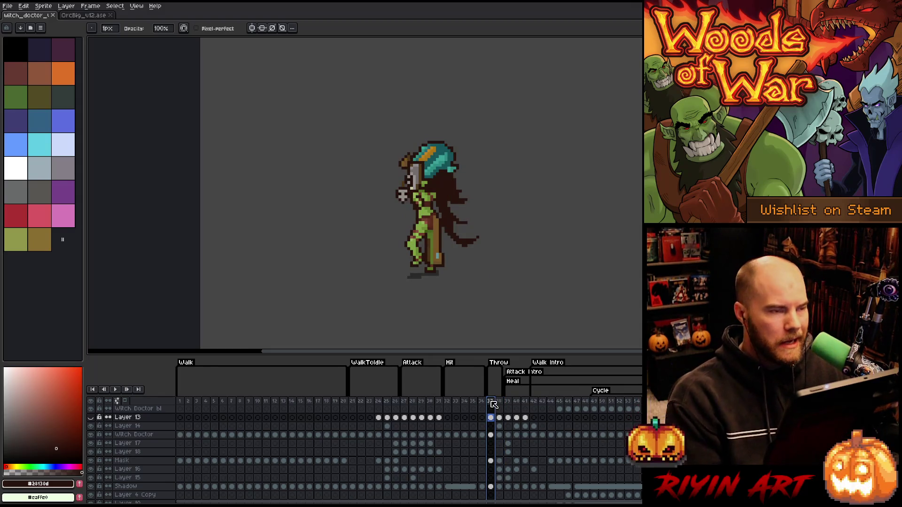
{"action": "scroll", "coordinate": [435, 298], "scroll_direction": "down", "scroll_amount": 2}
{"action": "scroll", "coordinate": [442, 287], "scroll_direction": "up", "scroll_amount": 2}
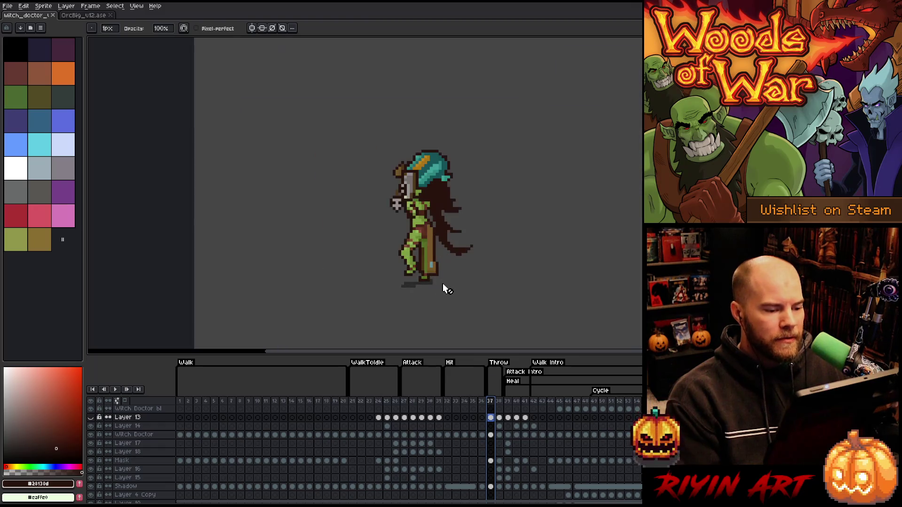
{"action": "key", "text": "space"}
{"action": "mouse_move", "coordinate": [447, 283]}
{"action": "left_mouse_down"}
{"action": "mouse_move", "coordinate": [415, 274]}
{"action": "mouse_move", "coordinate": [384, 280]}
{"action": "left_mouse_up"}
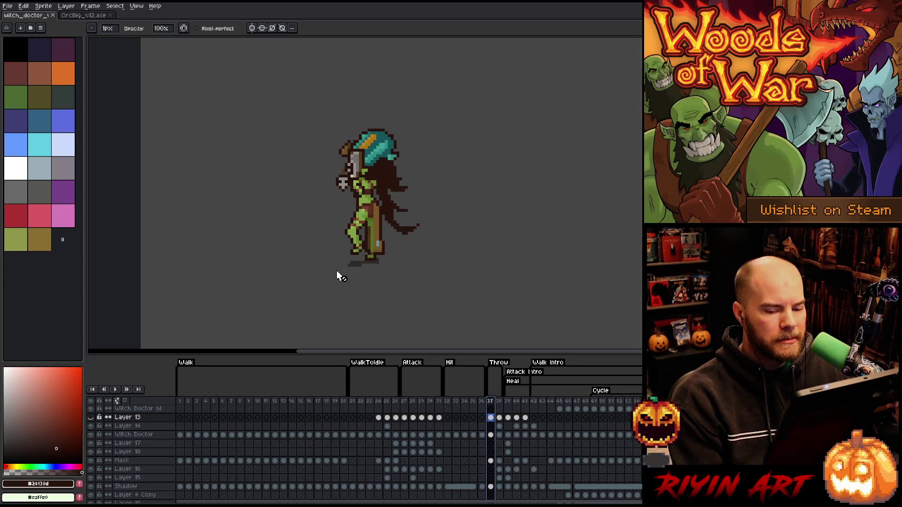
{"action": "key", "text": "Return"}
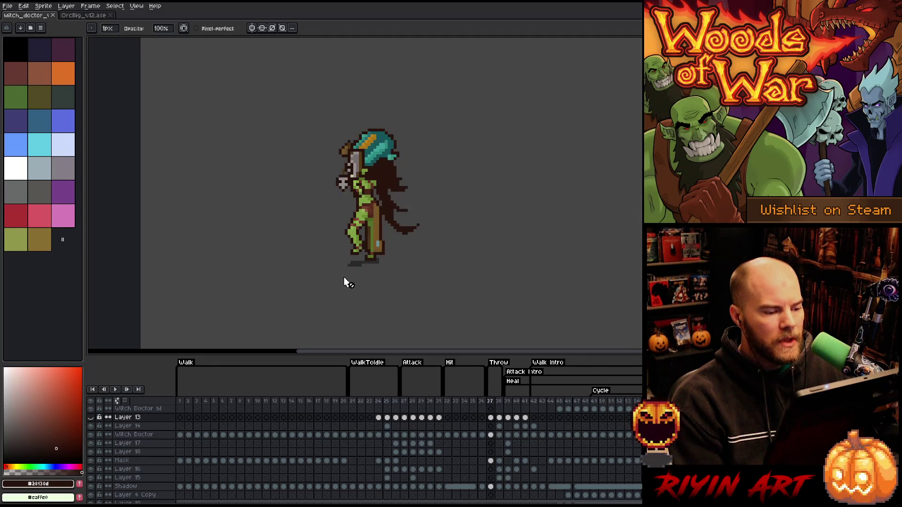
{"action": "scroll", "coordinate": [325, 207], "scroll_direction": "up", "scroll_amount": 3}
{"action": "scroll", "coordinate": [355, 226], "scroll_direction": "down", "scroll_amount": 3}
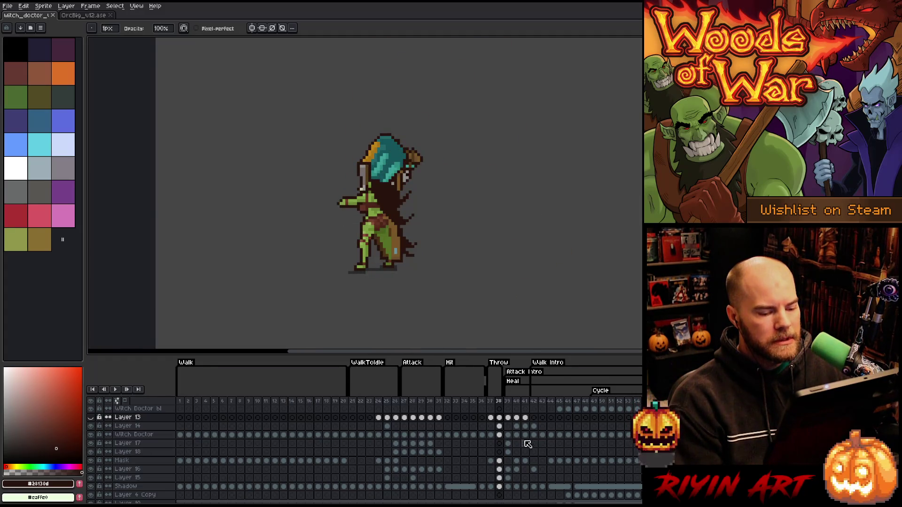
{"action": "scroll", "coordinate": [502, 417], "scroll_direction": "up", "scroll_amount": 2}
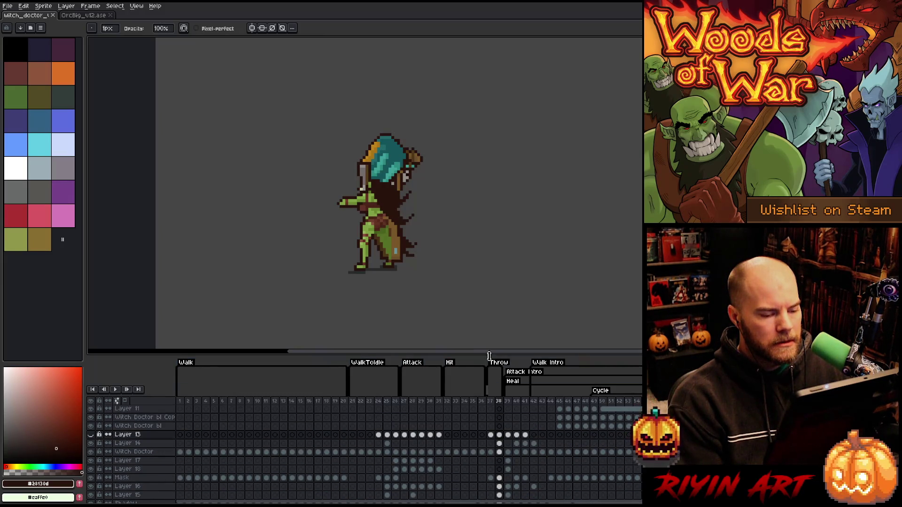
{"action": "left_click_drag", "start_coordinate": [485, 329], "coordinate": [467, 114]}
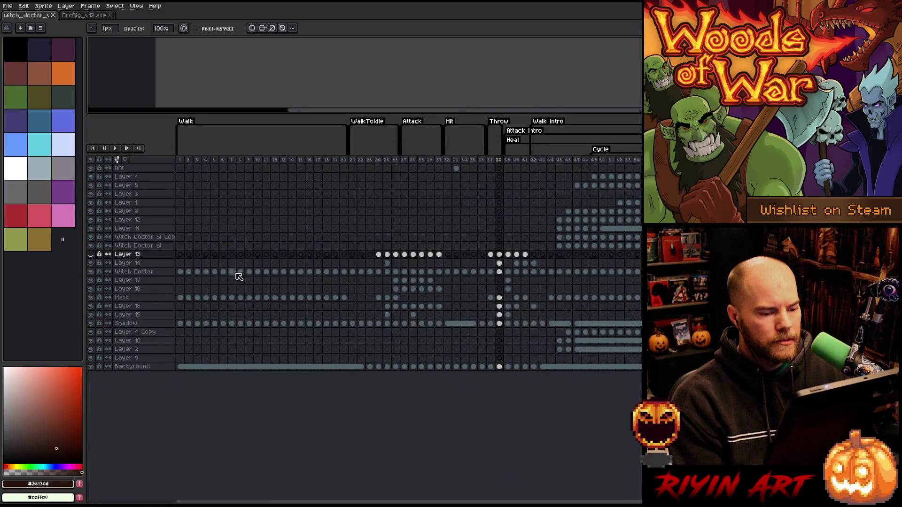
Step: Delete Layer 13, shrinking the timeline and previewing the animation from frame 25
{"action": "left_click", "coordinate": [157, 255]}
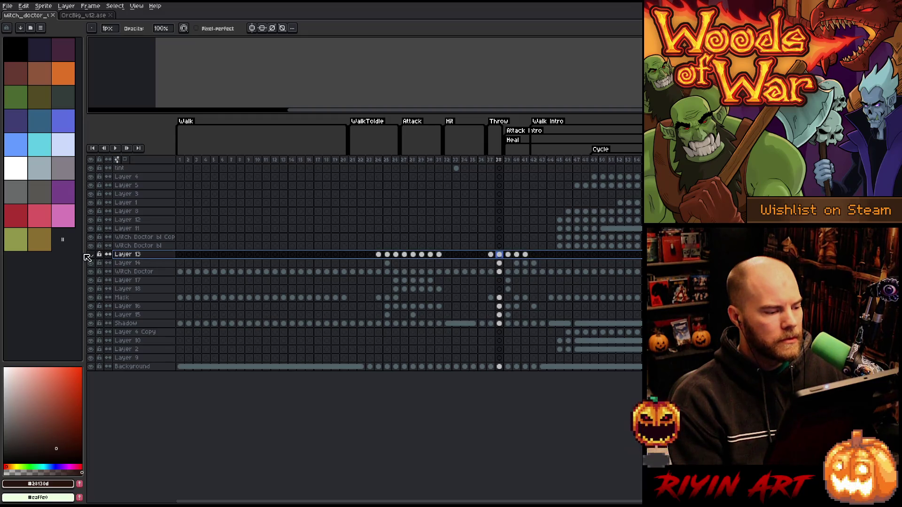
{"action": "mouse_move", "coordinate": [338, 111]}
{"action": "left_mouse_down"}
{"action": "mouse_move", "coordinate": [353, 289]}
{"action": "mouse_move", "coordinate": [352, 243]}
{"action": "left_mouse_up"}
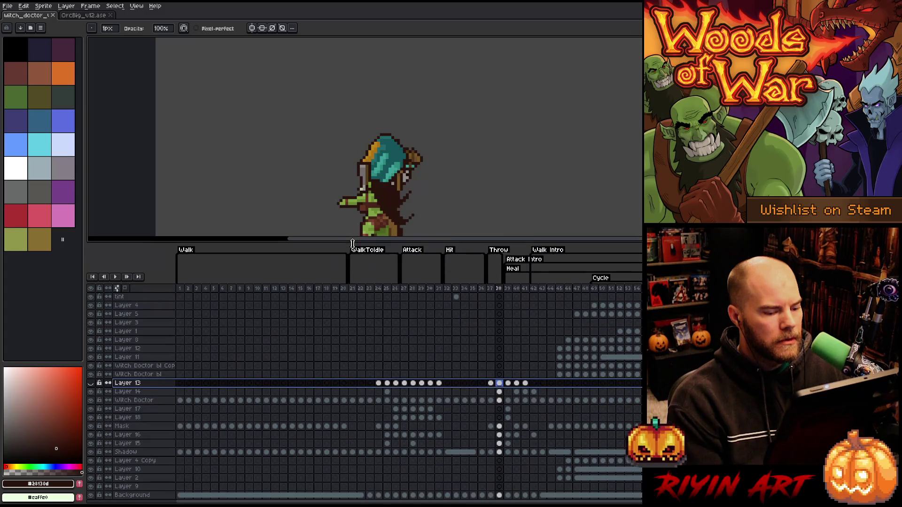
{"action": "left_click", "coordinate": [386, 288]}
{"action": "key", "text": "Return"}
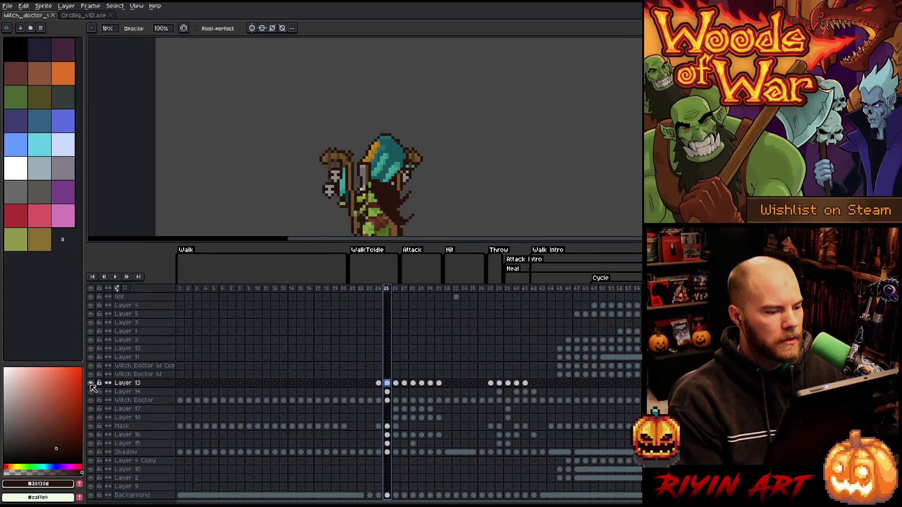
{"action": "key", "text": "Delete"}
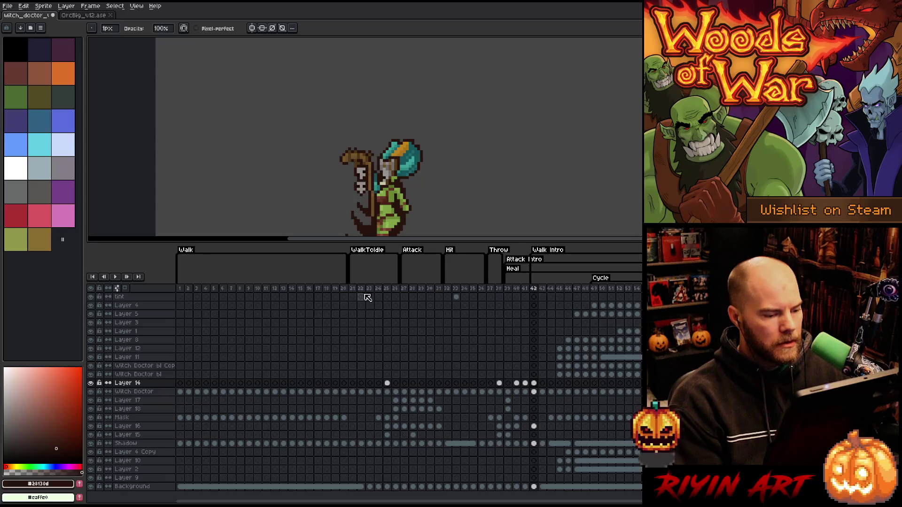
{"action": "key", "text": "Return"}
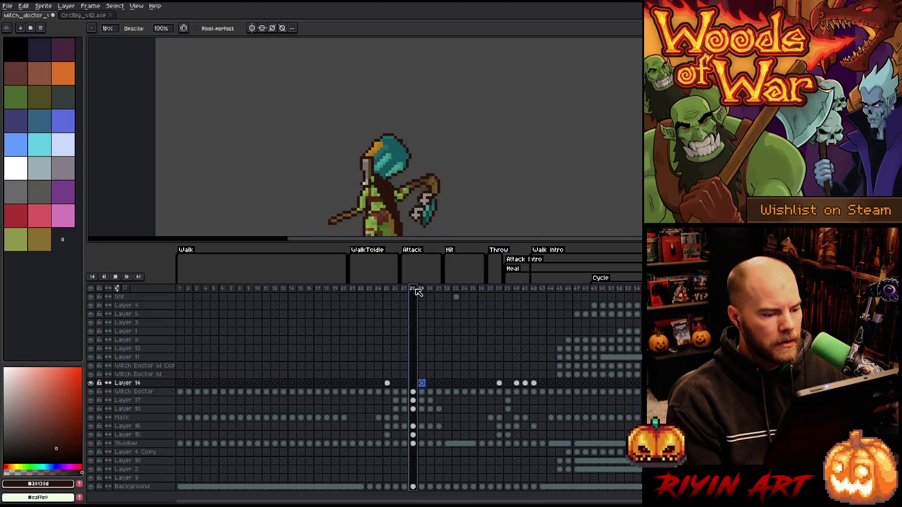
Step: Compare poses across walk, Cycle and Throw frames, ending on Throw frame 37
{"action": "left_click", "coordinate": [281, 290]}
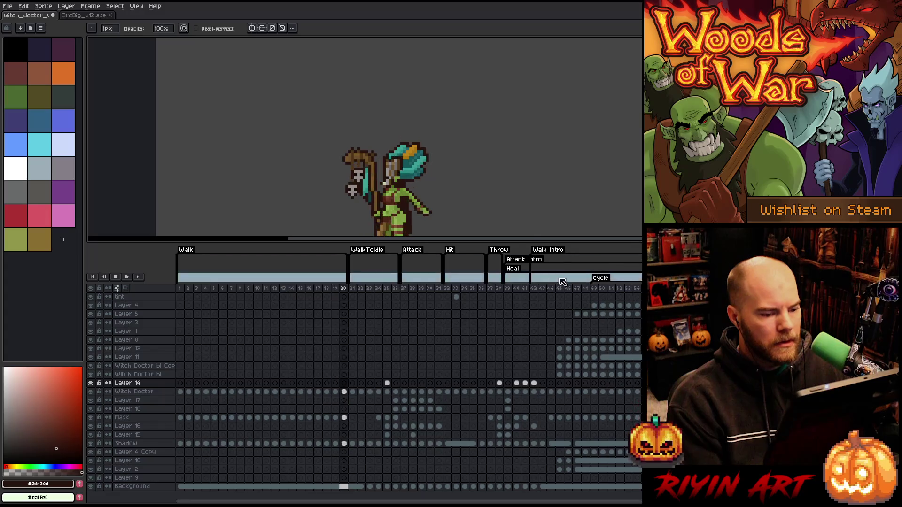
{"action": "left_click", "coordinate": [612, 289]}
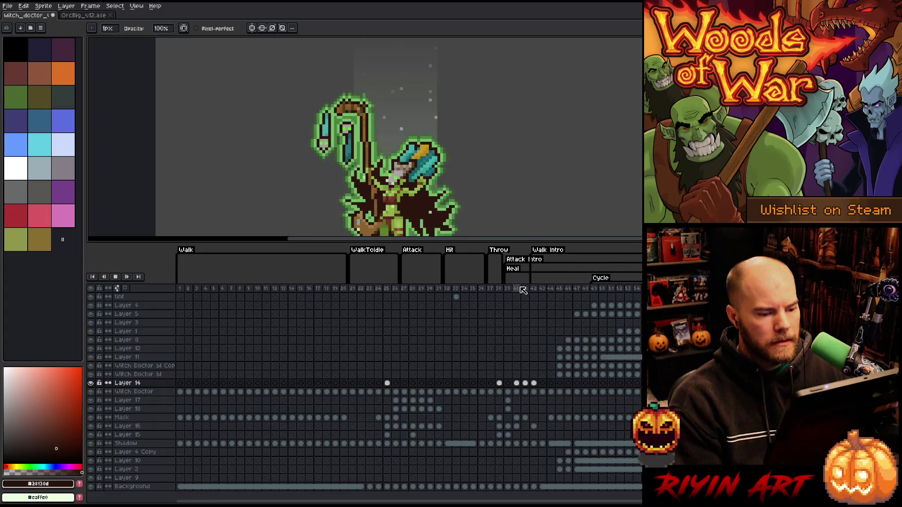
{"action": "left_click", "coordinate": [497, 290]}
{"action": "left_click", "coordinate": [448, 294]}
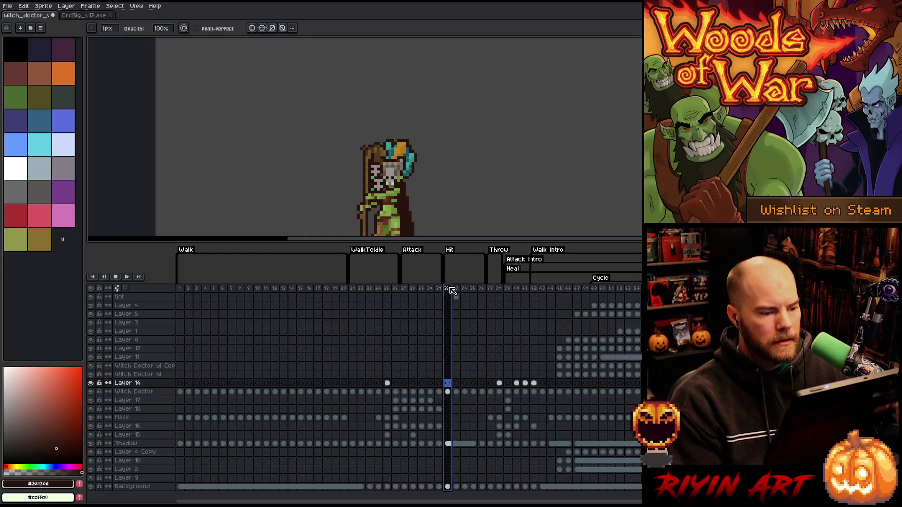
{"action": "left_click", "coordinate": [490, 290]}
{"action": "left_click", "coordinate": [497, 291]}
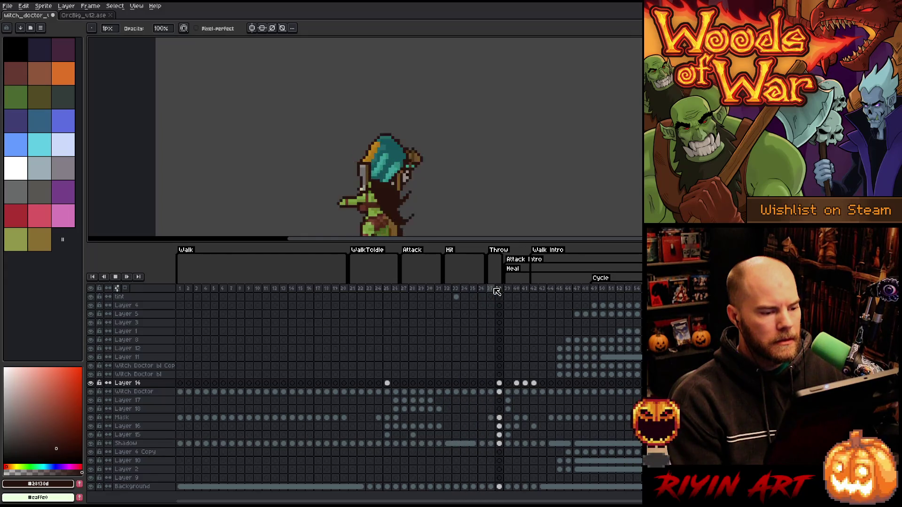
{"action": "left_click", "coordinate": [490, 290]}
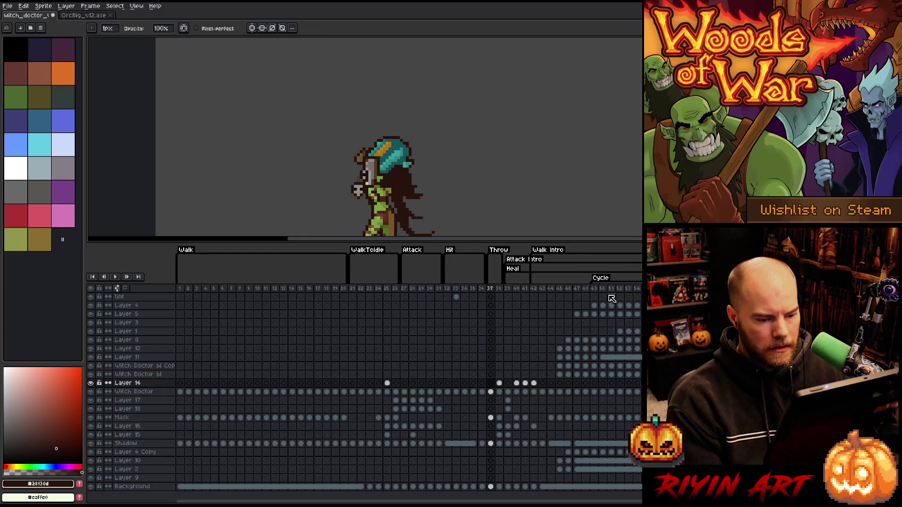
Step: Toggle Layer 14's visibility at frame 25 to compare the hood, then view frames 38 and 40
{"action": "left_click", "coordinate": [152, 384]}
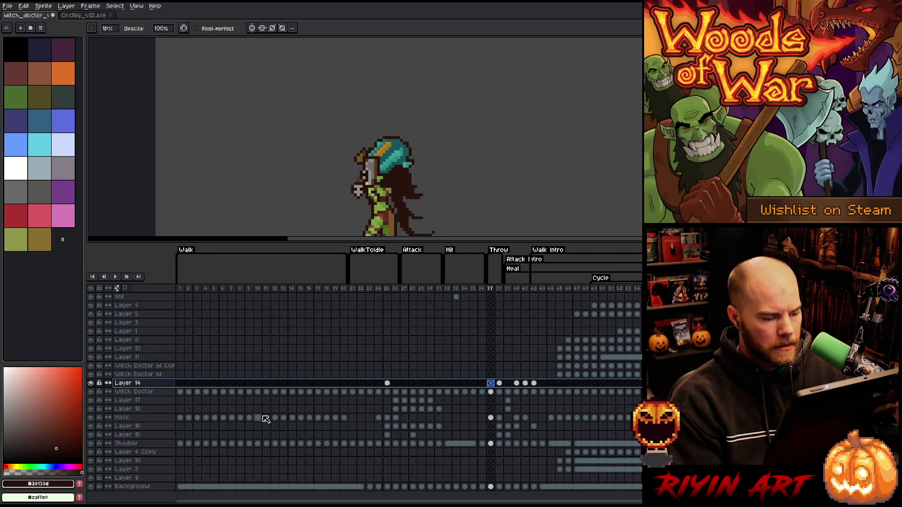
{"action": "left_click", "coordinate": [386, 289]}
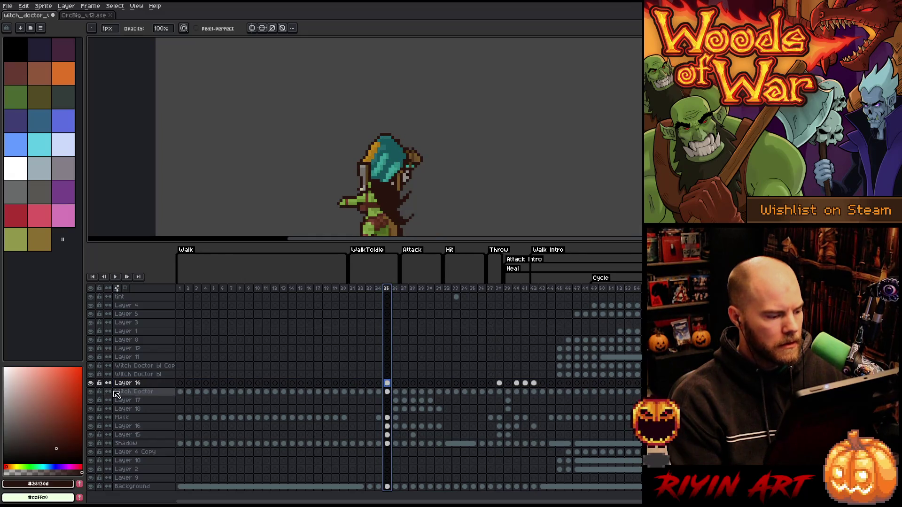
{"action": "left_click", "coordinate": [90, 383]}
{"action": "left_click", "coordinate": [90, 383]}
{"action": "left_click", "coordinate": [90, 383]}
{"action": "left_click", "coordinate": [90, 383]}
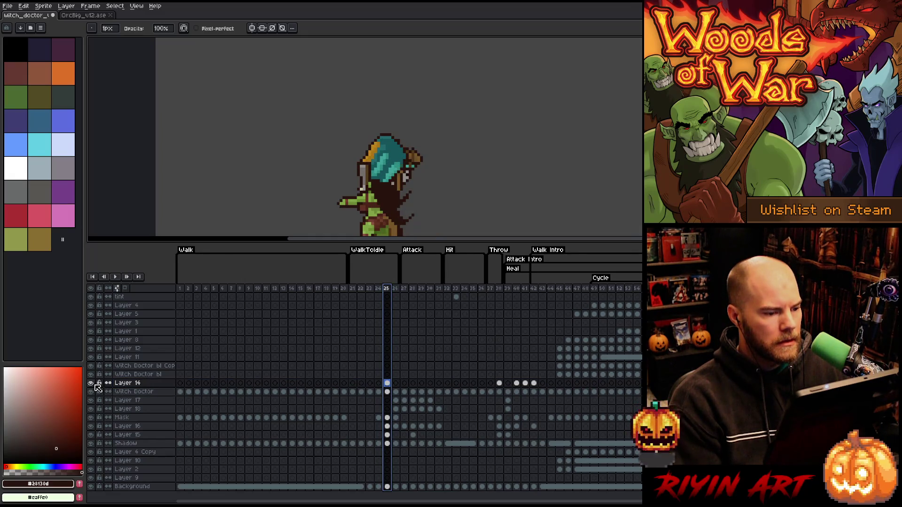
{"action": "left_click", "coordinate": [499, 288]}
{"action": "left_click", "coordinate": [516, 288]}
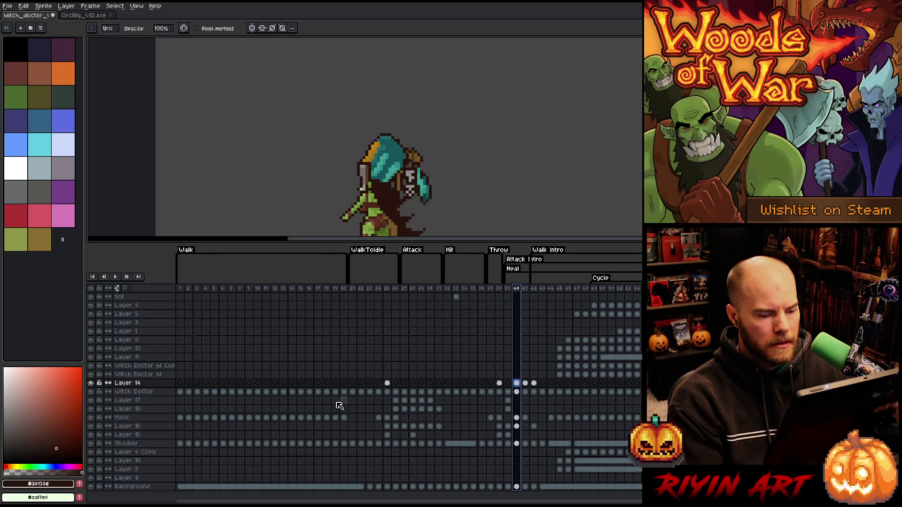
Step: Check Layer 14's visibility, delete Layer 14, and go to frame 37
{"action": "left_click", "coordinate": [91, 383]}
{"action": "left_click", "coordinate": [90, 382]}
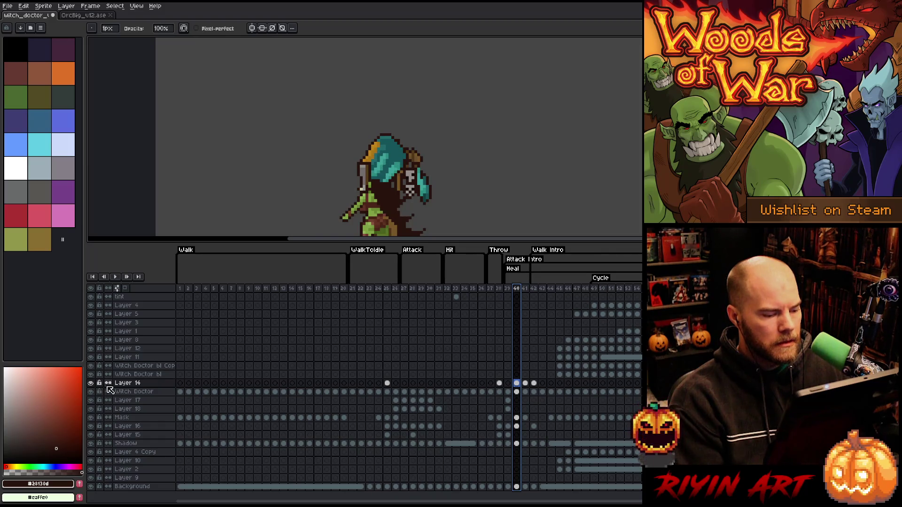
{"action": "left_click", "coordinate": [138, 385]}
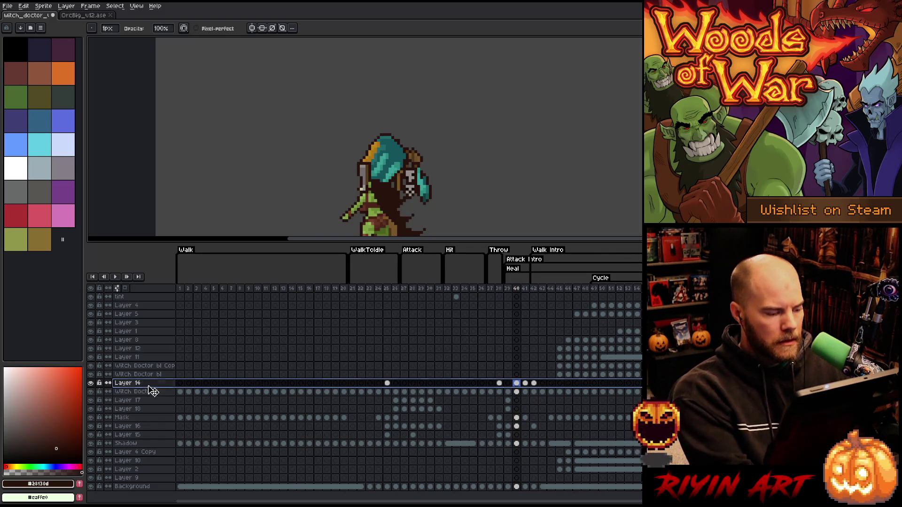
{"action": "key", "text": "Delete"}
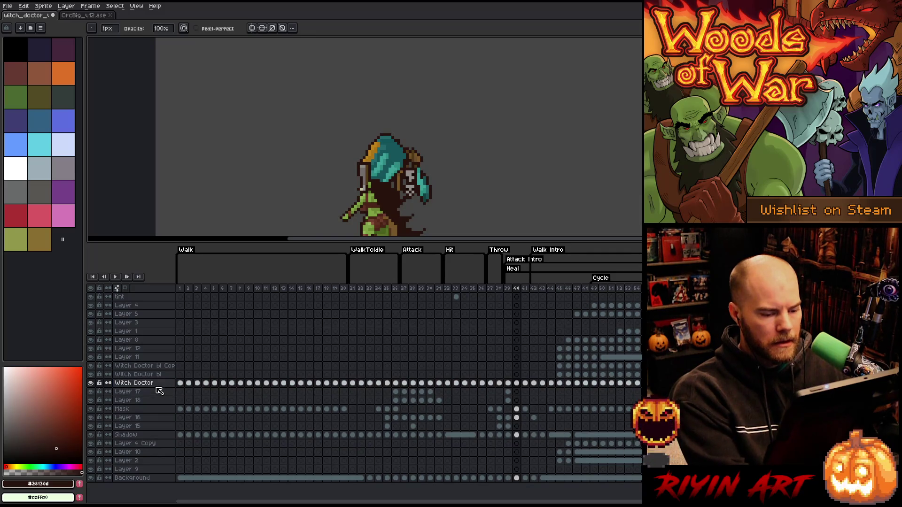
{"action": "left_click", "coordinate": [490, 288]}
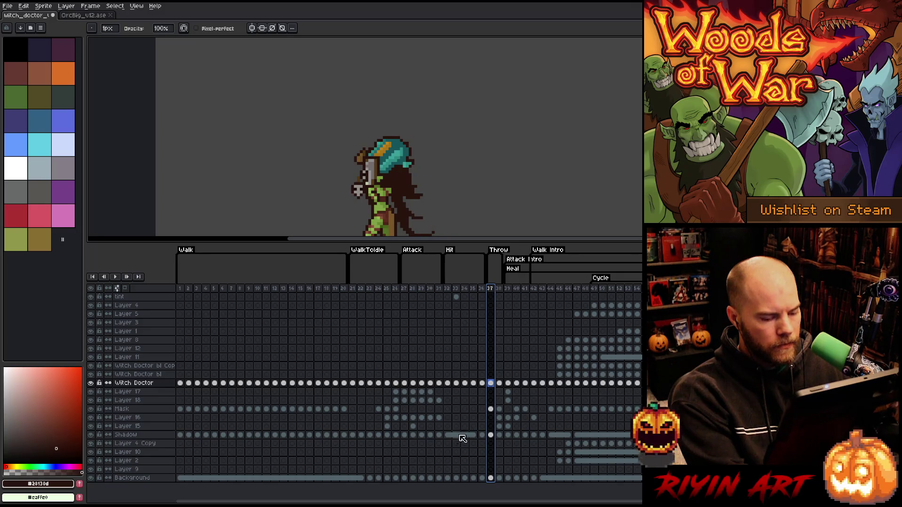
Step: Step up through the layers from Shadow to Witch Doctor and add new empty layers above it
{"action": "left_click", "coordinate": [127, 435]}
{"action": "left_click", "coordinate": [138, 426]}
{"action": "left_click", "coordinate": [133, 417]}
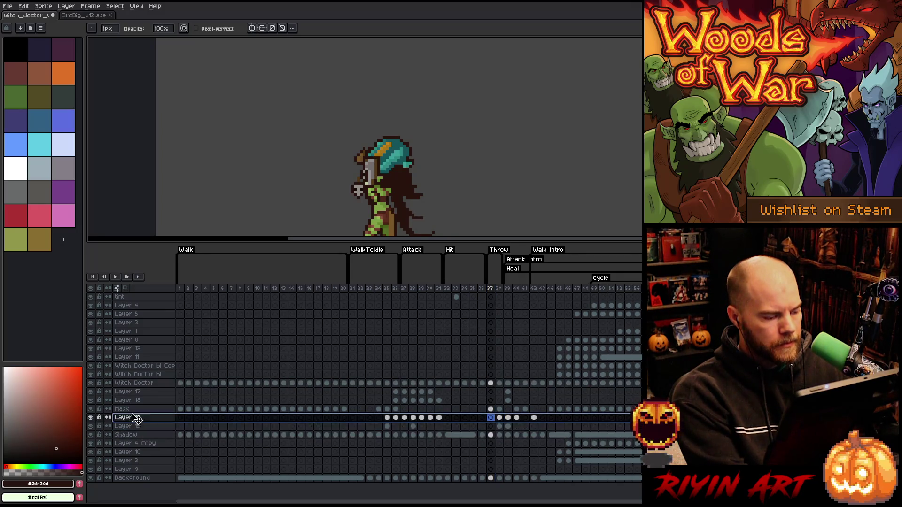
{"action": "left_click", "coordinate": [133, 408]}
{"action": "left_click", "coordinate": [133, 401]}
{"action": "left_click", "coordinate": [134, 391]}
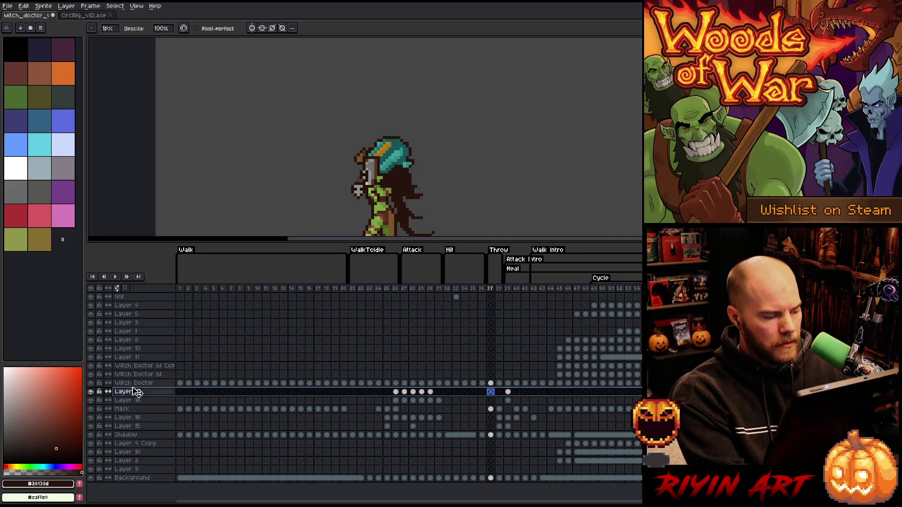
{"action": "left_click", "coordinate": [140, 383]}
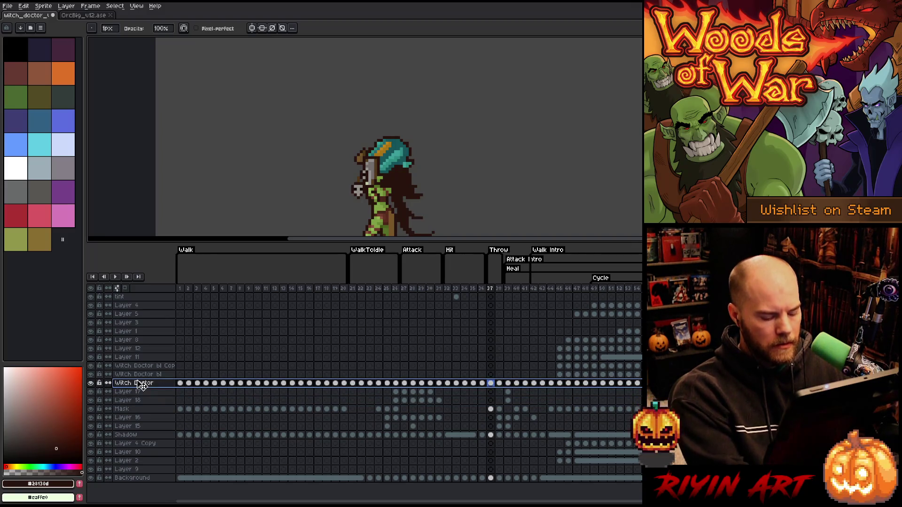
{"action": "key", "text": "shift+n"}
{"action": "key", "text": "shift+n"}
{"action": "key", "text": "shift+n"}
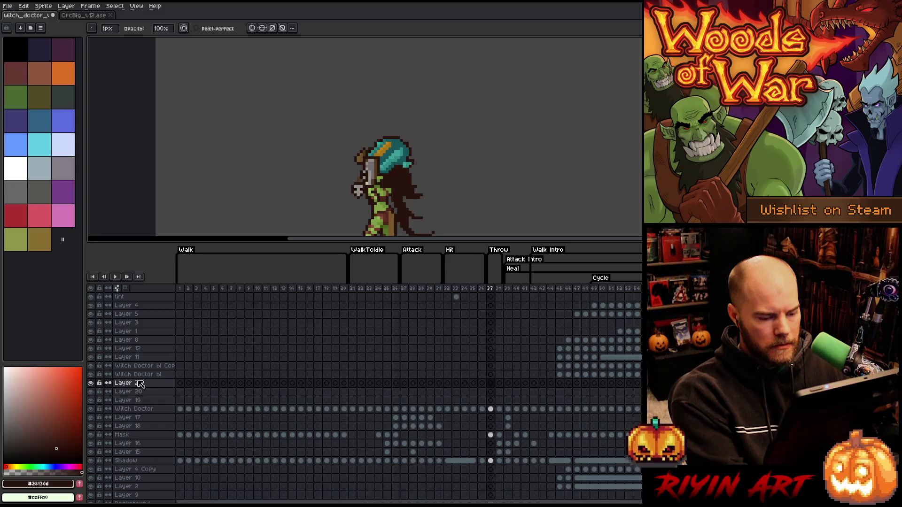
Step: Add Layers 23 and 24, then move the Witch Doctor frame 37–38 cels into the Shadow layer
{"action": "key", "text": "shift+n"}
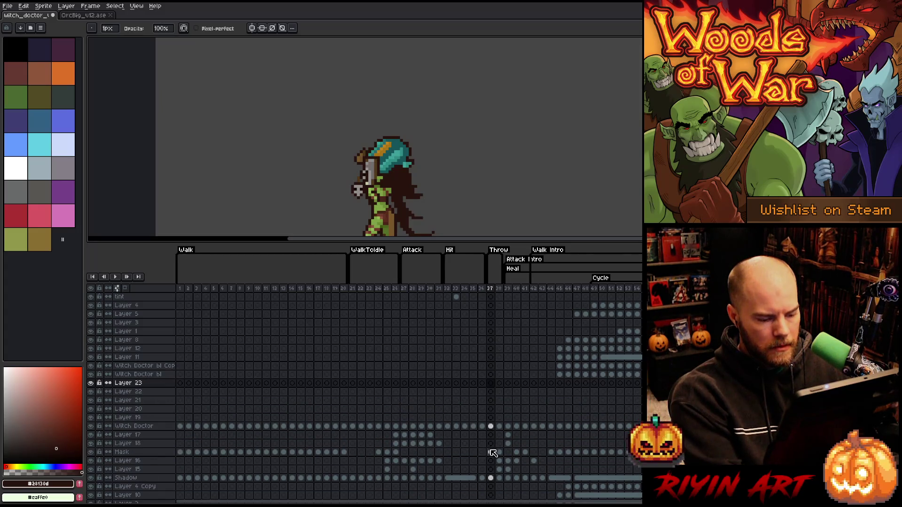
{"action": "key", "text": "shift+n"}
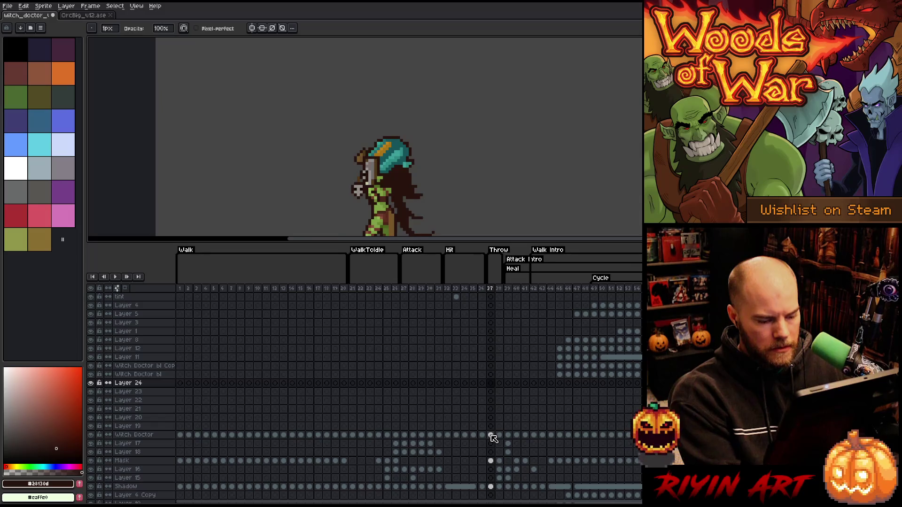
{"action": "mouse_move", "coordinate": [490, 436]}
{"action": "left_mouse_down"}
{"action": "mouse_move", "coordinate": [511, 490]}
{"action": "mouse_move", "coordinate": [499, 486]}
{"action": "mouse_move", "coordinate": [497, 386]}
{"action": "left_mouse_up"}
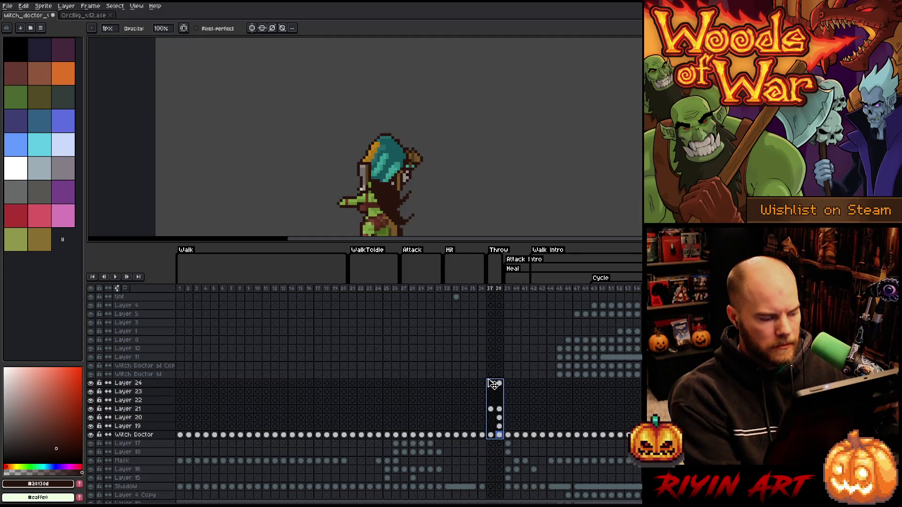
{"action": "left_click_drag", "start_coordinate": [491, 436], "coordinate": [498, 435]}
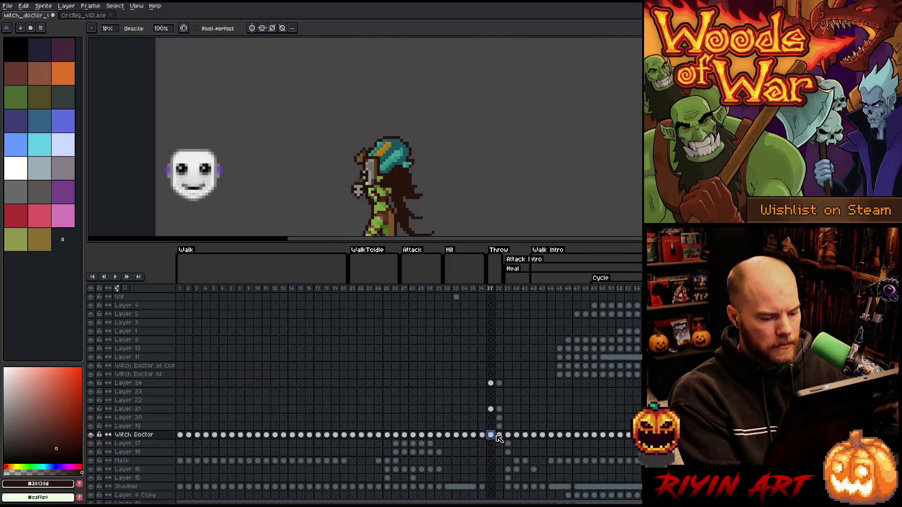
{"action": "left_click_drag", "start_coordinate": [501, 489], "coordinate": [499, 487]}
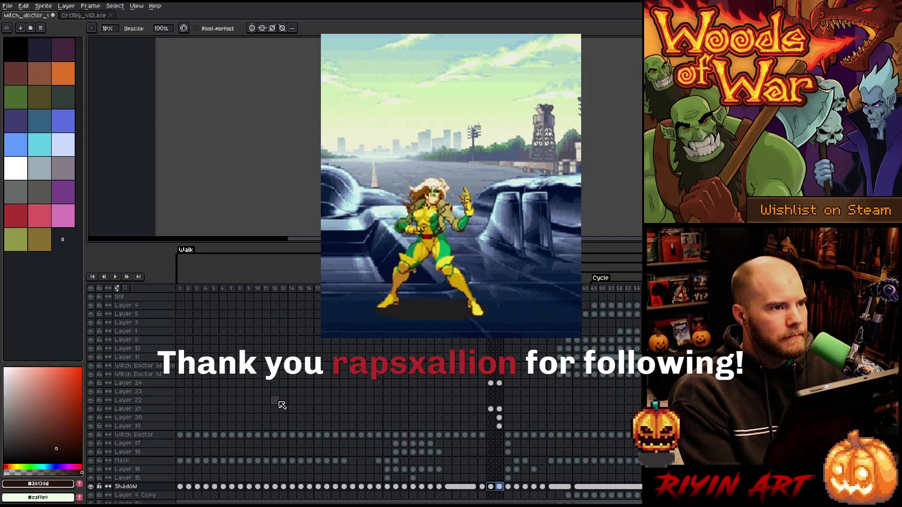
Step: Delete the empty Layers 24 down to 20, leaving Layer 19 above Witch Doctor
{"action": "left_click", "coordinate": [146, 384]}
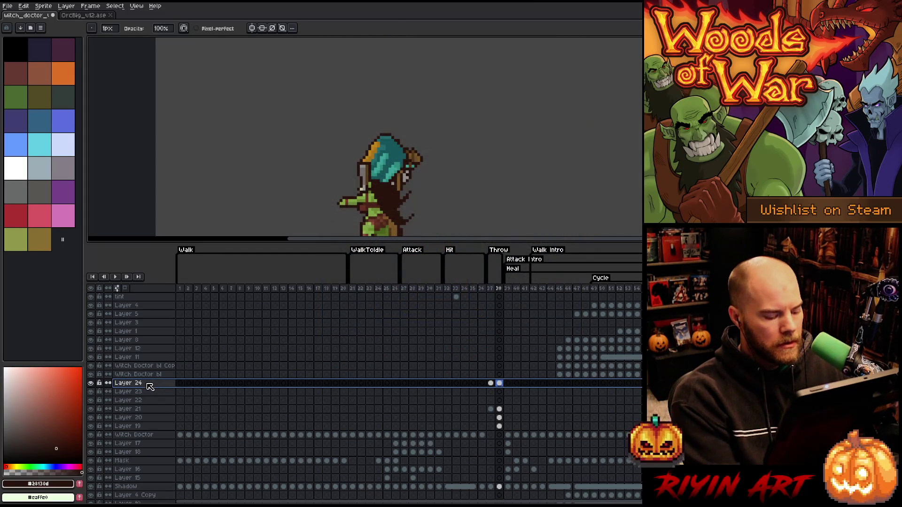
{"action": "key", "text": "Delete"}
{"action": "key", "text": "Delete"}
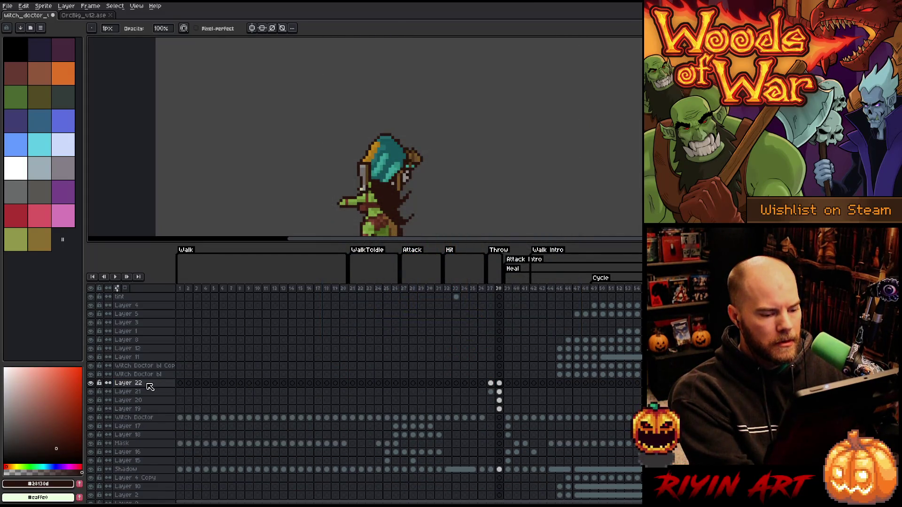
{"action": "key", "text": "Delete"}
{"action": "key", "text": "Delete"}
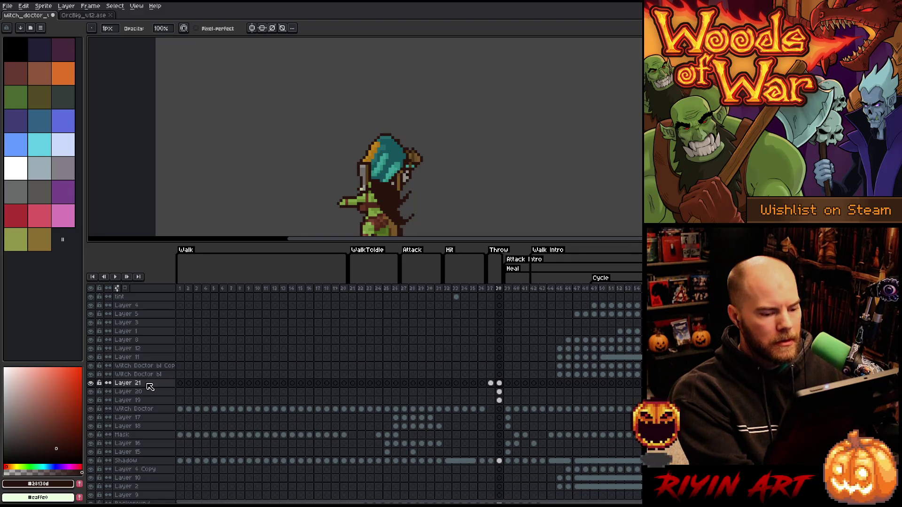
{"action": "key", "text": "Delete"}
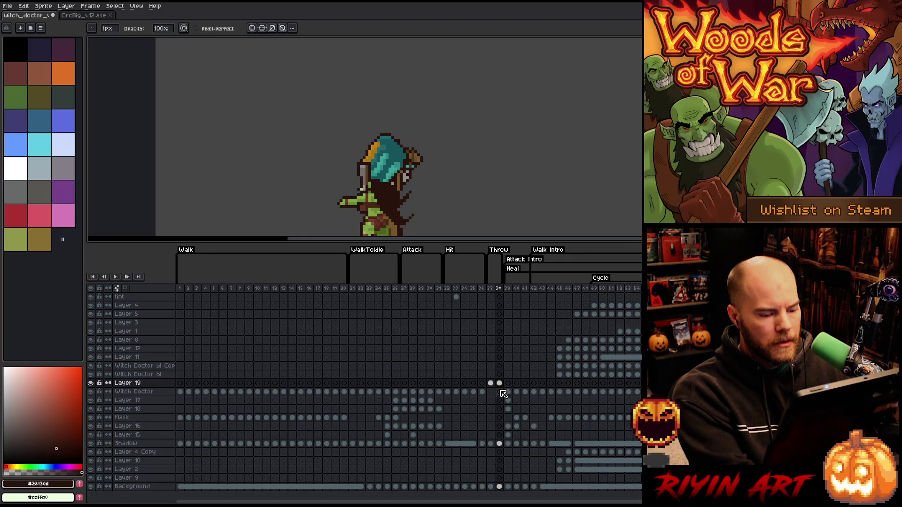
{"action": "key", "text": "Delete"}
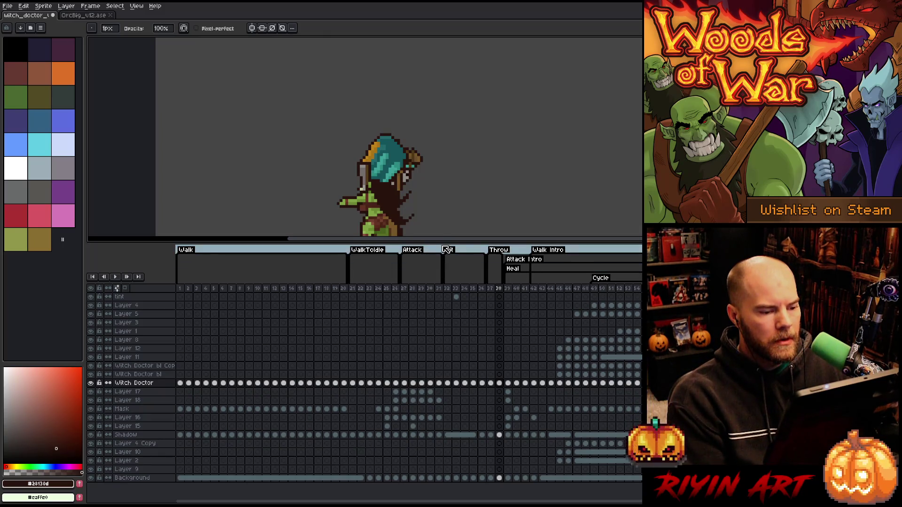
Step: Shrink the timeline, select frame 37 and re-centre the sprite on the canvas
{"action": "left_click_drag", "start_coordinate": [440, 244], "coordinate": [442, 303]}
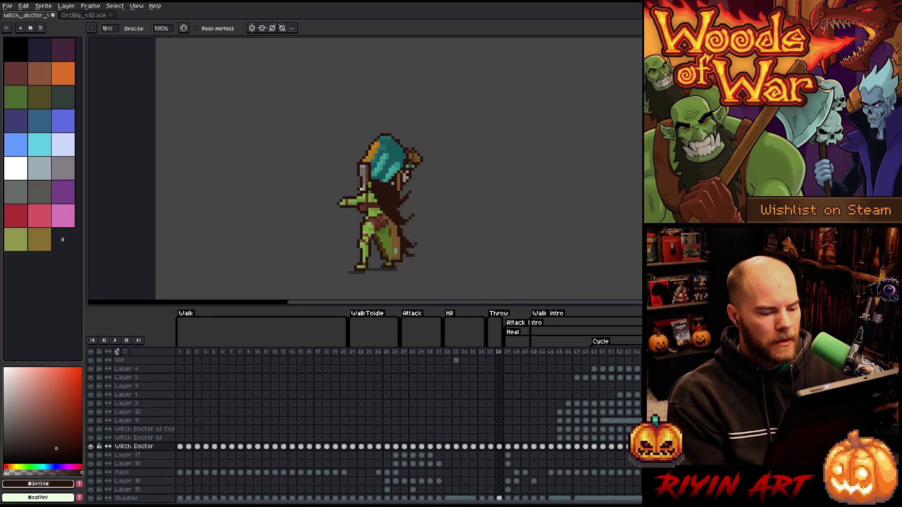
{"action": "left_click", "coordinate": [492, 352]}
{"action": "scroll", "coordinate": [382, 207], "scroll_direction": "down", "scroll_amount": 2}
{"action": "scroll", "coordinate": [382, 208], "scroll_direction": "up", "scroll_amount": 3}
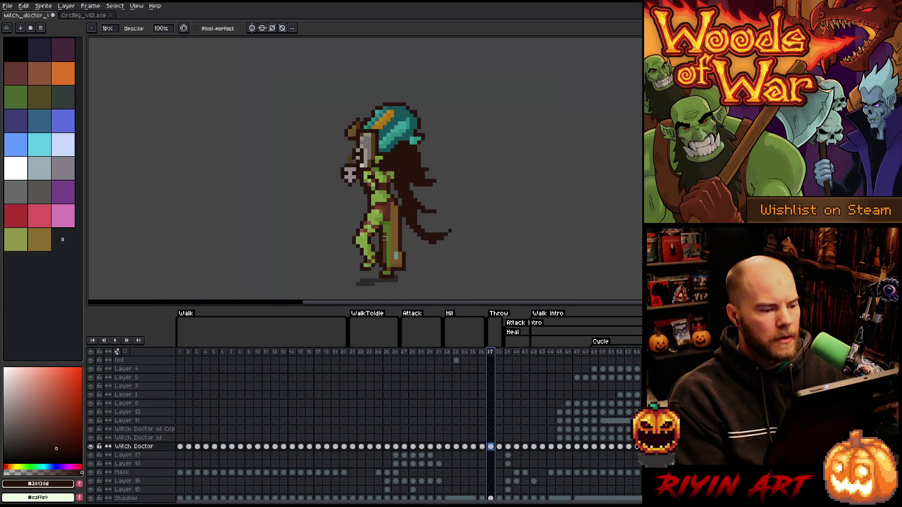
{"action": "left_click_drag", "start_coordinate": [382, 207], "coordinate": [380, 199]}
{"action": "key", "text": "Return"}
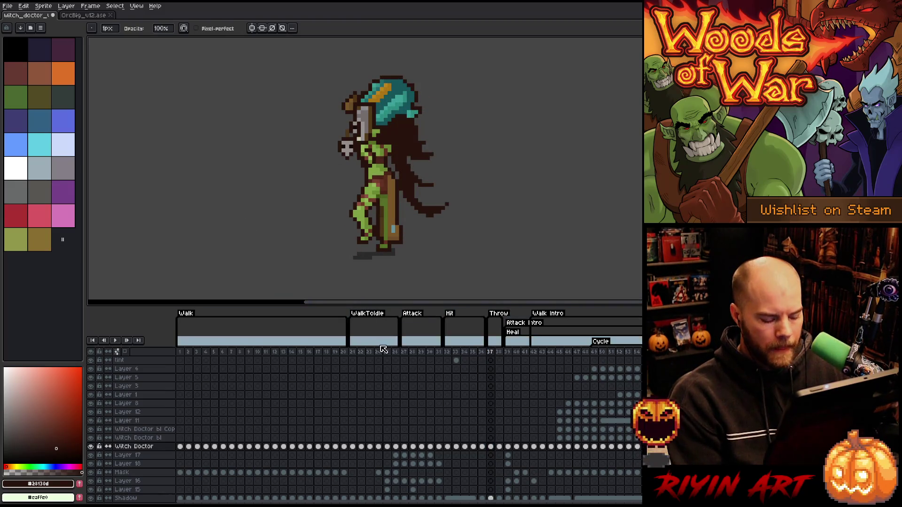
Step: Flip between frames 37 and 38 to compare poses, settling on frame 37
{"action": "key", "text": "Right"}
{"action": "key", "text": "Left"}
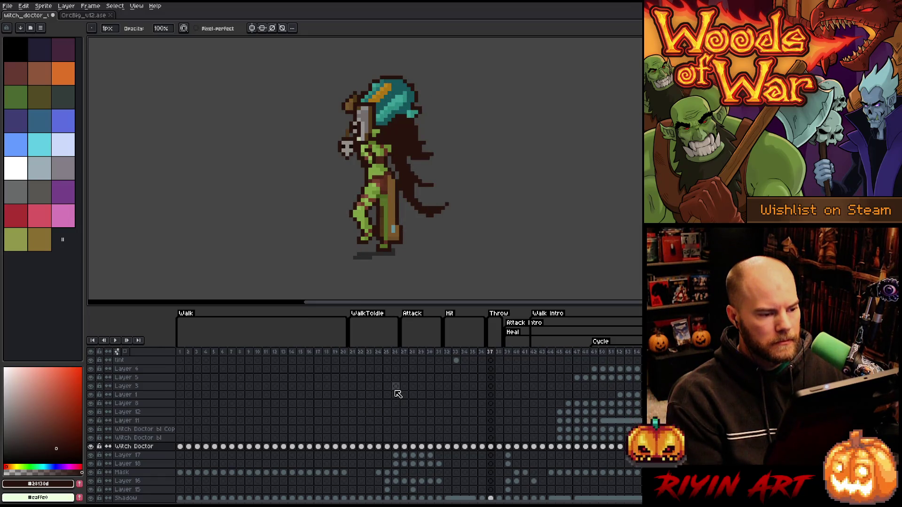
{"action": "key", "text": "Right"}
{"action": "key", "text": "Left"}
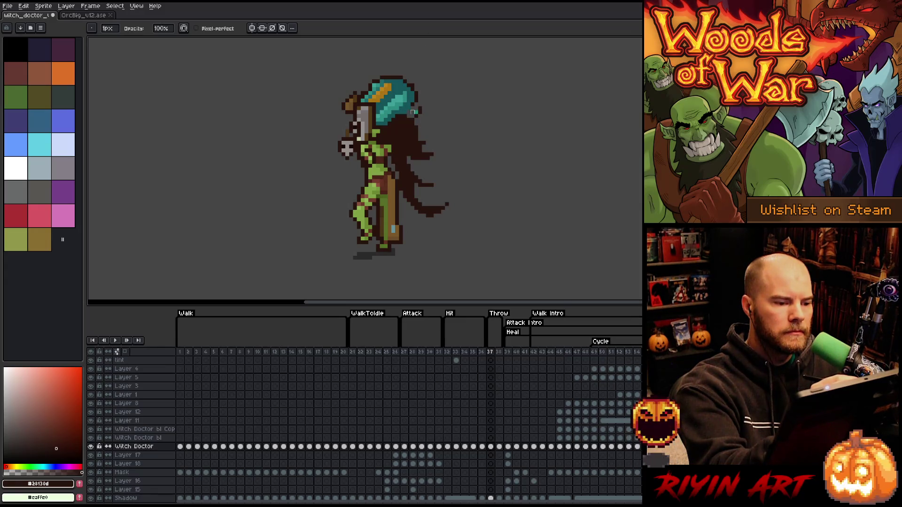
{"action": "key", "text": "e"}
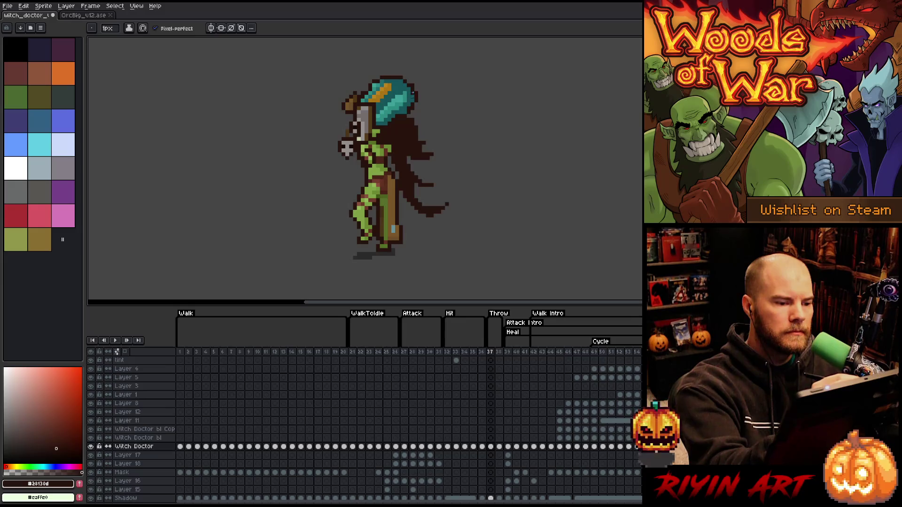
Step: Lasso the headdress, nudge it up and a few pixels left, and commit
{"action": "key", "text": "q"}
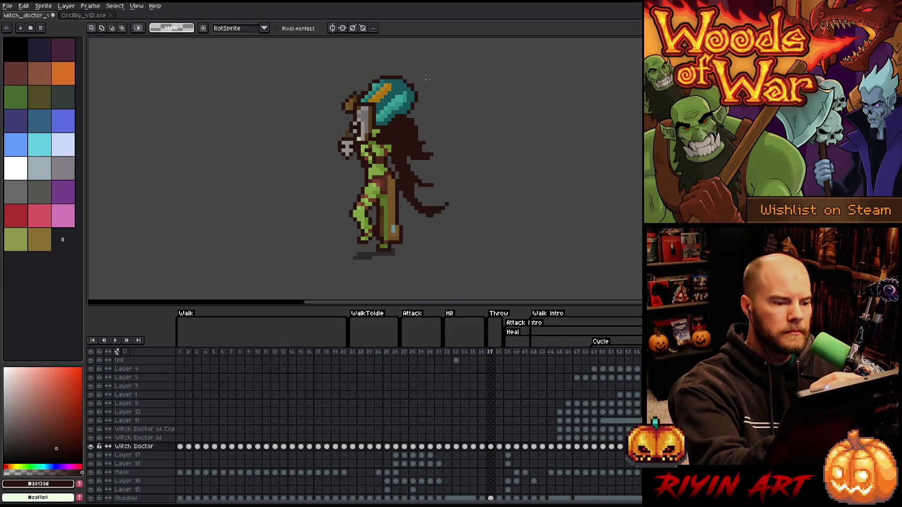
{"action": "mouse_move", "coordinate": [431, 73]}
{"action": "left_mouse_down"}
{"action": "mouse_move", "coordinate": [404, 115]}
{"action": "mouse_move", "coordinate": [429, 96]}
{"action": "mouse_move", "coordinate": [404, 115]}
{"action": "mouse_move", "coordinate": [418, 64]}
{"action": "mouse_move", "coordinate": [441, 78]}
{"action": "left_mouse_up"}
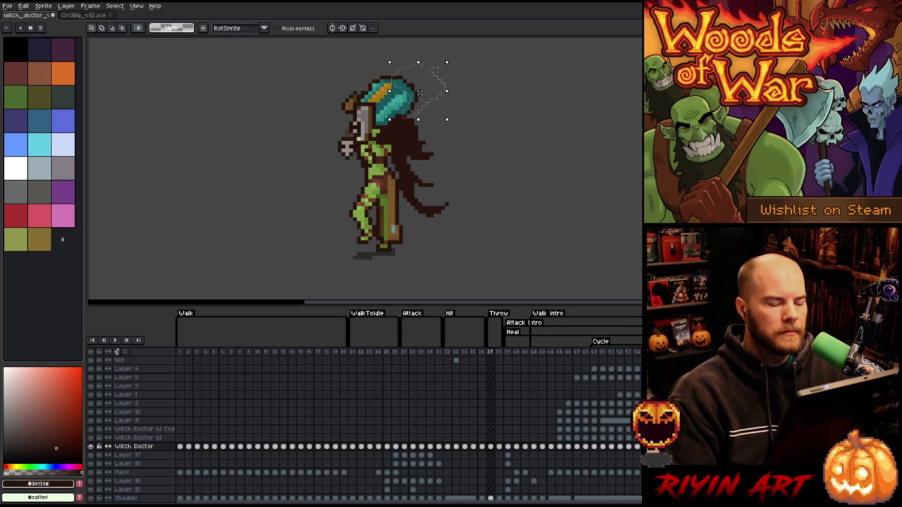
{"action": "key", "text": "Up"}
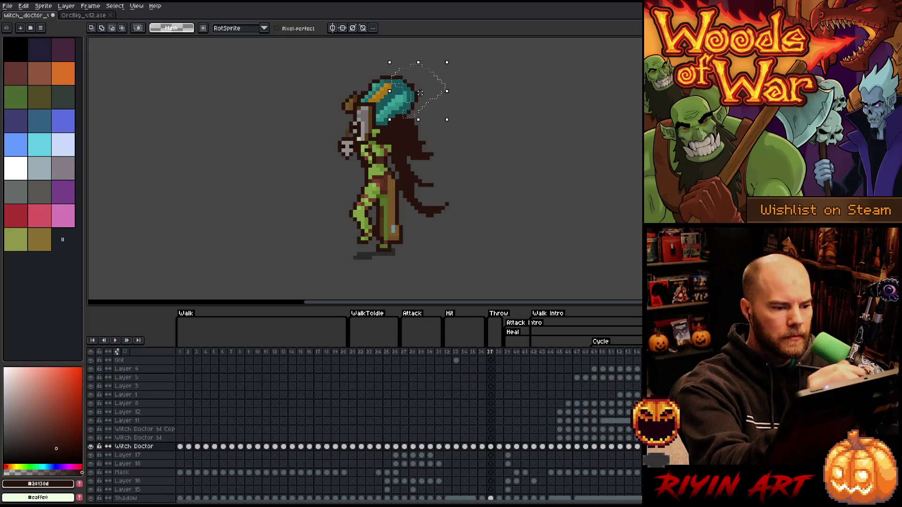
{"action": "key", "text": "Left"}
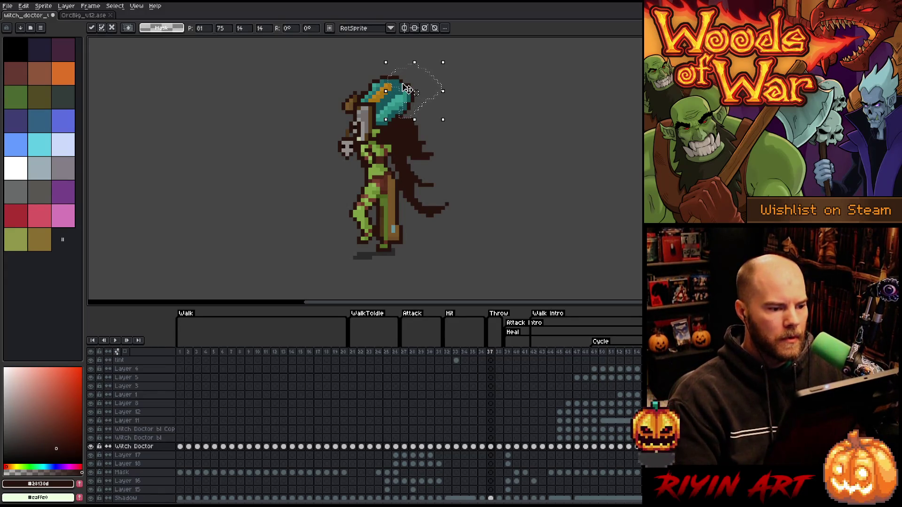
{"action": "key", "text": "ctrl+d"}
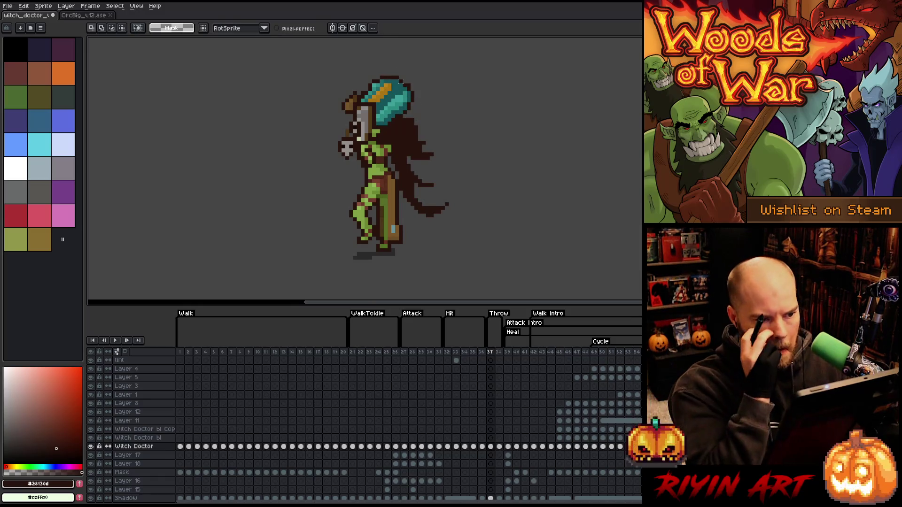
Step: Touch up the trailing hair strands, undoing a stray dark stroke
{"action": "key", "text": "b"}
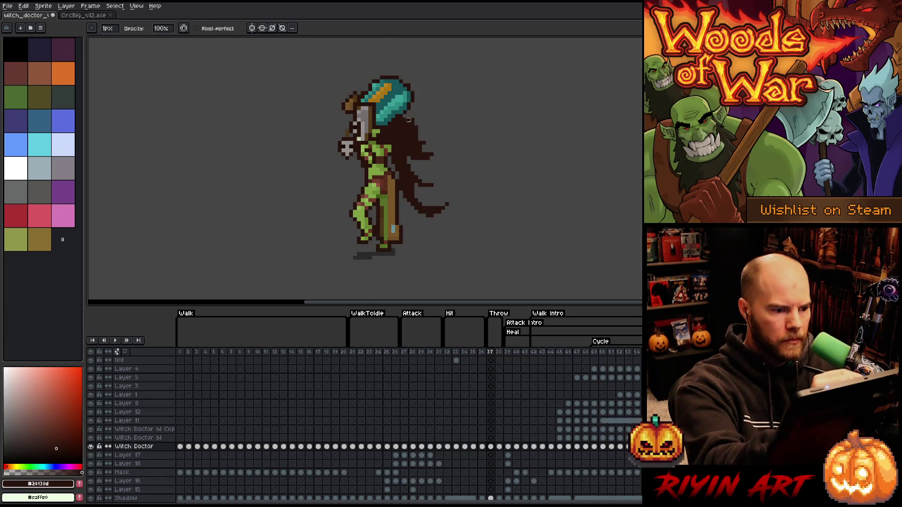
{"action": "mouse_move", "coordinate": [409, 119]}
{"action": "left_mouse_down"}
{"action": "mouse_move", "coordinate": [412, 206]}
{"action": "mouse_move", "coordinate": [406, 183]}
{"action": "mouse_move", "coordinate": [420, 146]}
{"action": "left_mouse_up"}
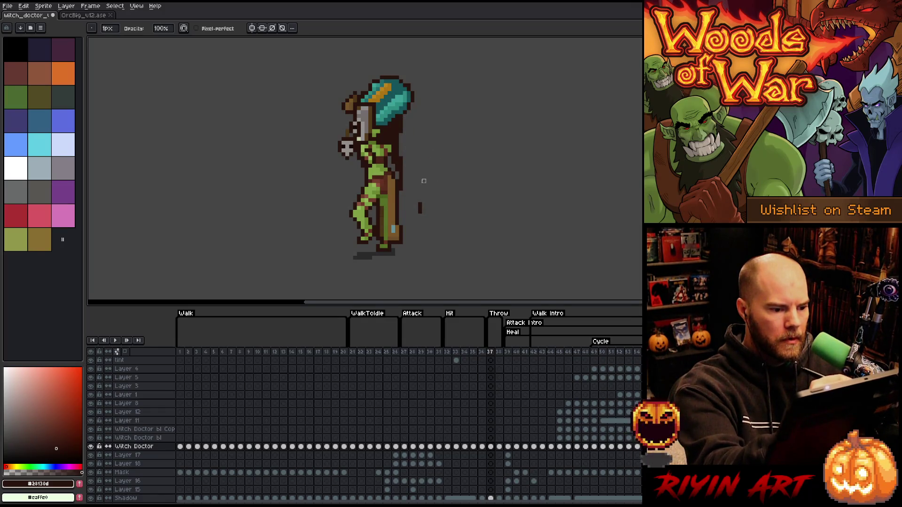
{"action": "key", "text": "ctrl+z"}
{"action": "key", "text": "e"}
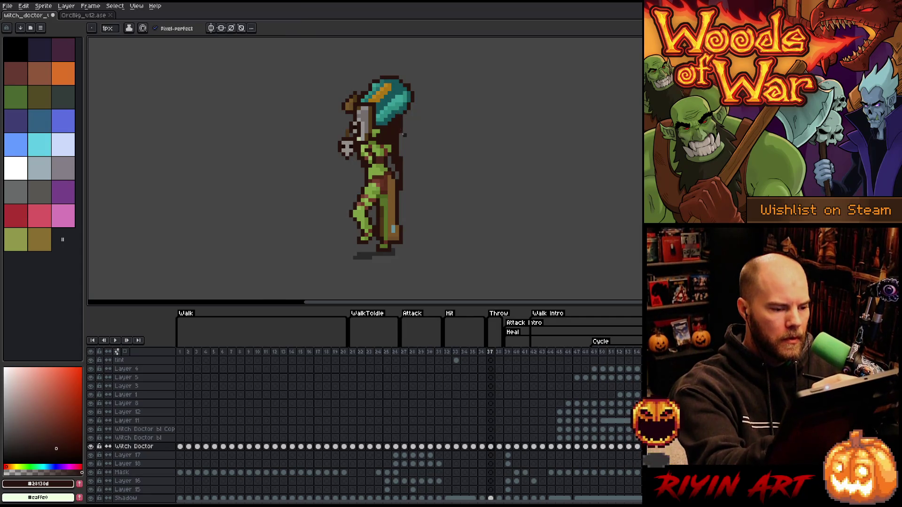
{"action": "key", "text": "b"}
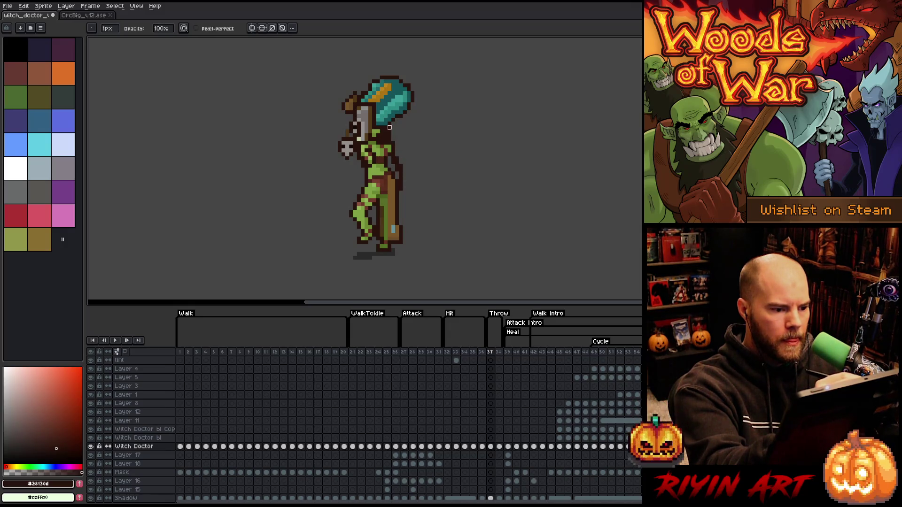
{"action": "key", "text": "e"}
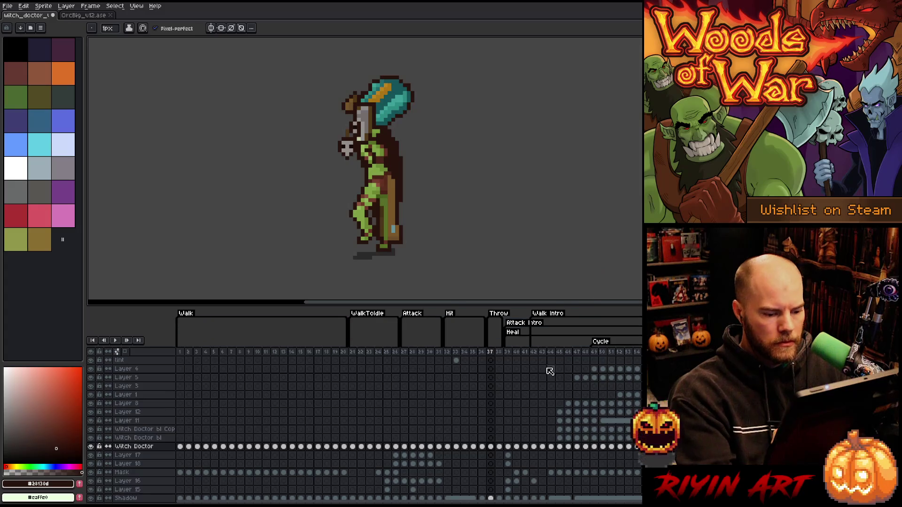
Step: On frame 38, add Layers 19–21 above Witch Doctor, undo the extra Layer 22, and activate Witch Doctor
{"action": "left_click", "coordinate": [498, 446]}
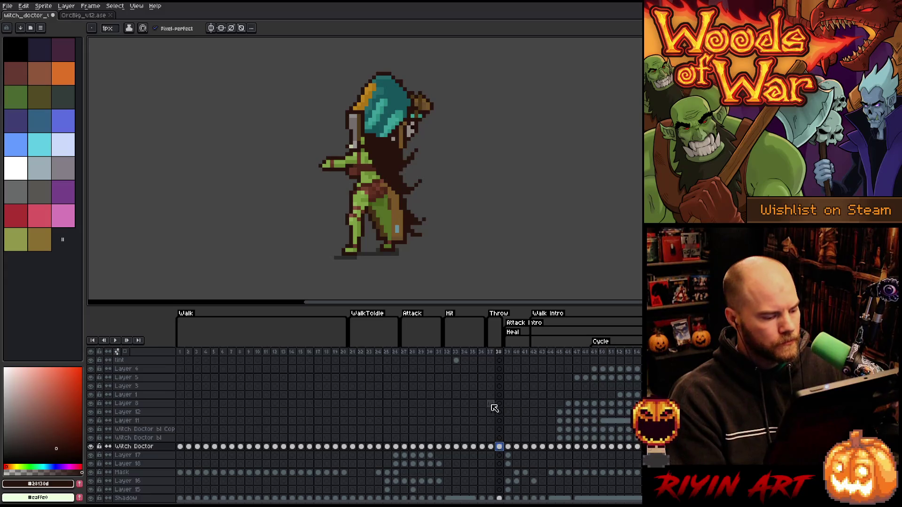
{"action": "key", "text": "shift+n"}
{"action": "key", "text": "shift+n"}
{"action": "key", "text": "shift+n"}
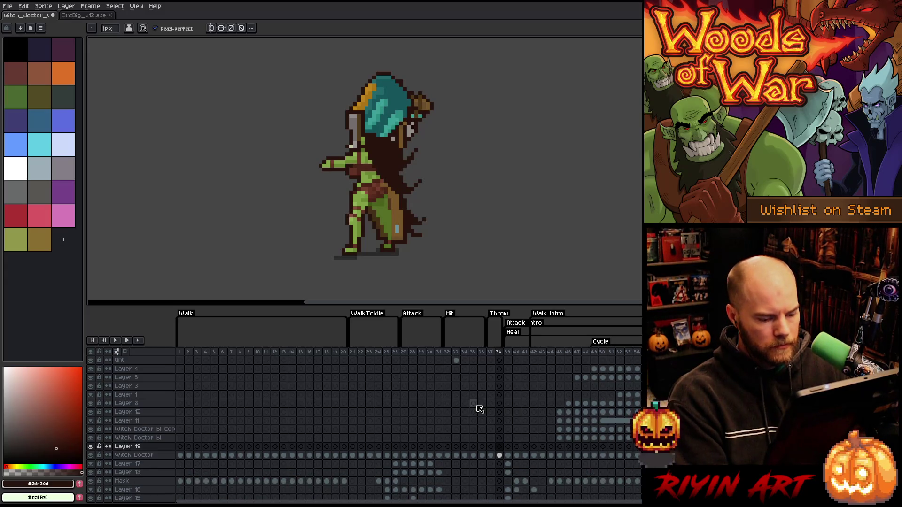
{"action": "key", "text": "ctrl+z"}
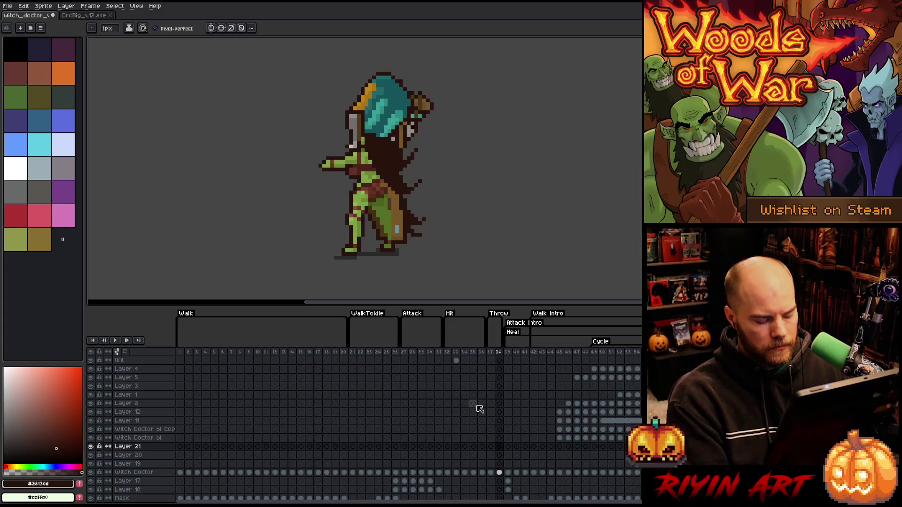
{"action": "scroll", "coordinate": [479, 414], "scroll_direction": "down", "scroll_amount": 3}
{"action": "scroll", "coordinate": [479, 418], "scroll_direction": "down", "scroll_amount": 1}
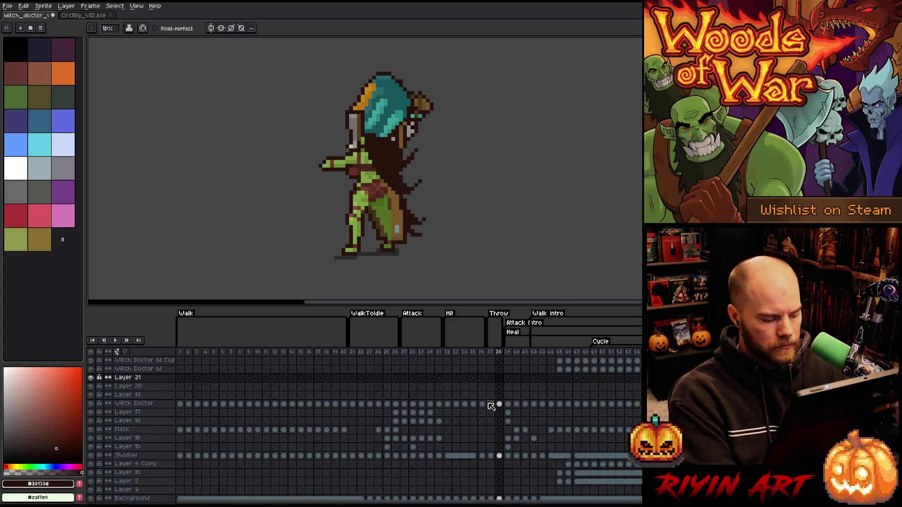
{"action": "left_click", "coordinate": [501, 403]}
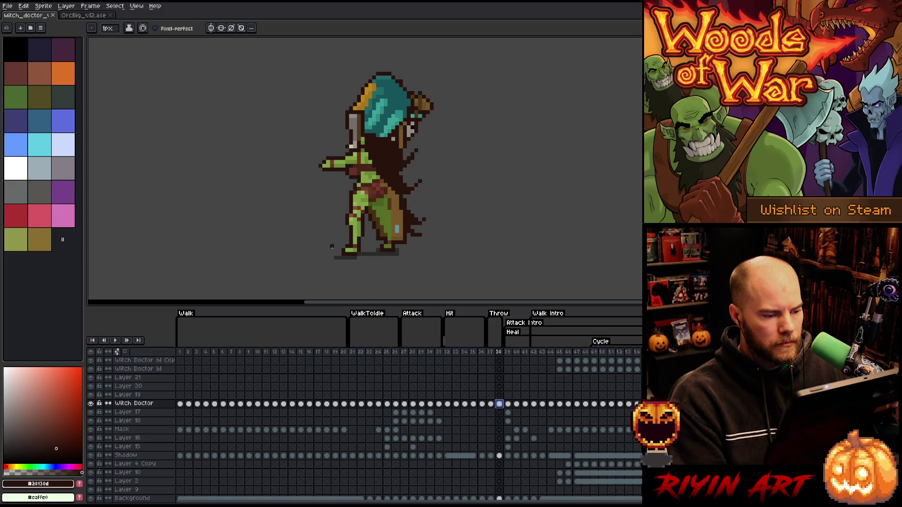
{"action": "key", "text": "Left"}
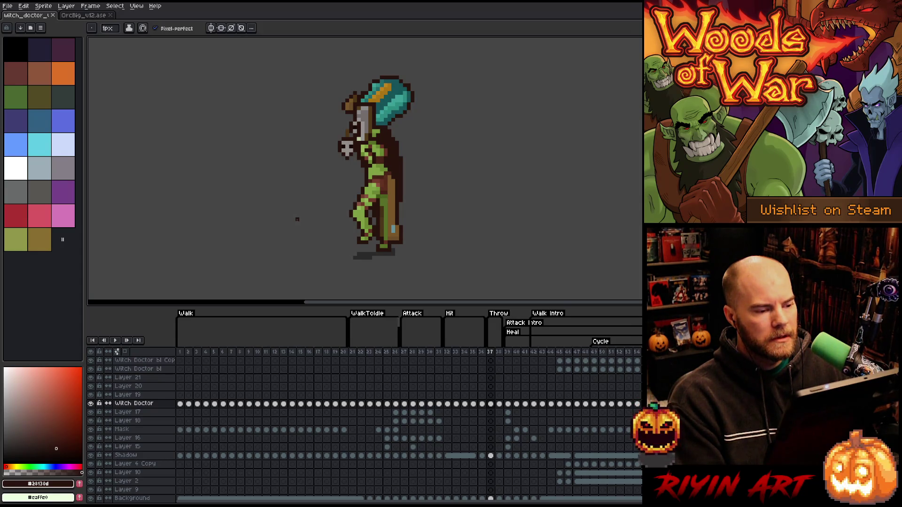
{"action": "key", "text": "Right"}
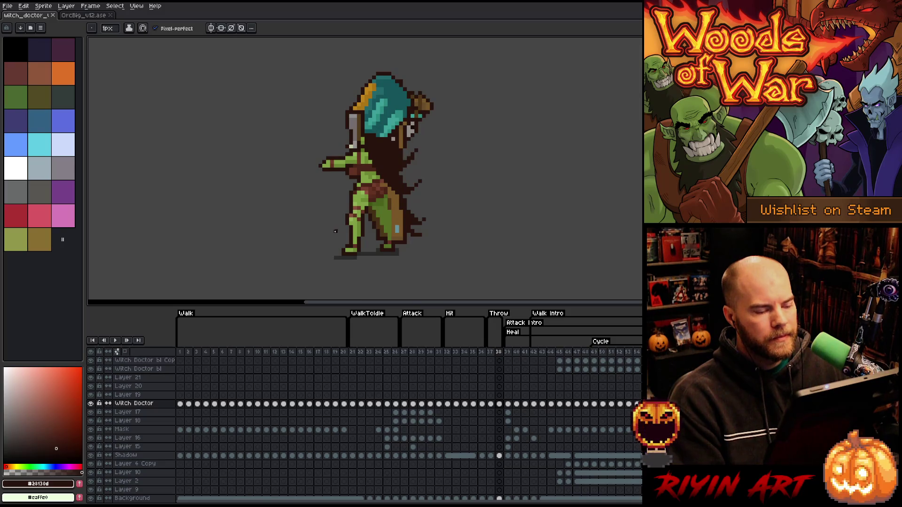
Step: Lasso the front leg on the Witch Doctor cel at frame 38 and cut it out
{"action": "left_click", "coordinate": [499, 396]}
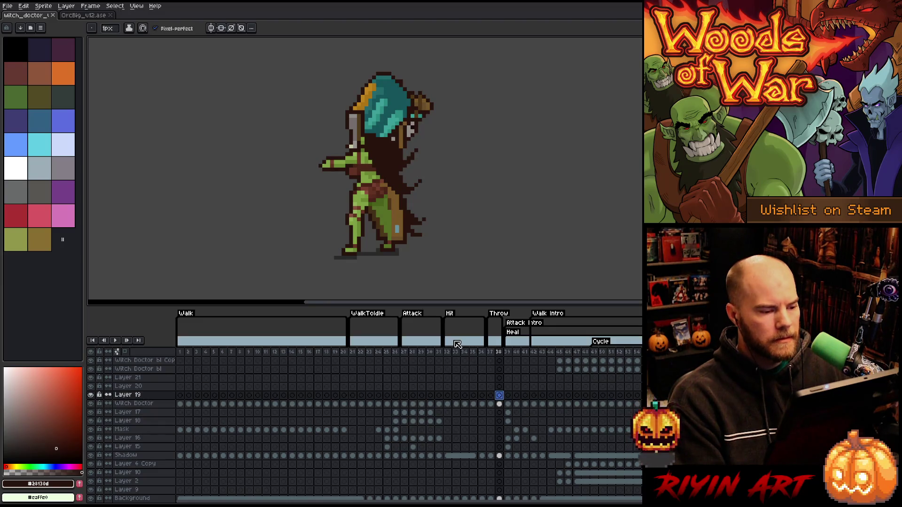
{"action": "left_click", "coordinate": [499, 404]}
{"action": "key", "text": "m"}
{"action": "left_click_drag", "start_coordinate": [366, 255], "coordinate": [366, 199]}
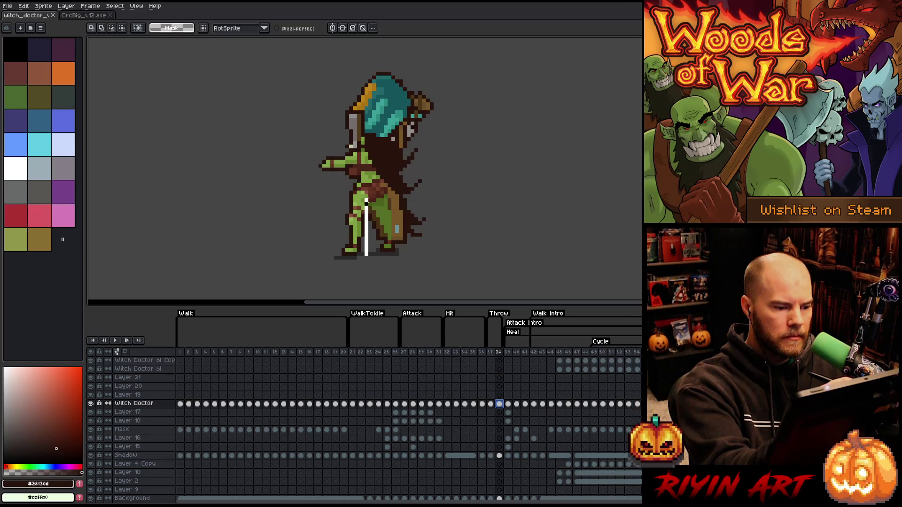
{"action": "mouse_move", "coordinate": [370, 263]}
{"action": "left_mouse_down"}
{"action": "mouse_move", "coordinate": [367, 206]}
{"action": "mouse_move", "coordinate": [367, 258]}
{"action": "mouse_move", "coordinate": [328, 261]}
{"action": "left_mouse_up"}
{"action": "key", "text": "Delete"}
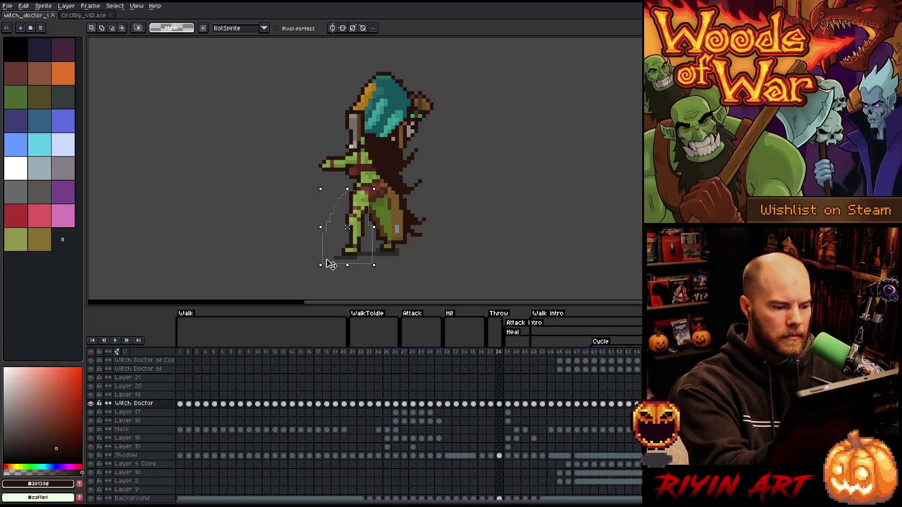
{"action": "key", "text": "ctrl+d"}
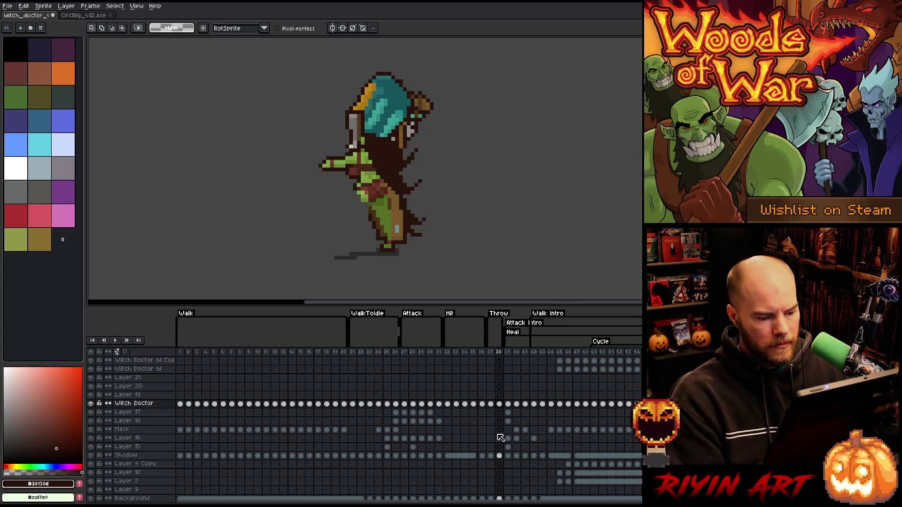
Step: Paste the leg onto Layer 19, rotate it 90° and place it beside the arm
{"action": "left_click", "coordinate": [499, 396]}
{"action": "key", "text": "ctrl+v"}
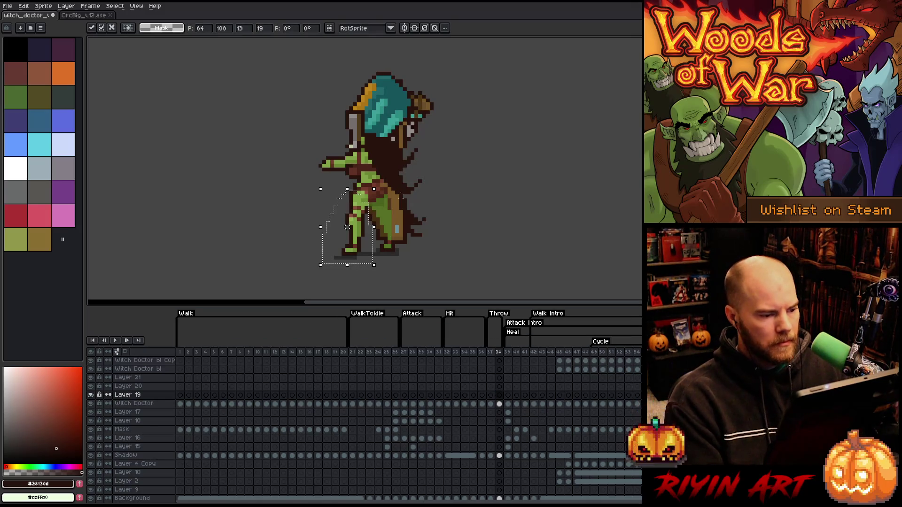
{"action": "mouse_move", "coordinate": [380, 184]}
{"action": "left_mouse_down"}
{"action": "mouse_move", "coordinate": [428, 234]}
{"action": "mouse_move", "coordinate": [441, 280]}
{"action": "left_mouse_up"}
{"action": "left_click_drag", "start_coordinate": [357, 242], "coordinate": [337, 192]}
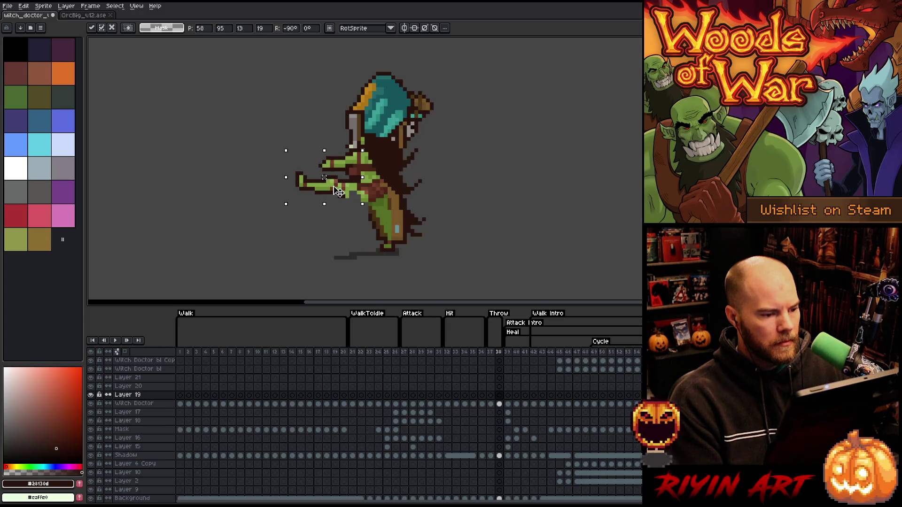
{"action": "left_click", "coordinate": [481, 204]}
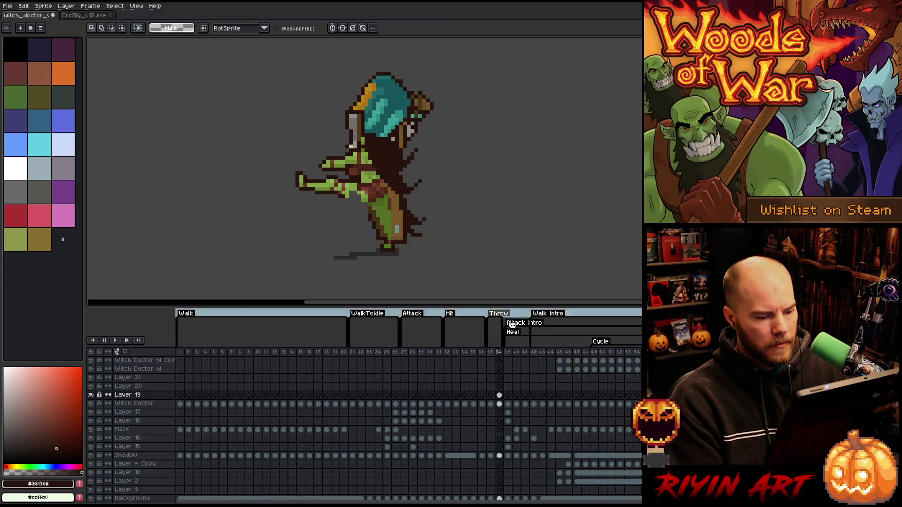
{"action": "left_click", "coordinate": [499, 403]}
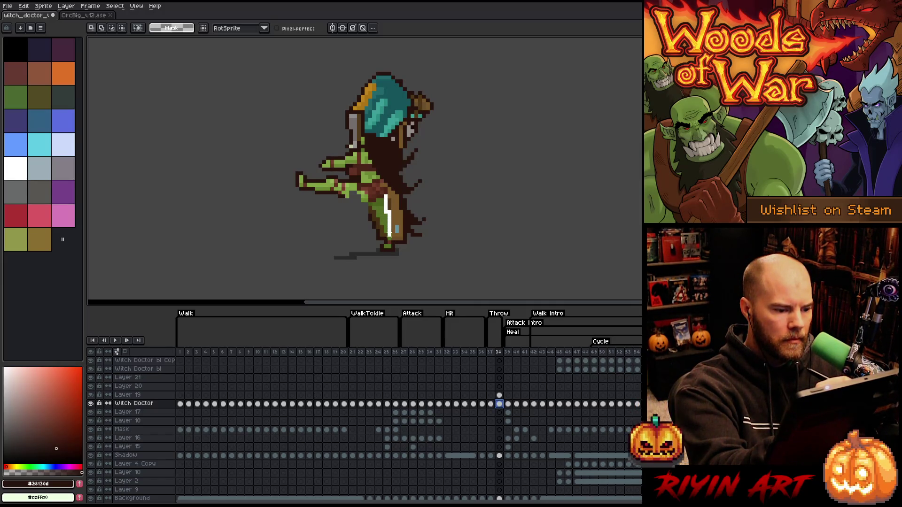
Step: Repaint the lower leg on the Witch Doctor layer with green shading and a dark brown outline
{"action": "left_click_drag", "start_coordinate": [389, 236], "coordinate": [386, 251]}
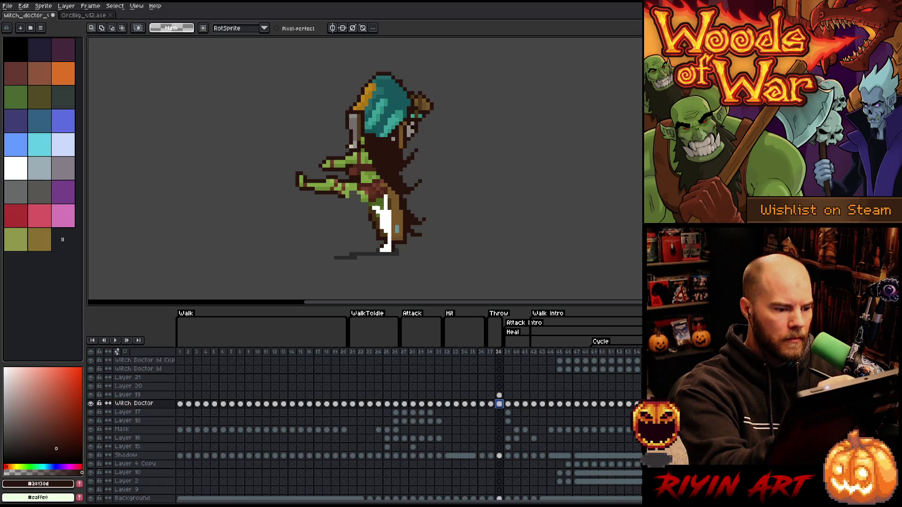
{"action": "left_click_drag", "start_coordinate": [385, 250], "coordinate": [408, 227]}
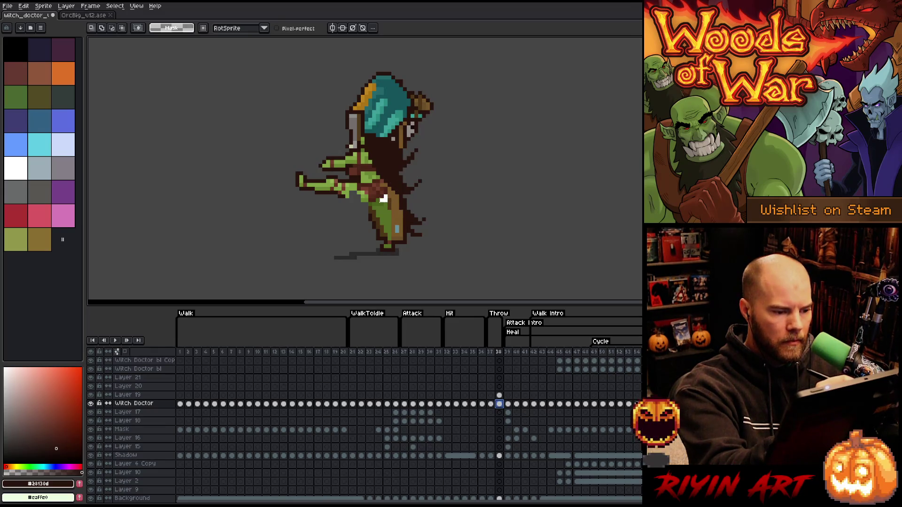
{"action": "mouse_move", "coordinate": [373, 202]}
{"action": "left_mouse_down"}
{"action": "mouse_move", "coordinate": [385, 201]}
{"action": "mouse_move", "coordinate": [373, 233]}
{"action": "mouse_move", "coordinate": [386, 254]}
{"action": "left_mouse_up"}
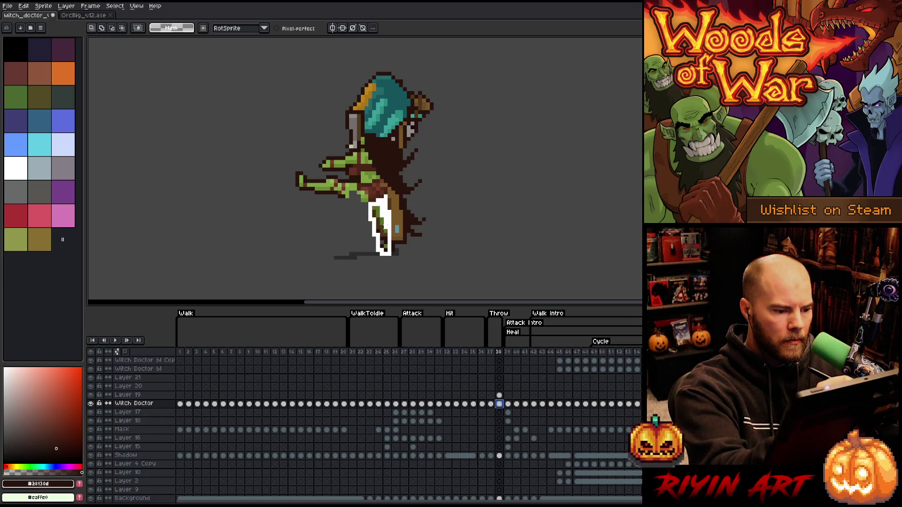
{"action": "left_click_drag", "start_coordinate": [392, 241], "coordinate": [393, 242]}
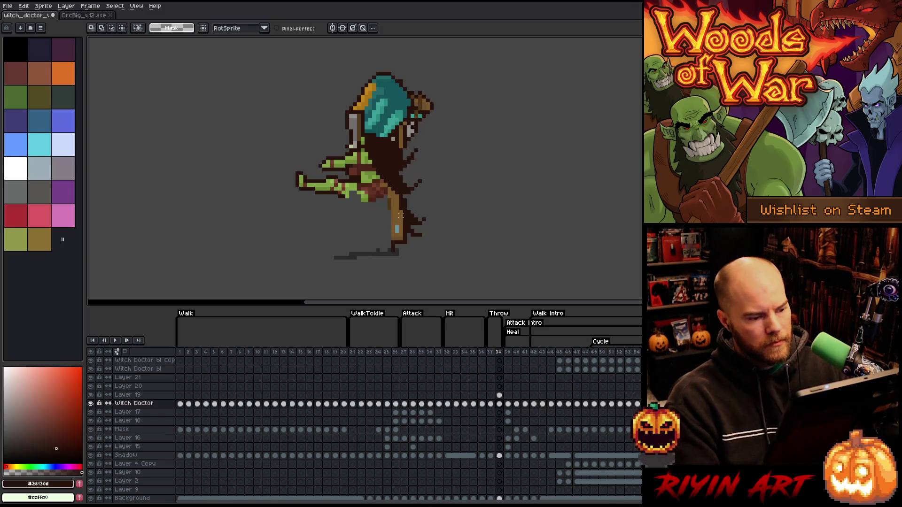
Step: Drag Layer 20 below Layer 19 in the timeline
{"action": "left_click", "coordinate": [499, 386]}
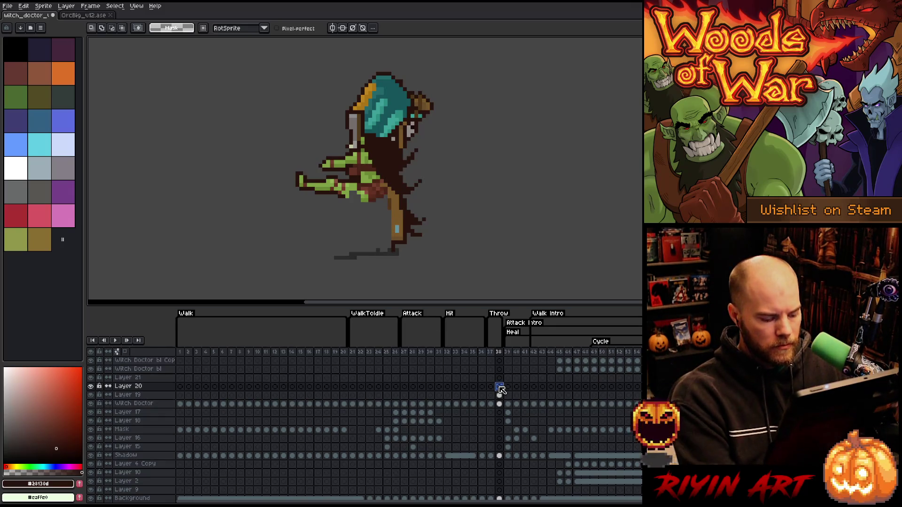
{"action": "left_click", "coordinate": [135, 388]}
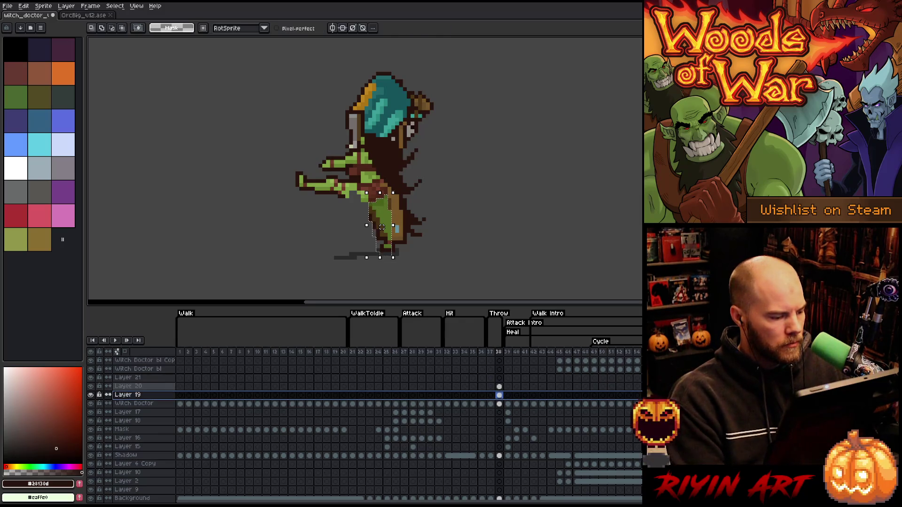
{"action": "left_click_drag", "start_coordinate": [137, 392], "coordinate": [140, 397]}
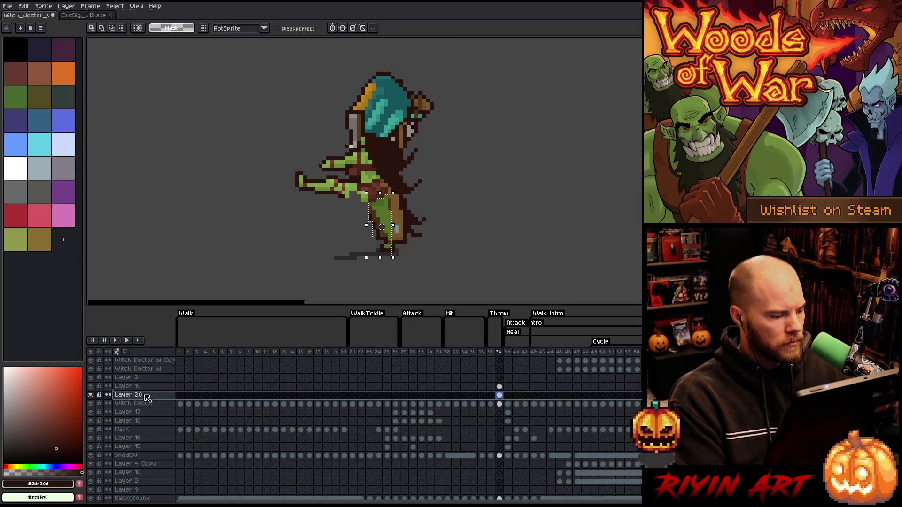
Step: Try rotating and moving Layer 20's leg piece on frame 38, then undo it and keep the layer order
{"action": "left_click", "coordinate": [500, 394]}
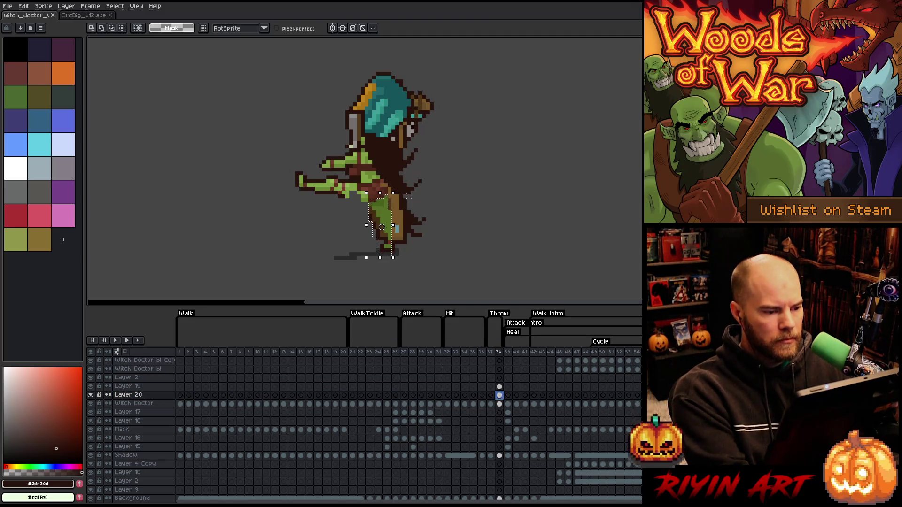
{"action": "mouse_move", "coordinate": [400, 192]}
{"action": "left_mouse_down"}
{"action": "mouse_move", "coordinate": [429, 232]}
{"action": "mouse_move", "coordinate": [433, 271]}
{"action": "mouse_move", "coordinate": [436, 241]}
{"action": "left_mouse_up"}
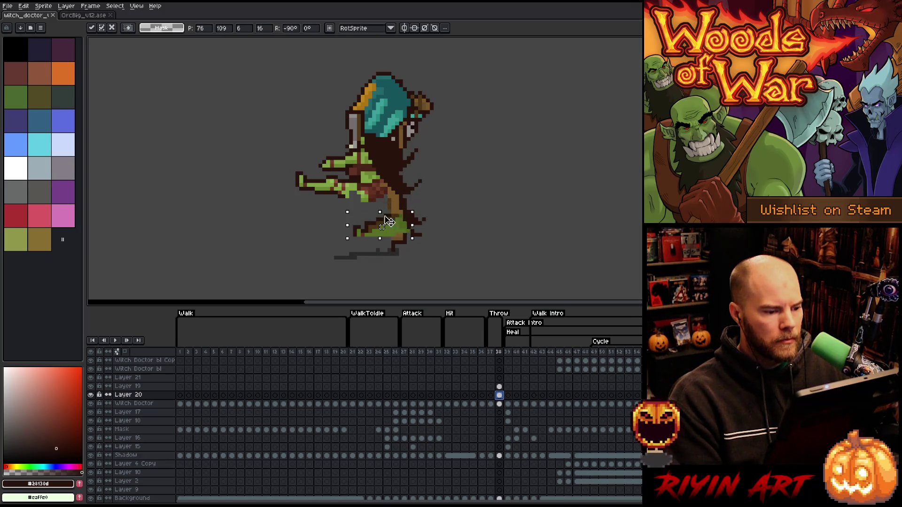
{"action": "mouse_move", "coordinate": [364, 188]}
{"action": "left_mouse_down"}
{"action": "mouse_move", "coordinate": [348, 183]}
{"action": "mouse_move", "coordinate": [313, 246]}
{"action": "left_mouse_up"}
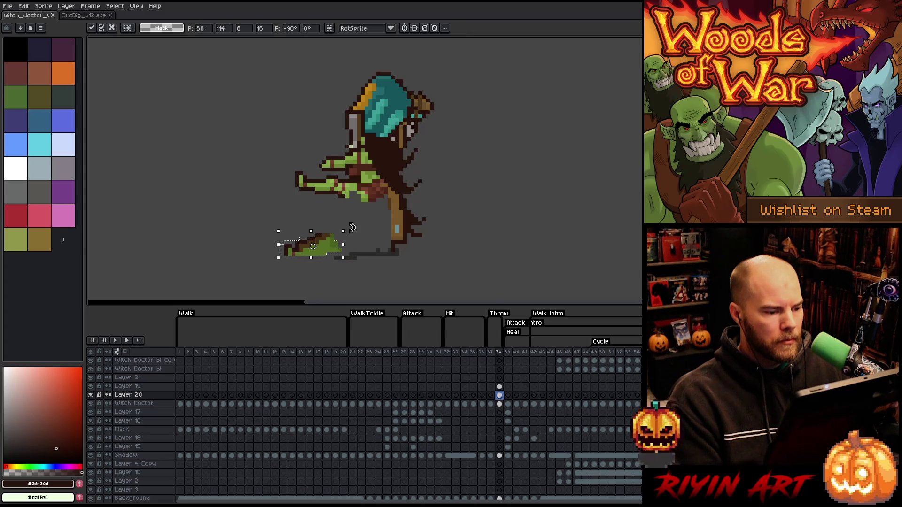
{"action": "left_click_drag", "start_coordinate": [351, 227], "coordinate": [361, 264]}
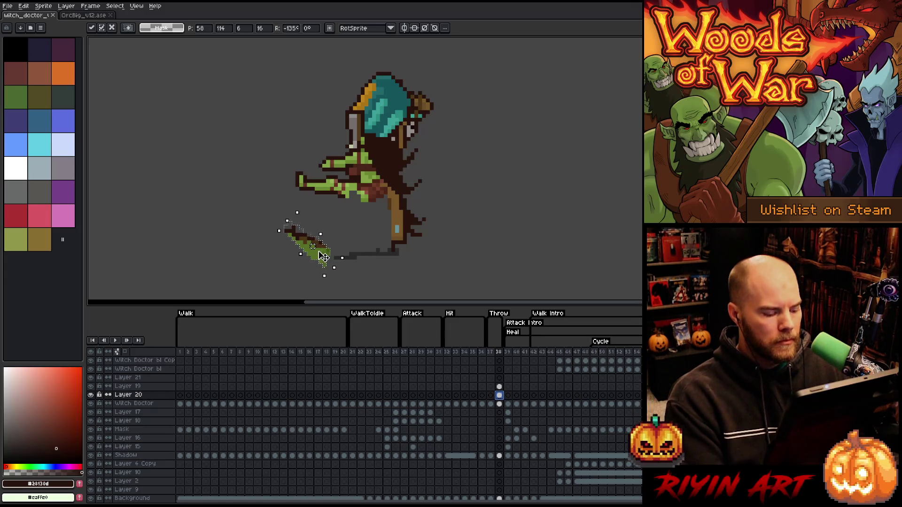
{"action": "key", "text": "ctrl+z"}
{"action": "key", "text": "ctrl+z"}
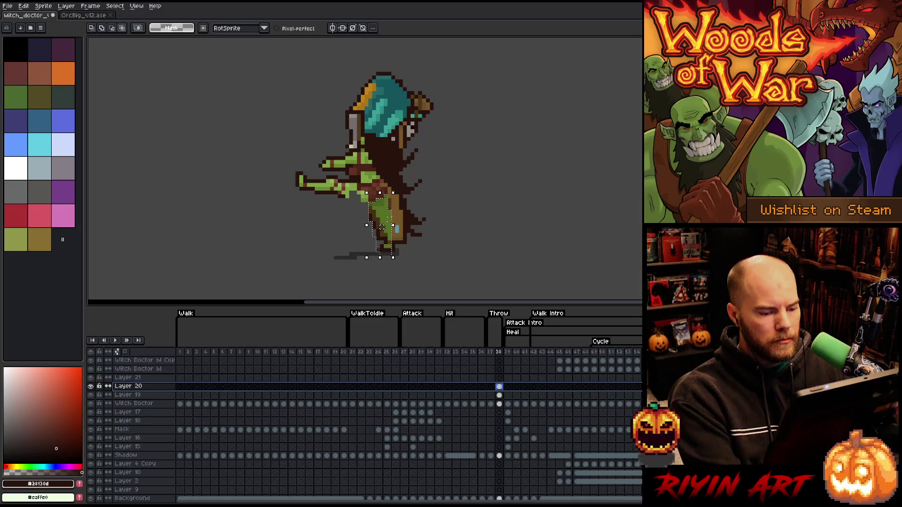
{"action": "key", "text": "ctrl+y"}
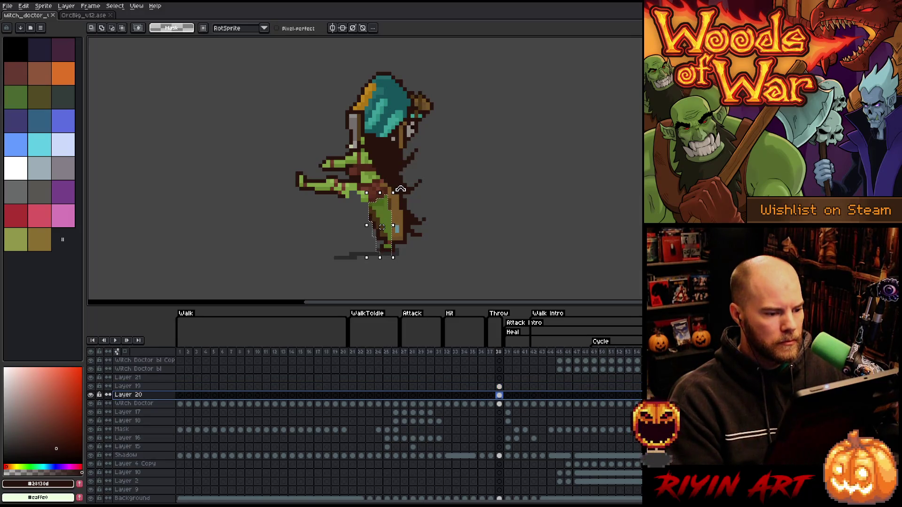
Step: Rotate the leg piece about -37°, put Layer 20 beneath Witch Doctor, and tuck the leg against the body
{"action": "mouse_move", "coordinate": [401, 191]}
{"action": "left_mouse_down"}
{"action": "mouse_move", "coordinate": [424, 211]}
{"action": "mouse_move", "coordinate": [350, 232]}
{"action": "left_mouse_up"}
{"action": "left_click", "coordinate": [130, 396]}
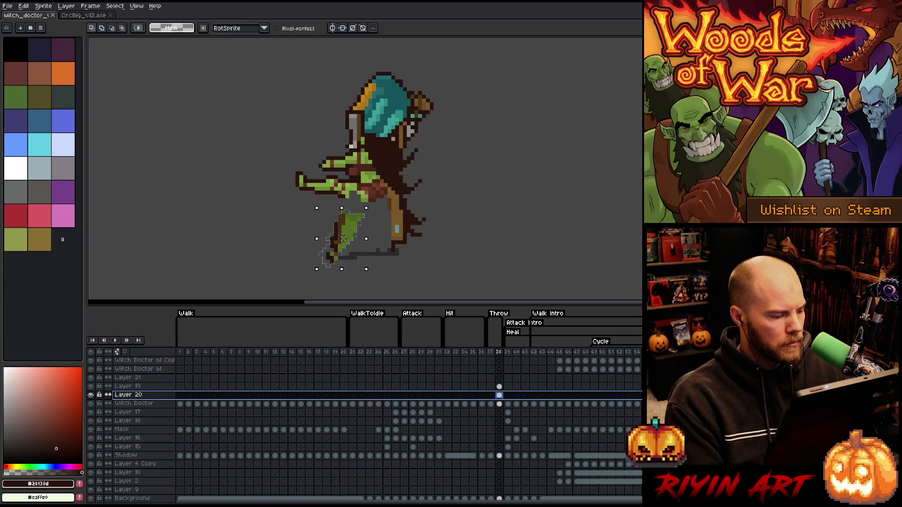
{"action": "left_click_drag", "start_coordinate": [130, 396], "coordinate": [145, 404]}
{"action": "left_click_drag", "start_coordinate": [358, 237], "coordinate": [367, 210]}
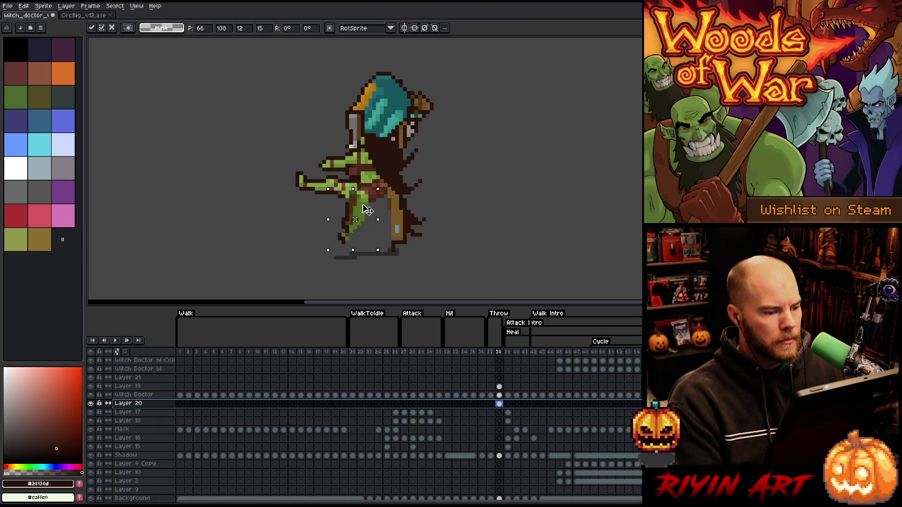
{"action": "left_click", "coordinate": [274, 235]}
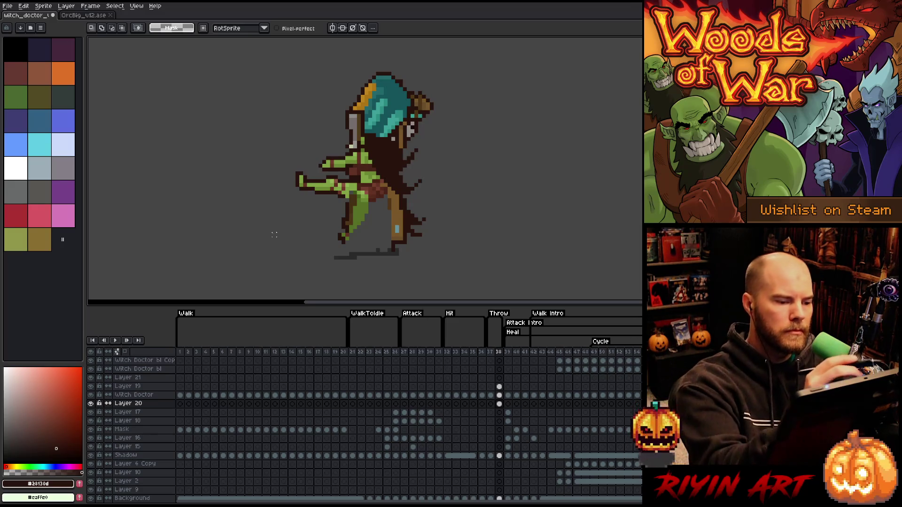
{"action": "key", "text": "b"}
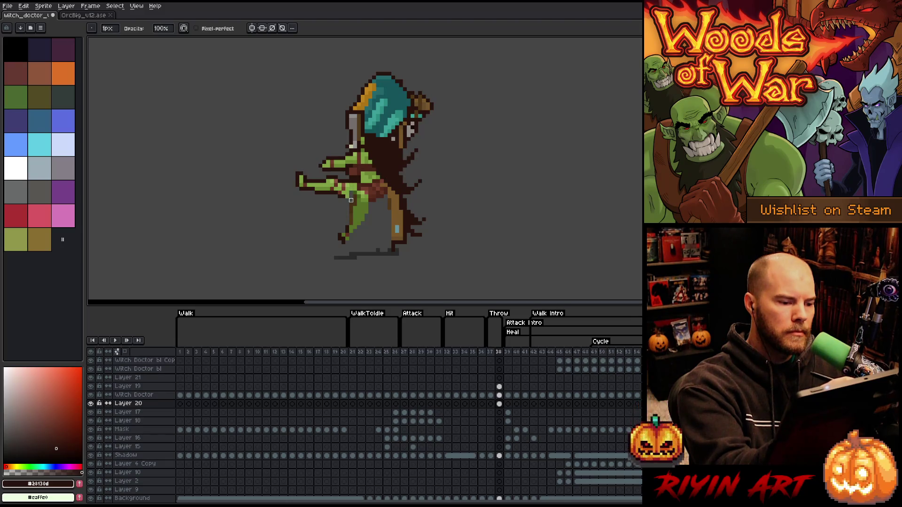
{"action": "key", "text": "Up"}
{"action": "key", "text": "Up"}
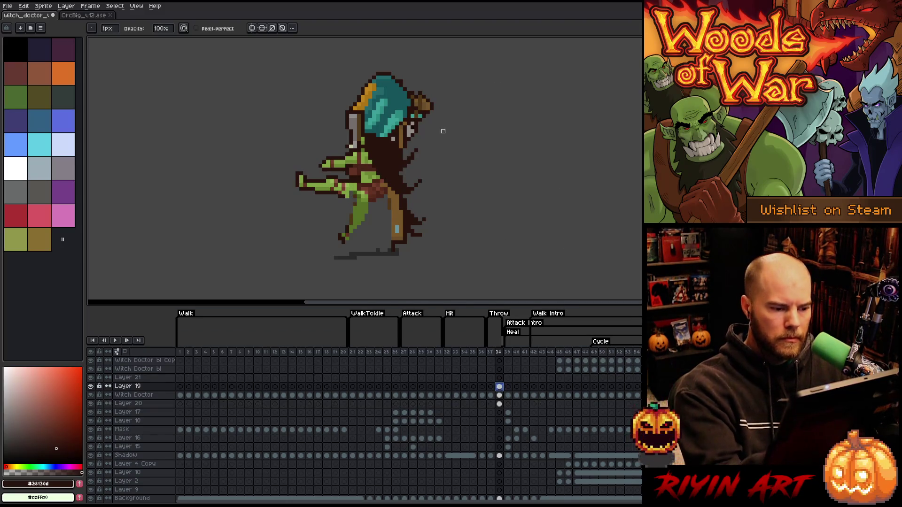
Step: Add a green touch-up pixel on Layer 19 and undo a stray pixel on Layer 20
{"action": "key", "text": "e"}
{"action": "left_click", "coordinate": [360, 197], "text": "alt"}
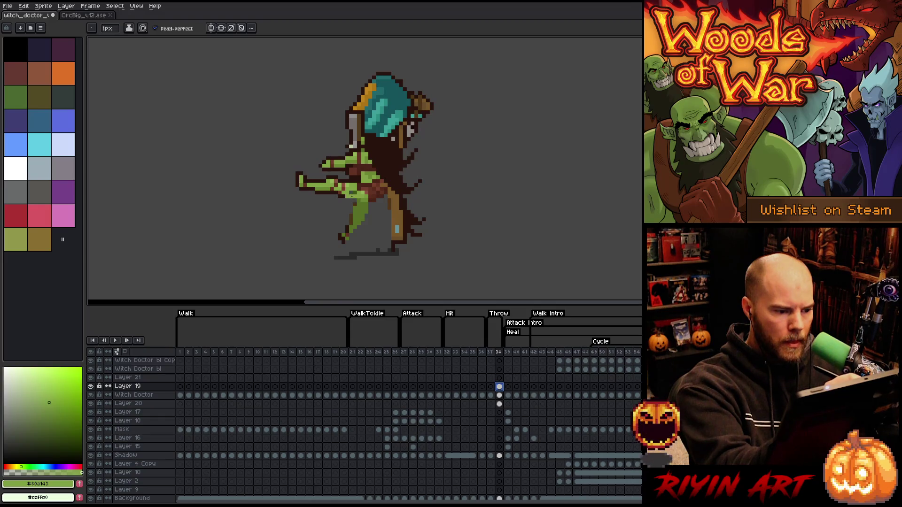
{"action": "left_click", "coordinate": [360, 198]}
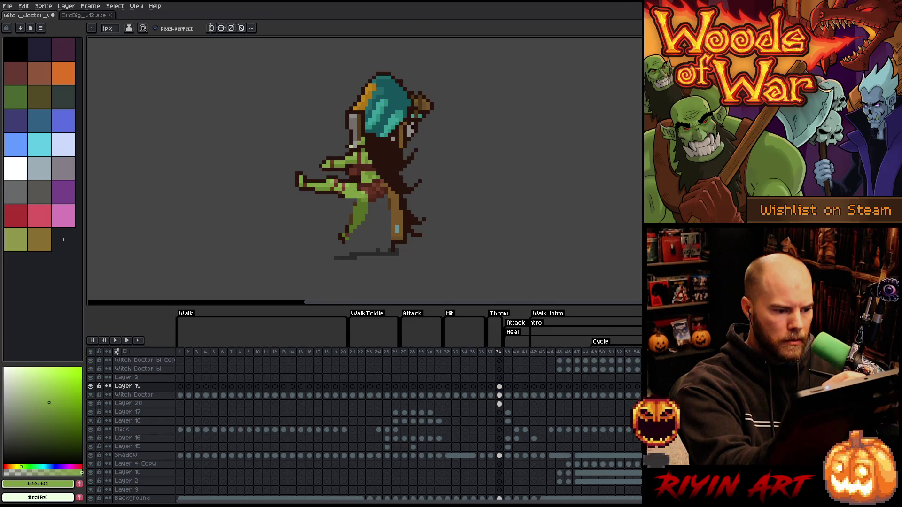
{"action": "left_click", "coordinate": [358, 200], "text": "alt"}
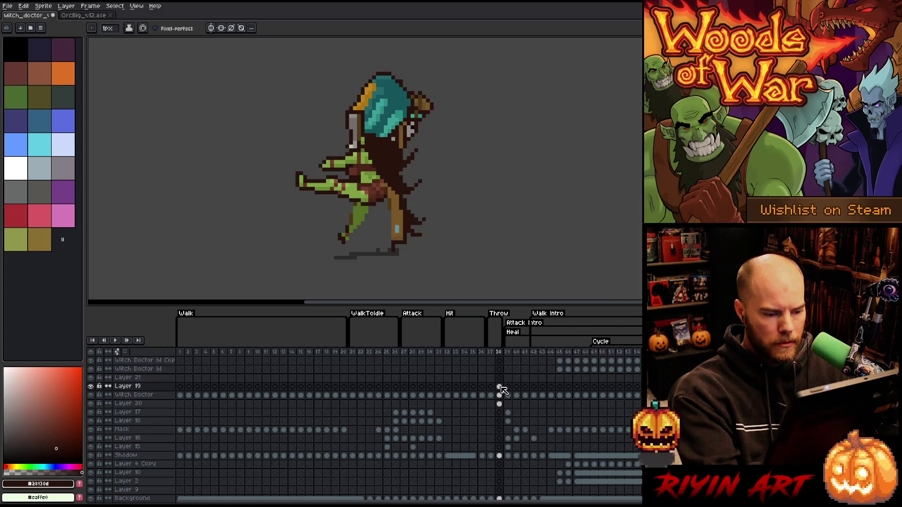
{"action": "left_click", "coordinate": [499, 403]}
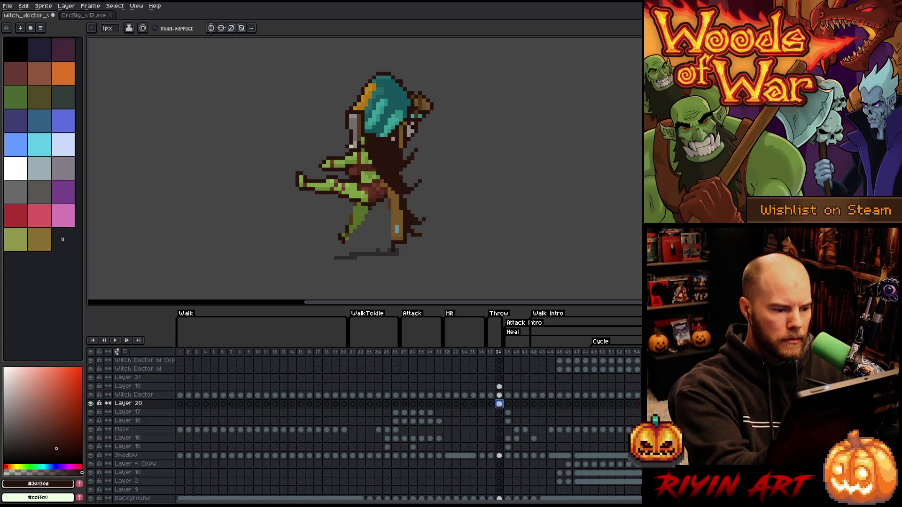
{"action": "left_click", "coordinate": [371, 207]}
{"action": "key", "text": "ctrl+z"}
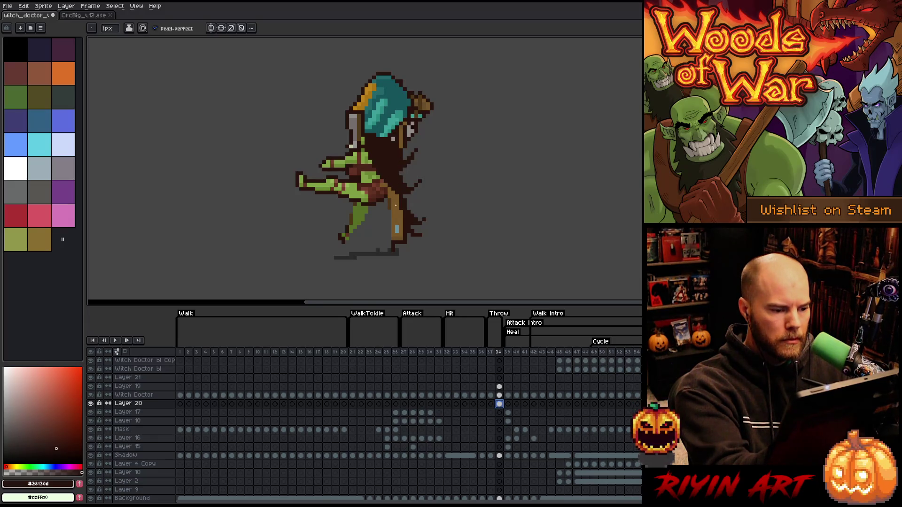
Step: Remove the staff and lower robe pixels on the Witch Doctor layer
{"action": "key", "text": "e"}
{"action": "key", "text": "Up"}
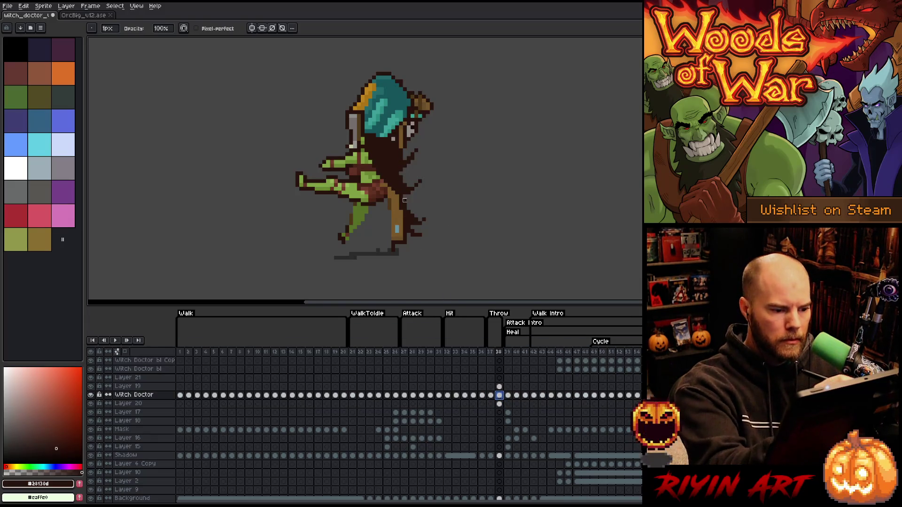
{"action": "key", "text": "ctrl+z"}
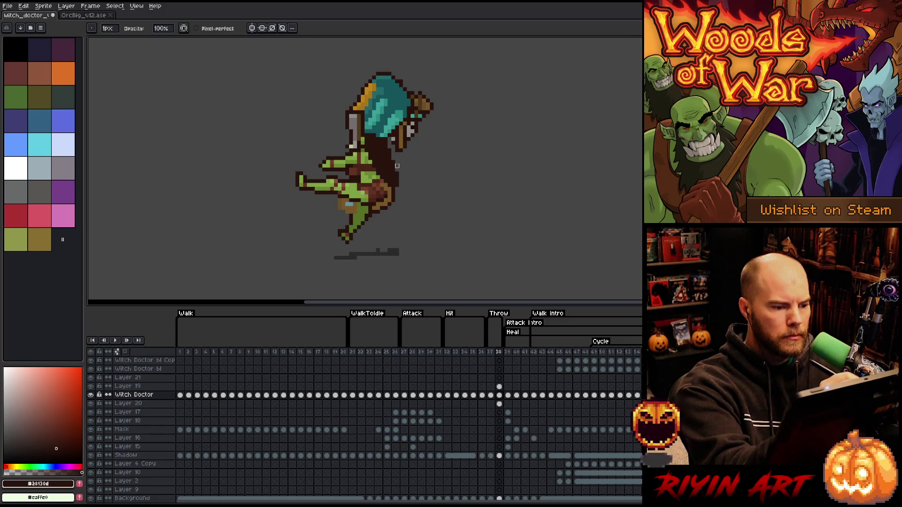
{"action": "key", "text": "b"}
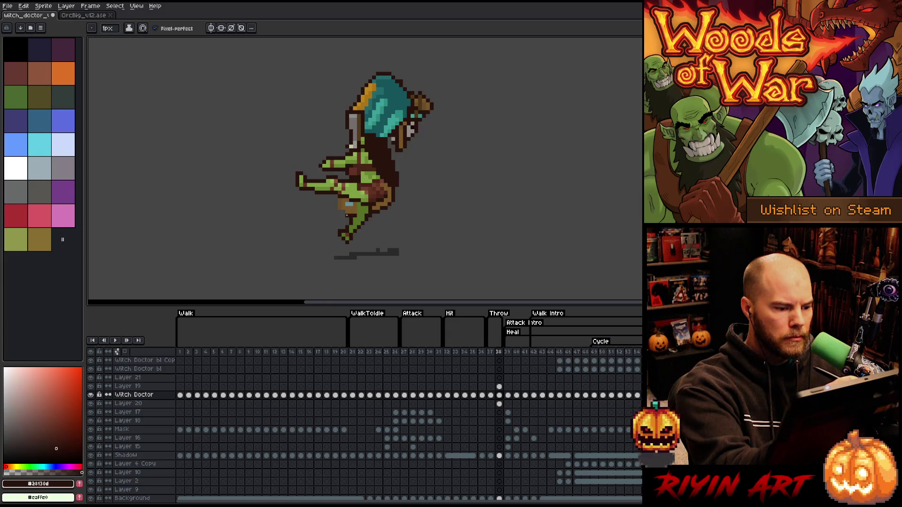
Step: Darken the knee outline in brown and marquee-select the whole staff arm
{"action": "left_click_drag", "start_coordinate": [336, 199], "coordinate": [336, 205]}
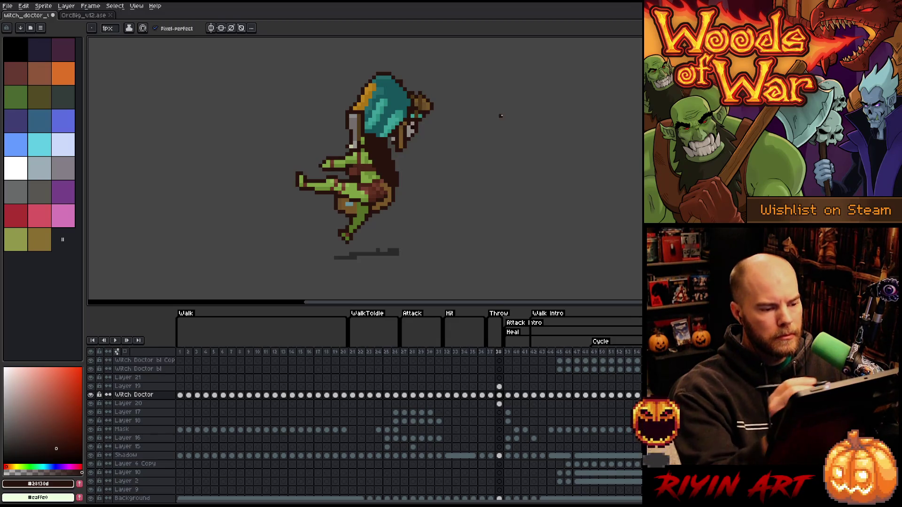
{"action": "key", "text": "m"}
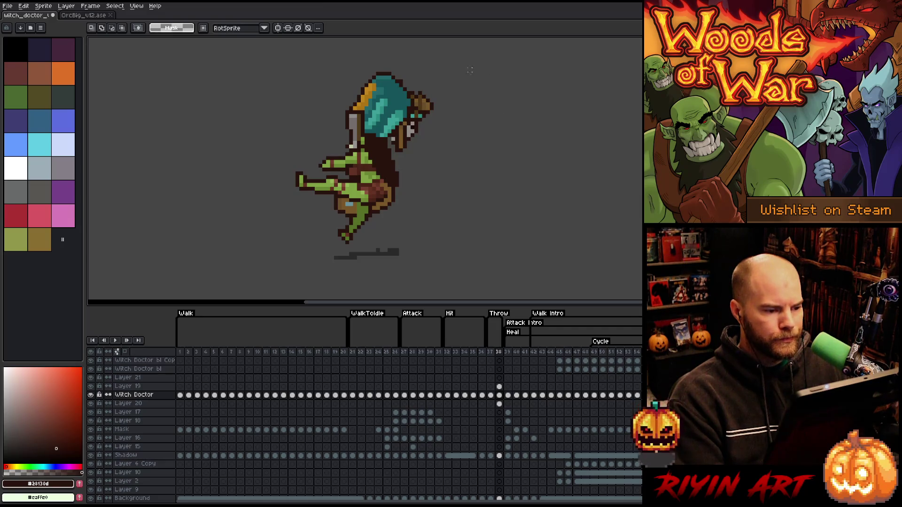
{"action": "mouse_move", "coordinate": [464, 61]}
{"action": "left_mouse_down"}
{"action": "mouse_move", "coordinate": [372, 105]}
{"action": "mouse_move", "coordinate": [296, 113]}
{"action": "mouse_move", "coordinate": [276, 135]}
{"action": "left_mouse_up"}
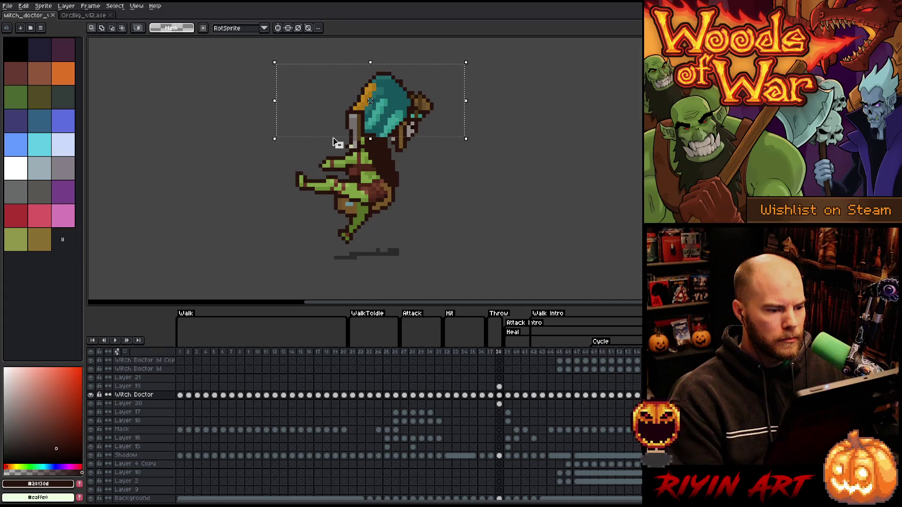
{"action": "left_click_drag", "start_coordinate": [435, 131], "coordinate": [414, 161]}
{"action": "left_click_drag", "start_coordinate": [472, 77], "coordinate": [438, 113]}
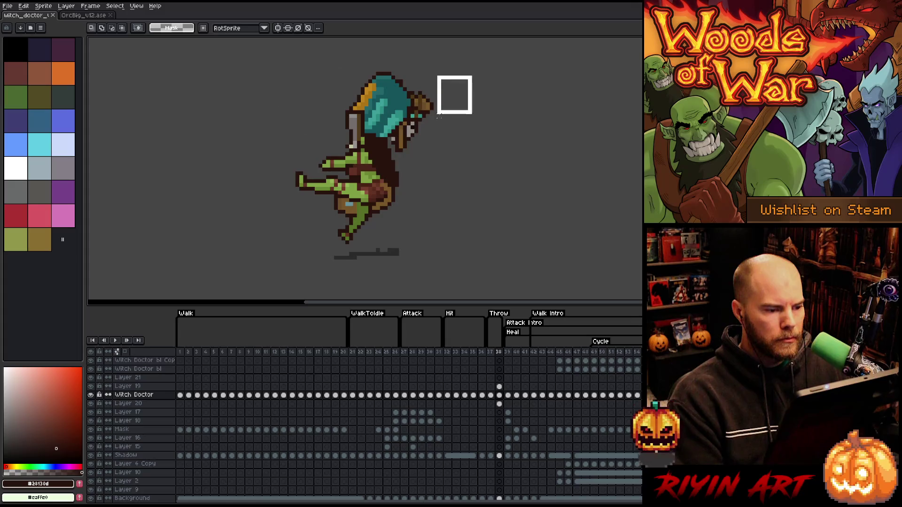
{"action": "left_click_drag", "start_coordinate": [422, 143], "coordinate": [422, 142]}
{"action": "left_click_drag", "start_coordinate": [487, 52], "coordinate": [411, 97]}
{"action": "left_click_drag", "start_coordinate": [436, 189], "coordinate": [412, 108]}
{"action": "left_click_drag", "start_coordinate": [461, 226], "coordinate": [402, 124]}
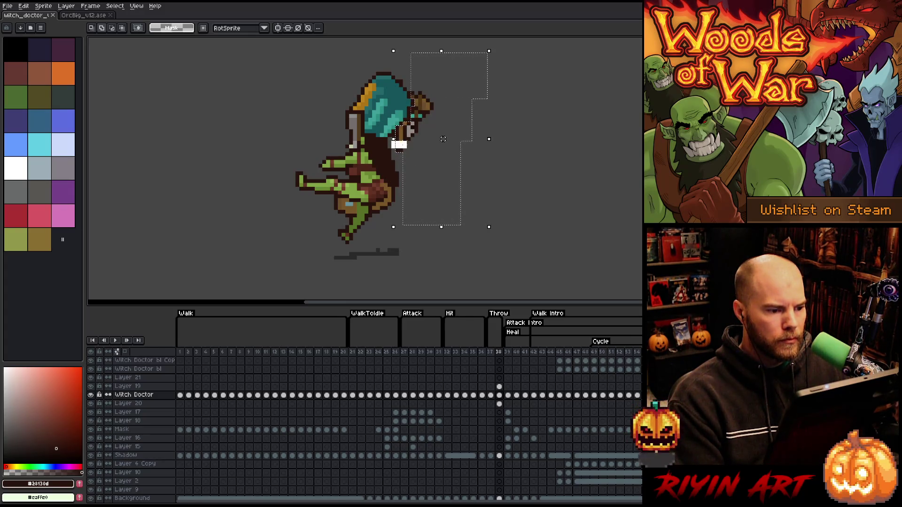
{"action": "left_click_drag", "start_coordinate": [410, 148], "coordinate": [390, 137]}
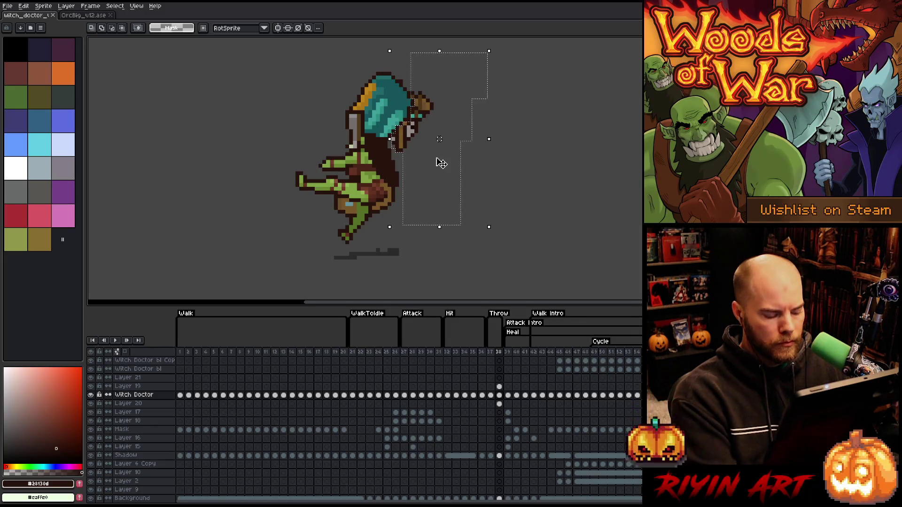
Step: Cut the staff arm and paste it onto a new Layer 22 above Layer 17
{"action": "key", "text": "ctrl+x"}
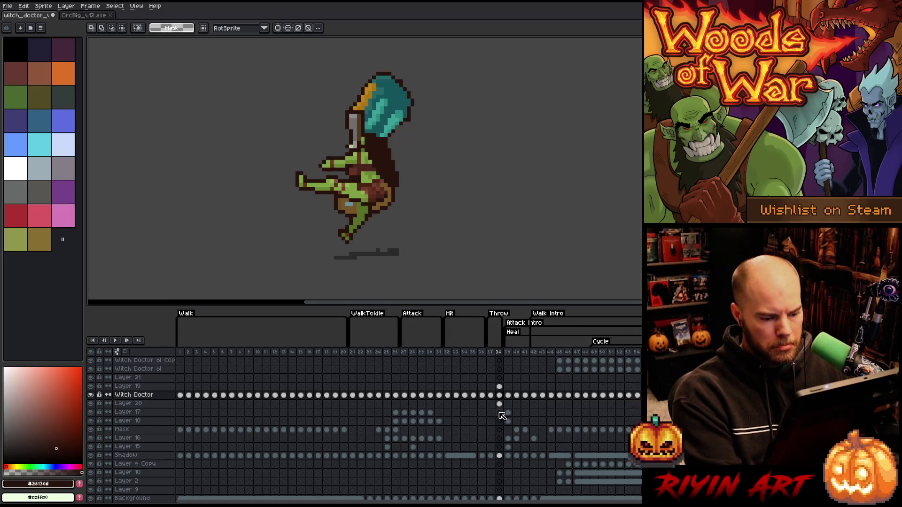
{"action": "left_click", "coordinate": [499, 413]}
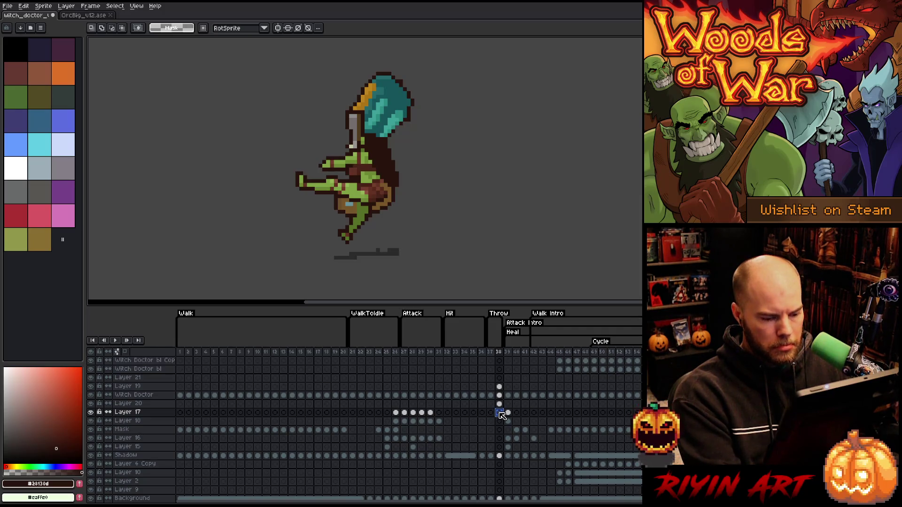
{"action": "key", "text": "shift+n"}
{"action": "key", "text": "ctrl+v"}
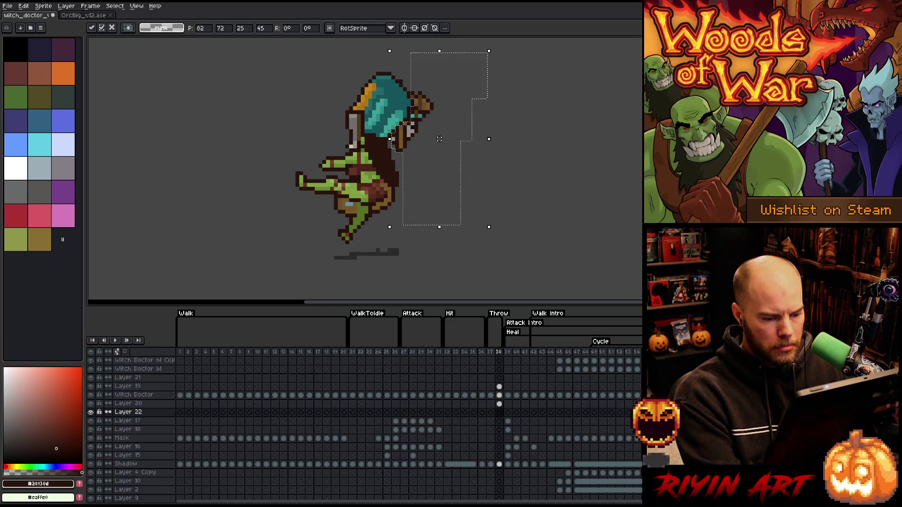
{"action": "left_click", "coordinate": [499, 395]}
{"action": "key", "text": "ctrl+d"}
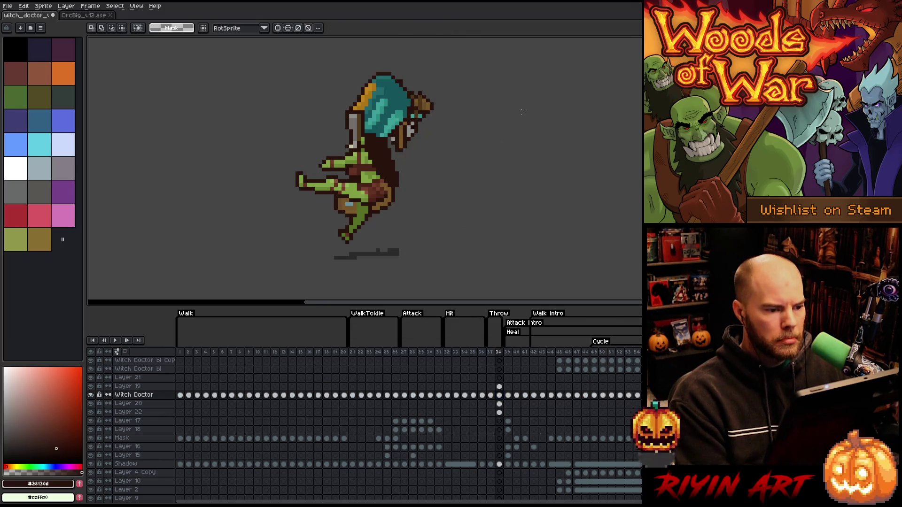
Step: Nudge the witch doctor's head three pixels to the left
{"action": "mouse_move", "coordinate": [487, 61]}
{"action": "left_mouse_down"}
{"action": "mouse_move", "coordinate": [311, 79]}
{"action": "mouse_move", "coordinate": [296, 124]}
{"action": "left_mouse_up"}
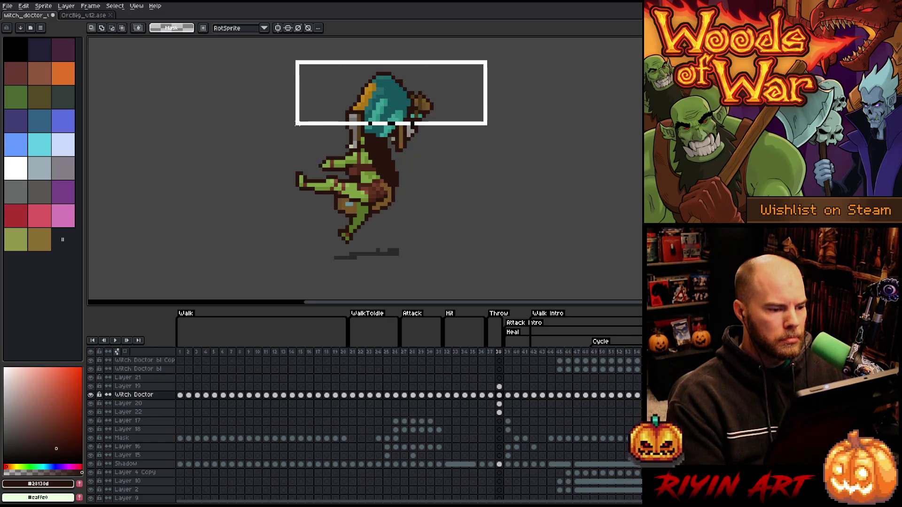
{"action": "left_click_drag", "start_coordinate": [296, 119], "coordinate": [300, 123]}
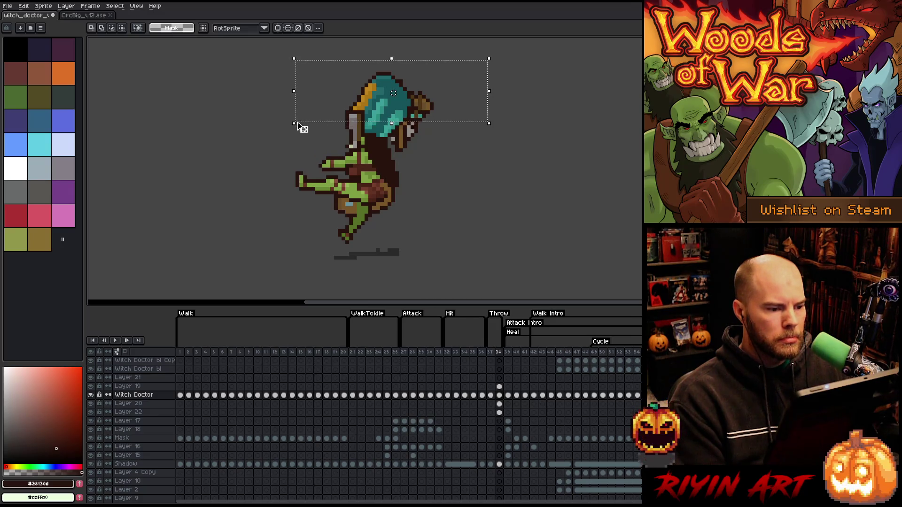
{"action": "key", "text": "Left"}
{"action": "key", "text": "ctrl+d"}
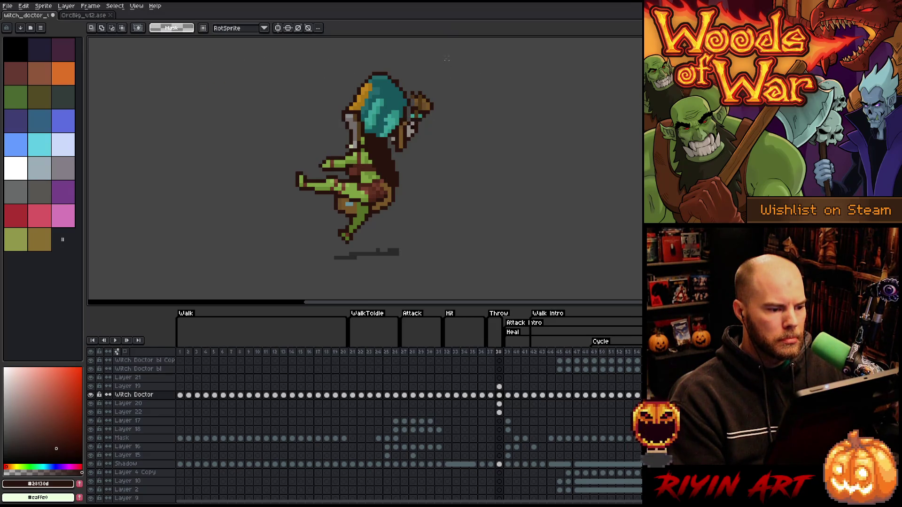
{"action": "mouse_move", "coordinate": [443, 58]}
{"action": "left_mouse_down"}
{"action": "mouse_move", "coordinate": [368, 74]}
{"action": "mouse_move", "coordinate": [271, 138]}
{"action": "left_mouse_up"}
{"action": "key", "text": "Left"}
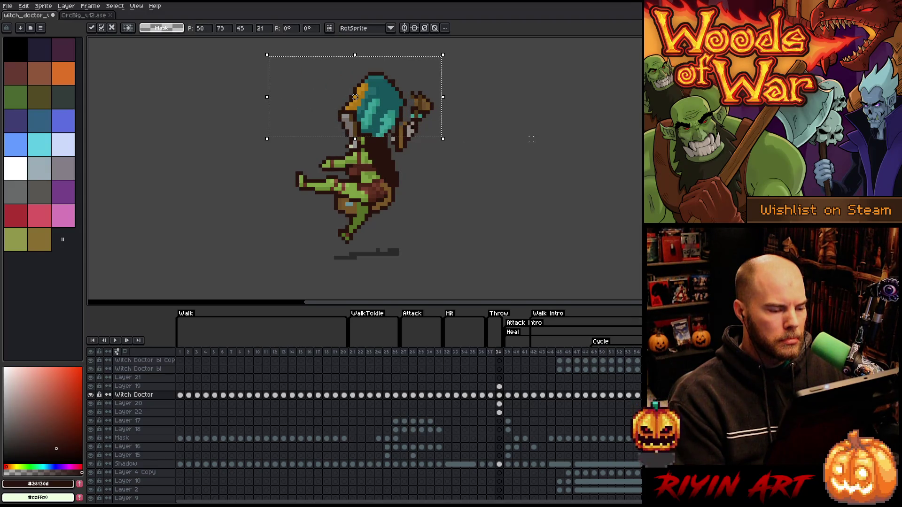
{"action": "key", "text": "ctrl+d"}
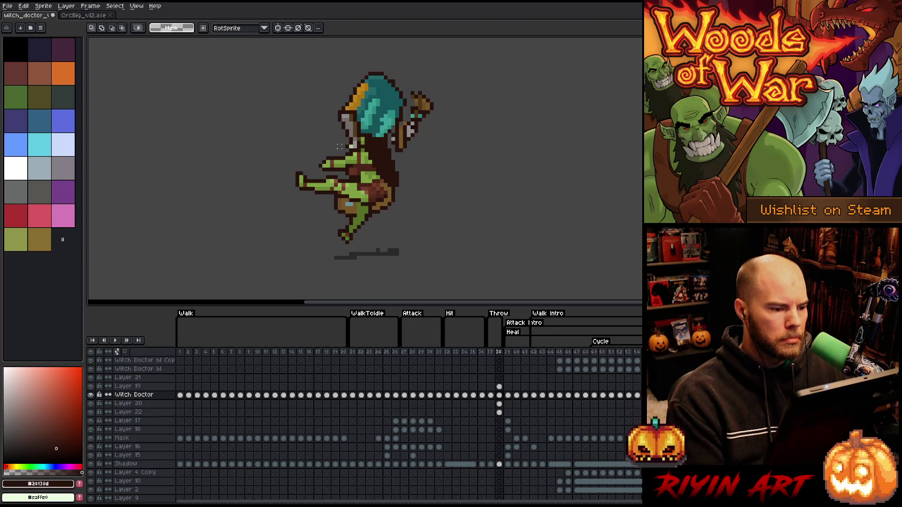
{"action": "mouse_move", "coordinate": [292, 62]}
{"action": "left_mouse_down"}
{"action": "mouse_move", "coordinate": [345, 100]}
{"action": "mouse_move", "coordinate": [482, 139]}
{"action": "left_mouse_up"}
{"action": "key", "text": "Left"}
{"action": "key", "text": "ctrl+d"}
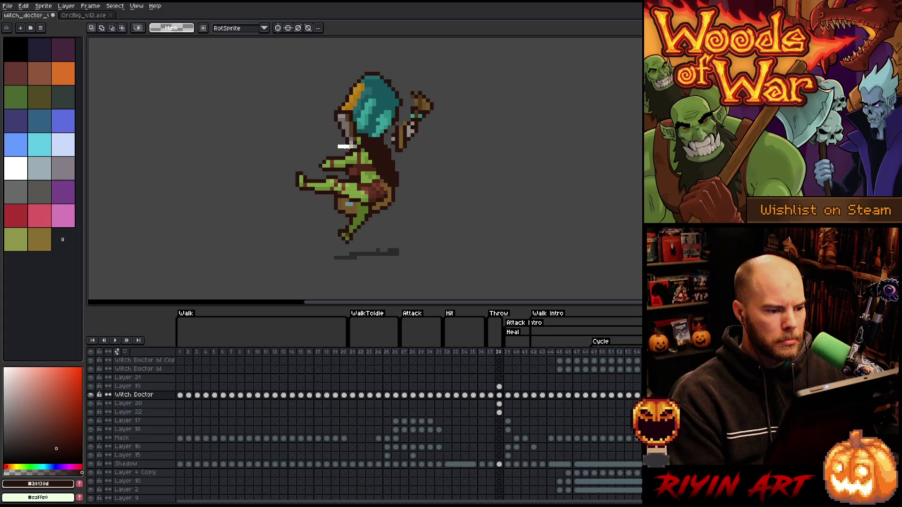
{"action": "key", "text": "m"}
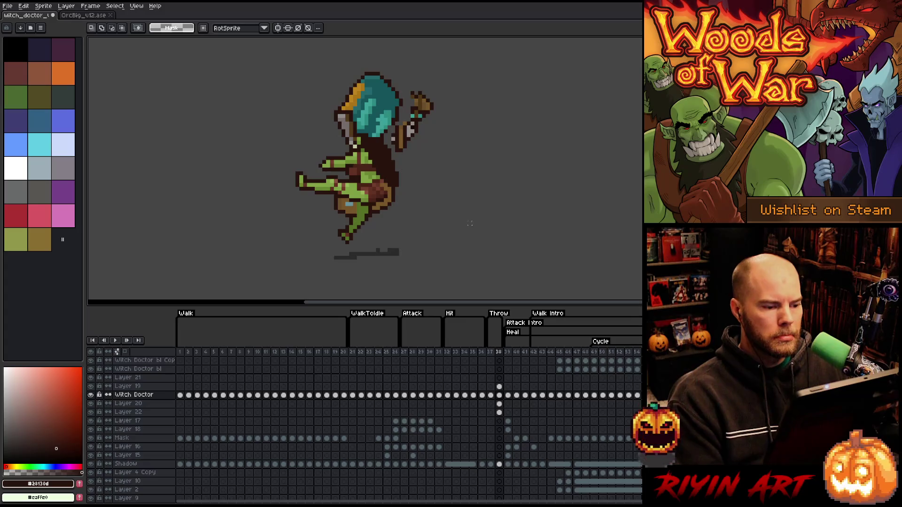
Step: Sample the sprite's browns and tan, then save the sprite
{"action": "key", "text": "b"}
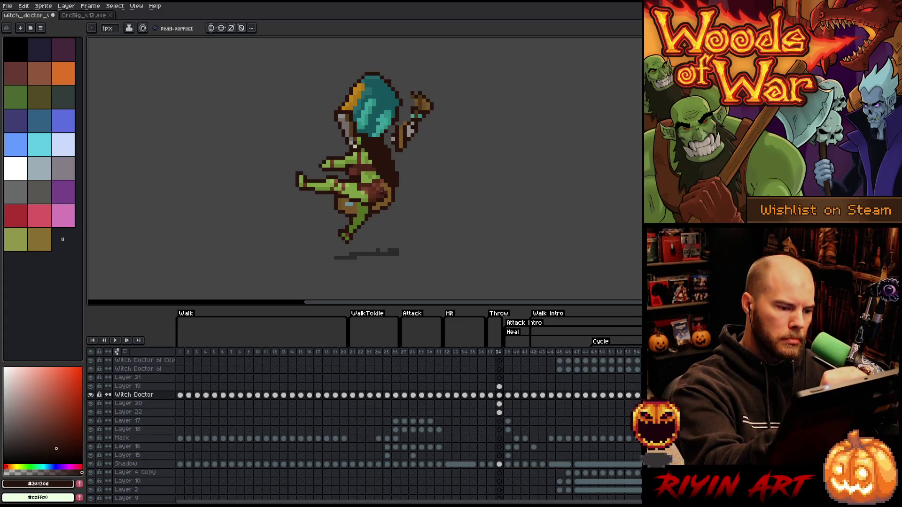
{"action": "left_click", "coordinate": [382, 191], "text": "alt"}
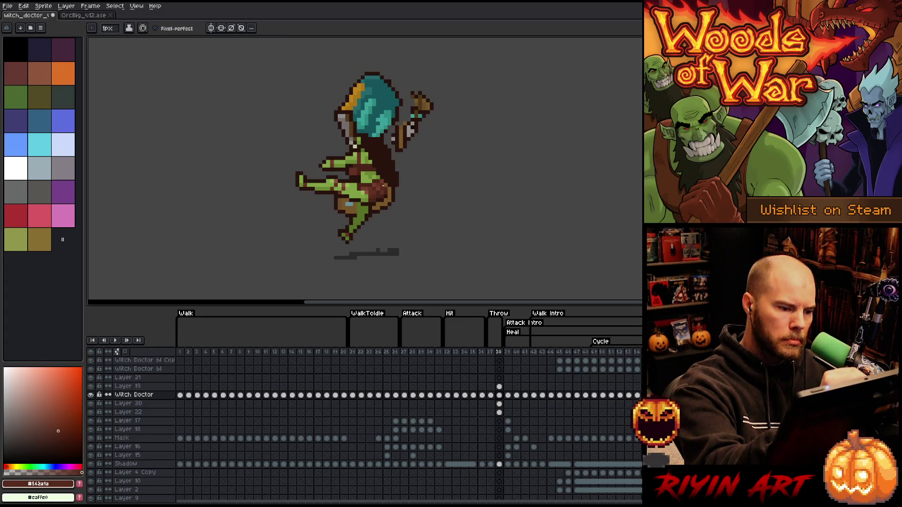
{"action": "left_click", "coordinate": [380, 174], "text": "alt"}
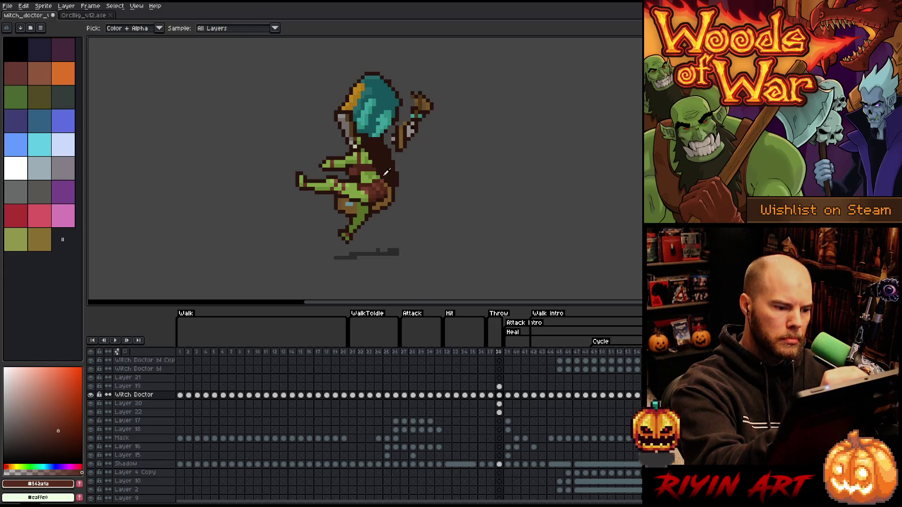
{"action": "left_click", "coordinate": [383, 175], "text": "alt"}
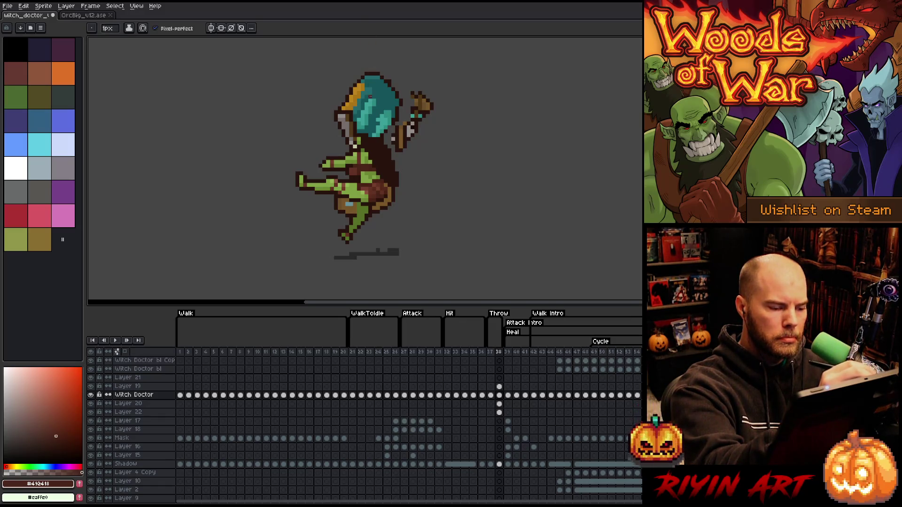
{"action": "left_click", "coordinate": [356, 179], "text": "alt"}
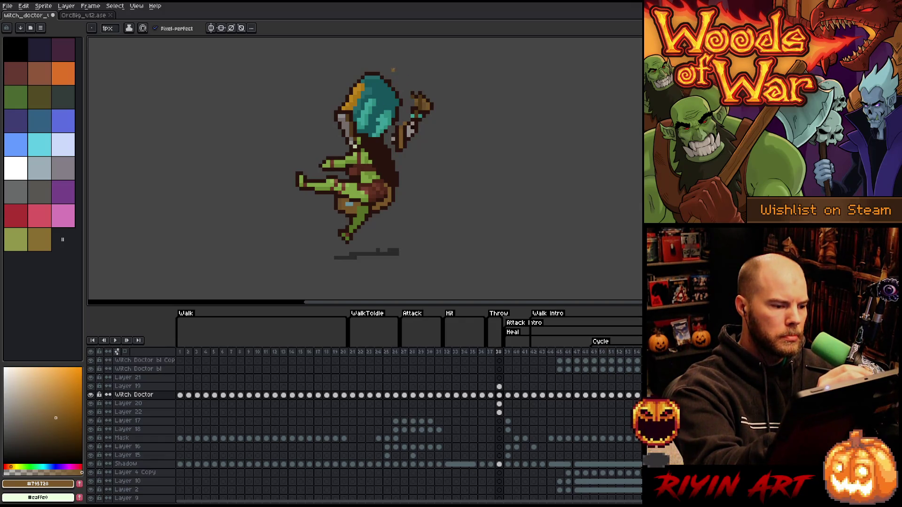
{"action": "key", "text": "e"}
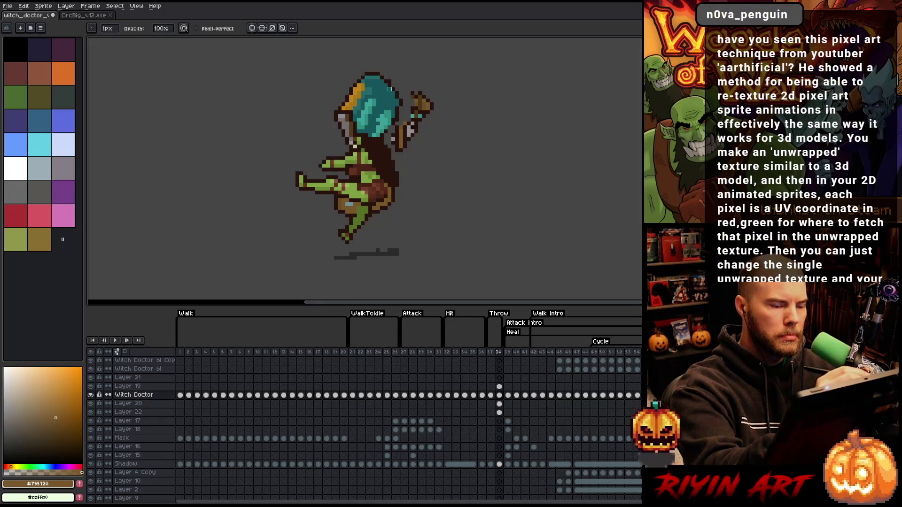
{"action": "key", "text": "ctrl+s"}
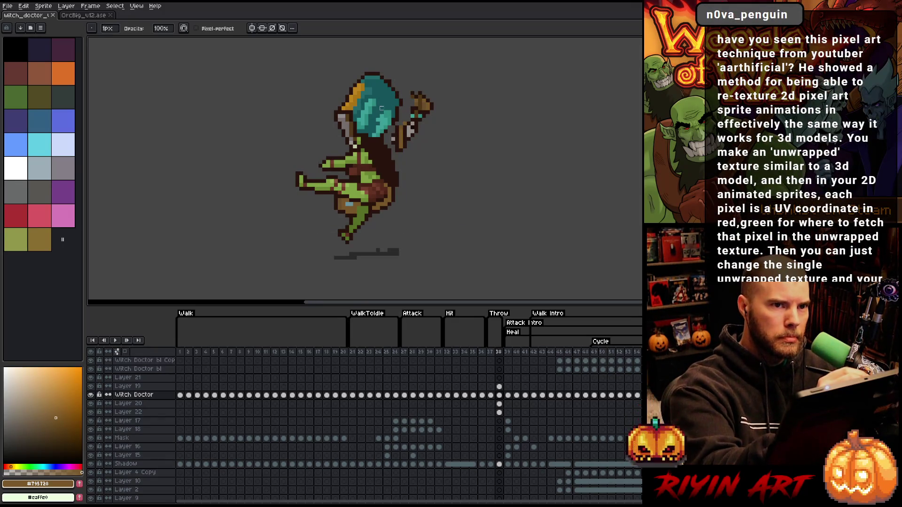
Step: Draw dark brown #28130d strokes along and behind the goblin's back
{"action": "key", "text": "b"}
{"action": "left_click", "coordinate": [341, 176], "text": "alt"}
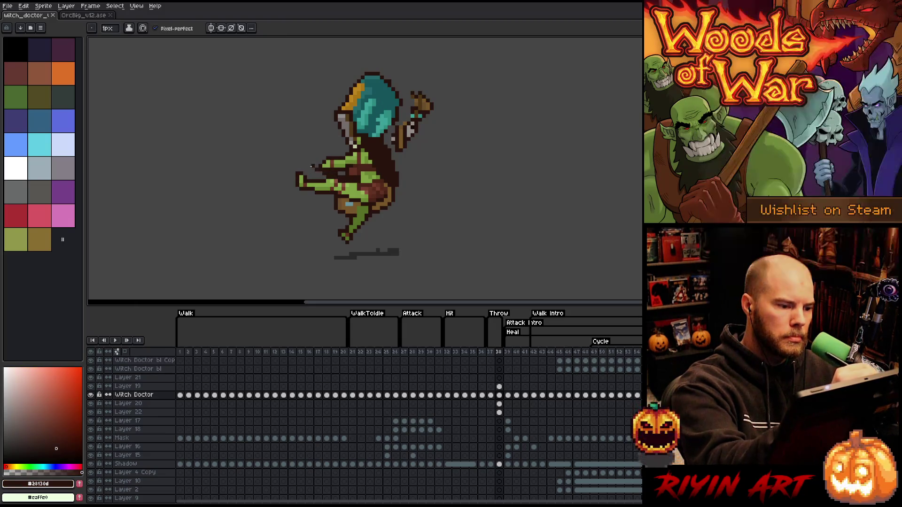
{"action": "mouse_move", "coordinate": [323, 167]}
{"action": "left_mouse_down"}
{"action": "mouse_move", "coordinate": [300, 146]}
{"action": "mouse_move", "coordinate": [317, 163]}
{"action": "left_mouse_up"}
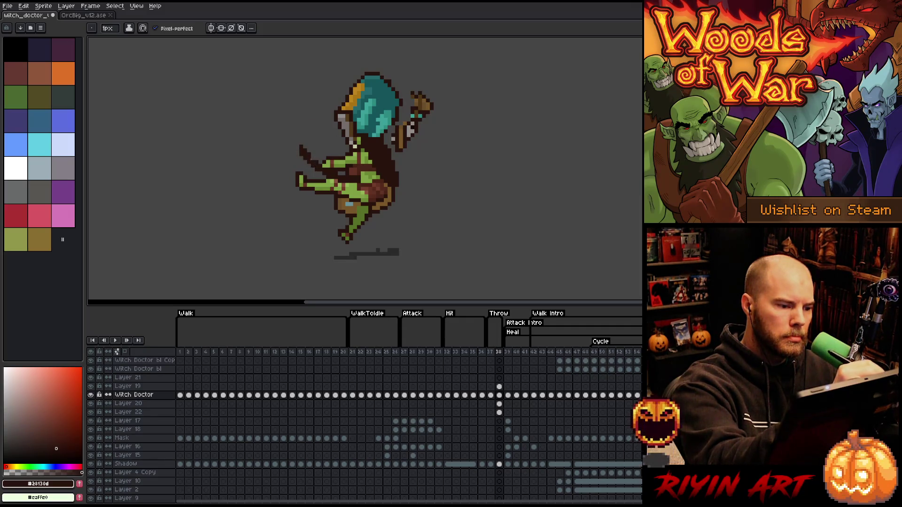
{"action": "mouse_move", "coordinate": [341, 153]}
{"action": "left_mouse_down"}
{"action": "mouse_move", "coordinate": [327, 146]}
{"action": "mouse_move", "coordinate": [346, 150]}
{"action": "left_mouse_up"}
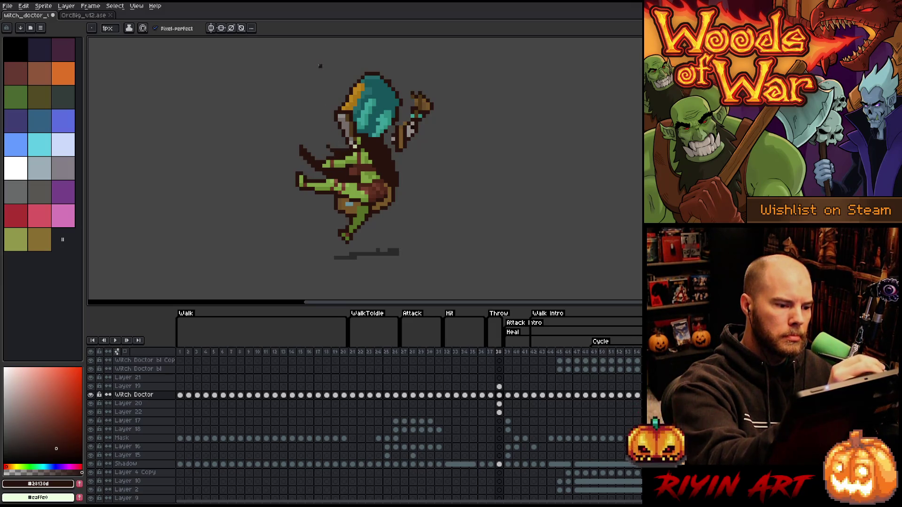
{"action": "key", "text": "e"}
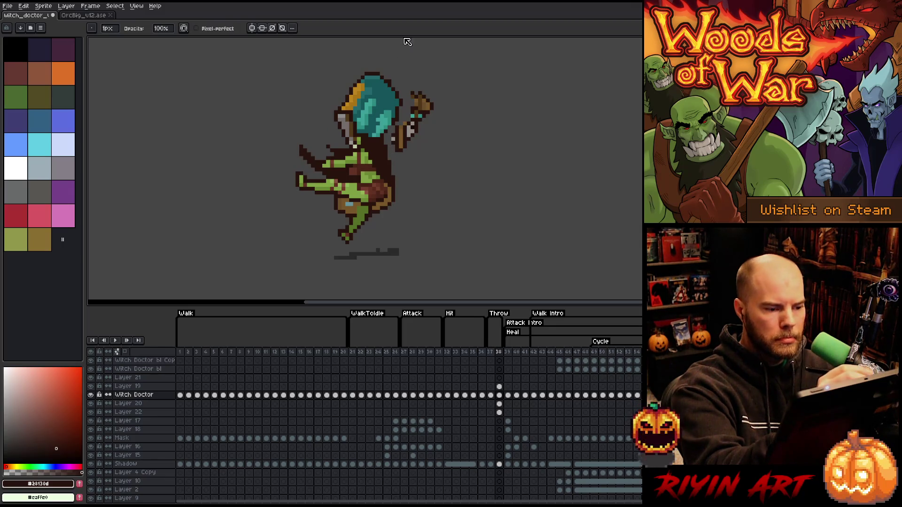
{"action": "key", "text": "b"}
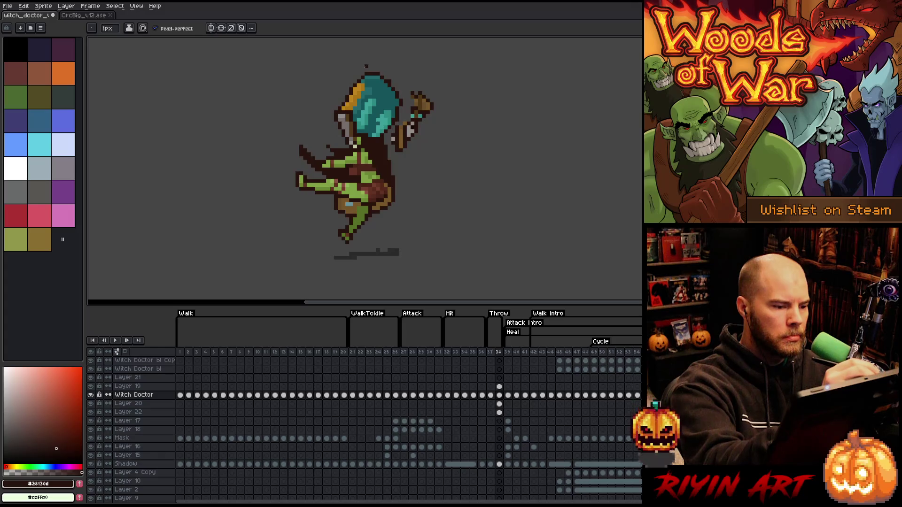
Step: Extend the golden horn on the left of the head with gold pixels
{"action": "left_click", "coordinate": [351, 97], "text": "alt"}
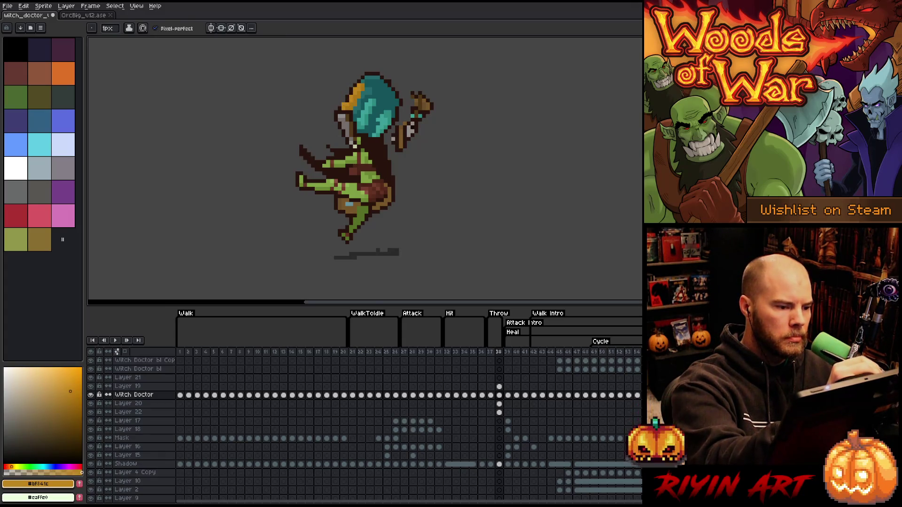
{"action": "left_click", "coordinate": [334, 98]}
{"action": "left_click_drag", "start_coordinate": [340, 97], "coordinate": [331, 89]}
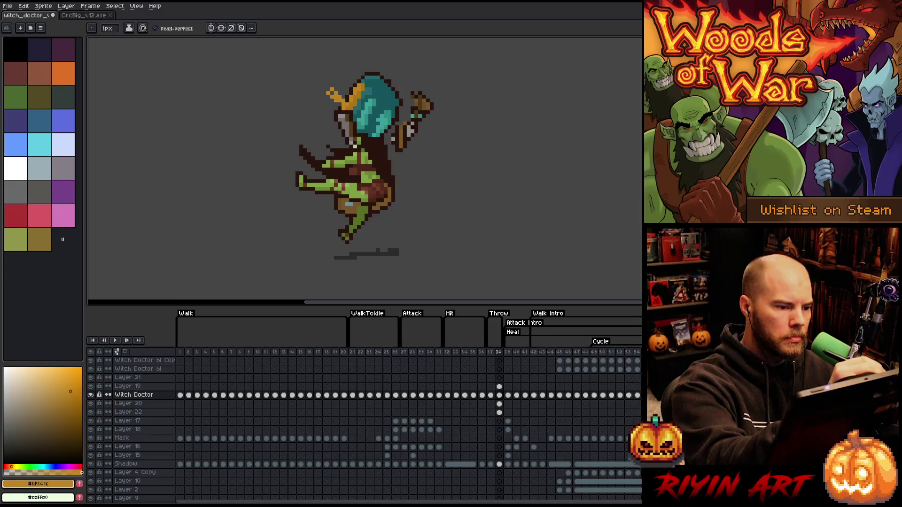
{"action": "left_click", "coordinate": [358, 99], "text": "alt"}
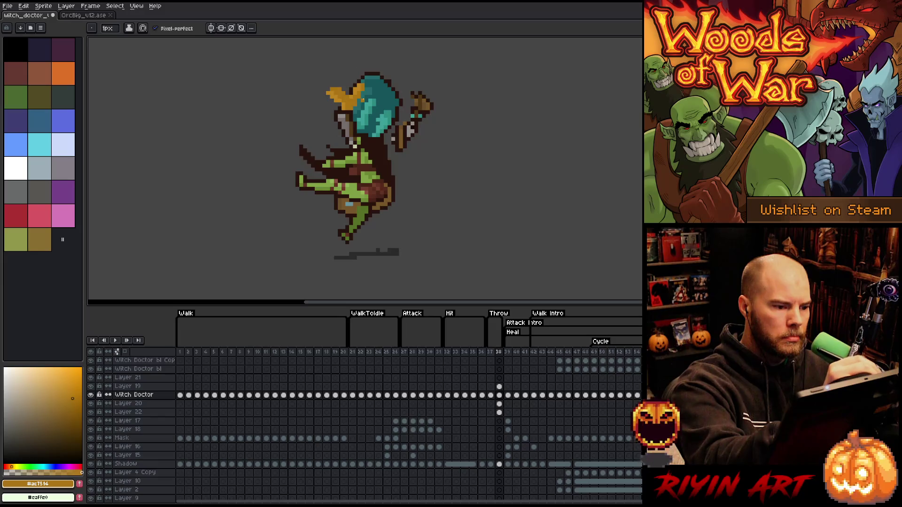
Step: Reshade the teal headdress with mid, lighter and darker teal pixels
{"action": "left_click", "coordinate": [371, 86], "text": "alt"}
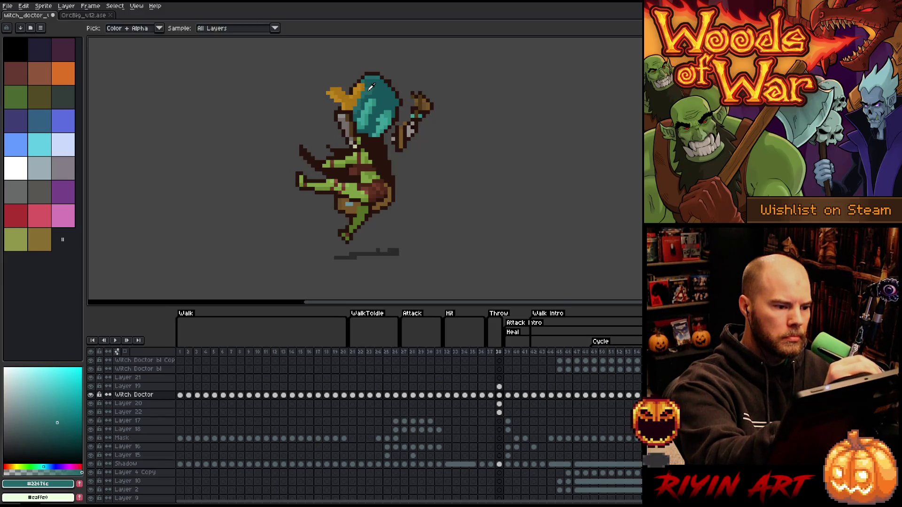
{"action": "left_click_drag", "start_coordinate": [355, 107], "coordinate": [356, 81]}
{"action": "left_click", "coordinate": [358, 93], "text": "alt"}
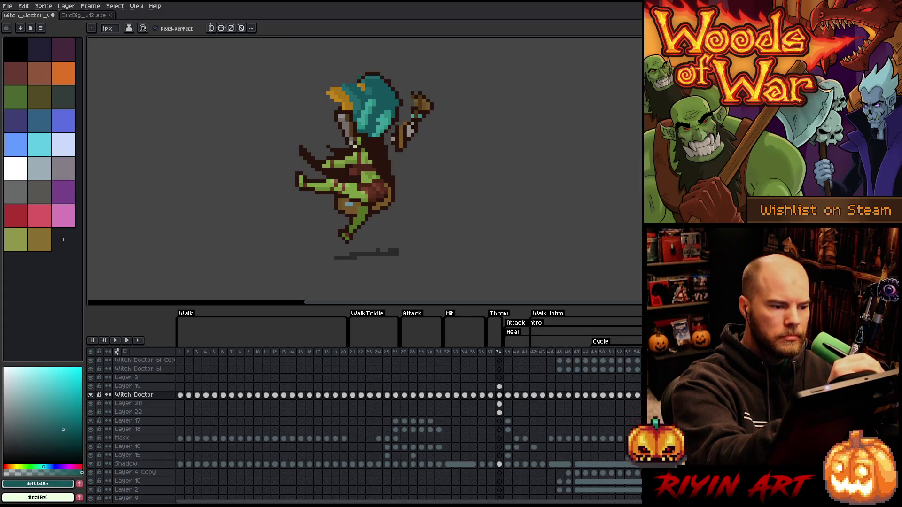
{"action": "left_click", "coordinate": [366, 110], "text": "alt"}
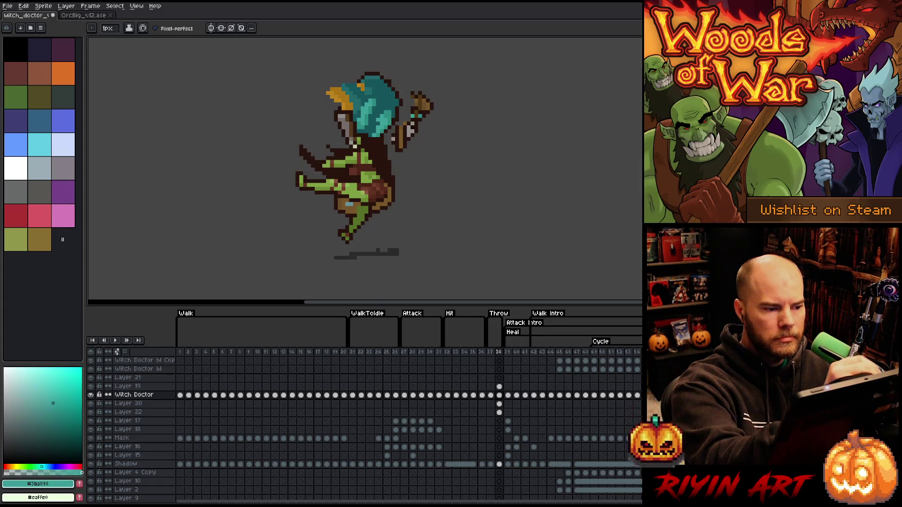
{"action": "left_click_drag", "start_coordinate": [365, 111], "coordinate": [360, 91]}
{"action": "left_click", "coordinate": [367, 106], "text": "alt"}
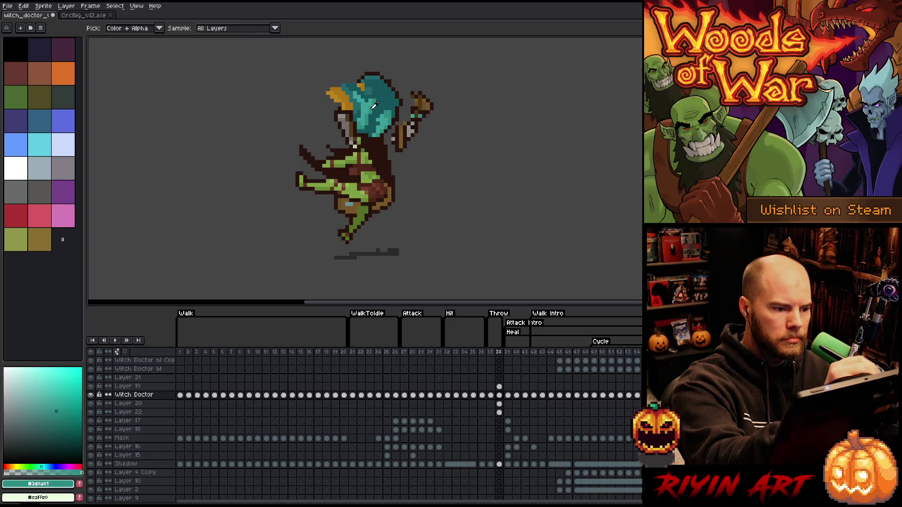
{"action": "left_click", "coordinate": [362, 101], "text": "alt"}
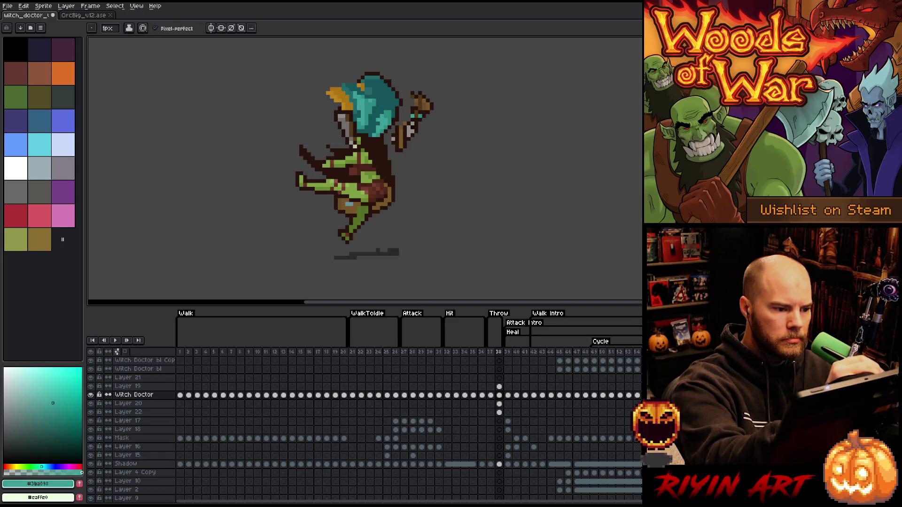
{"action": "left_click", "coordinate": [362, 89], "text": "alt"}
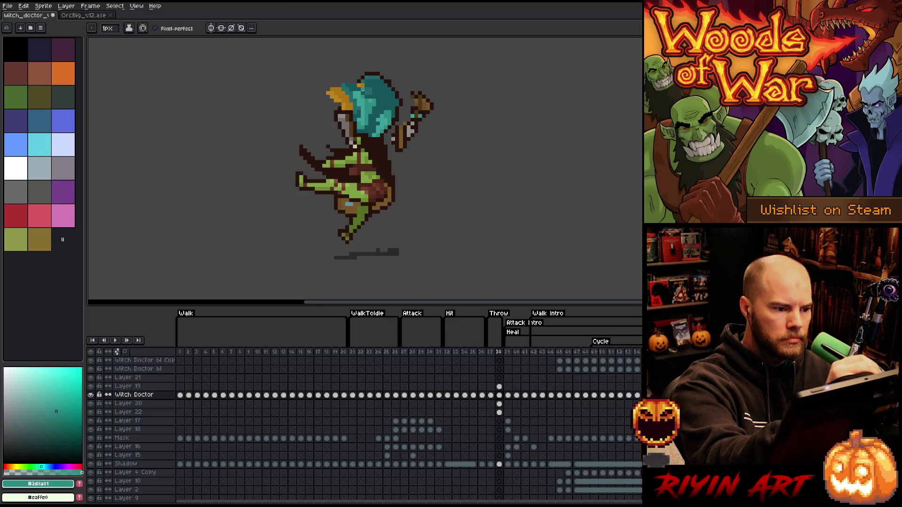
{"action": "left_click", "coordinate": [375, 108], "text": "alt"}
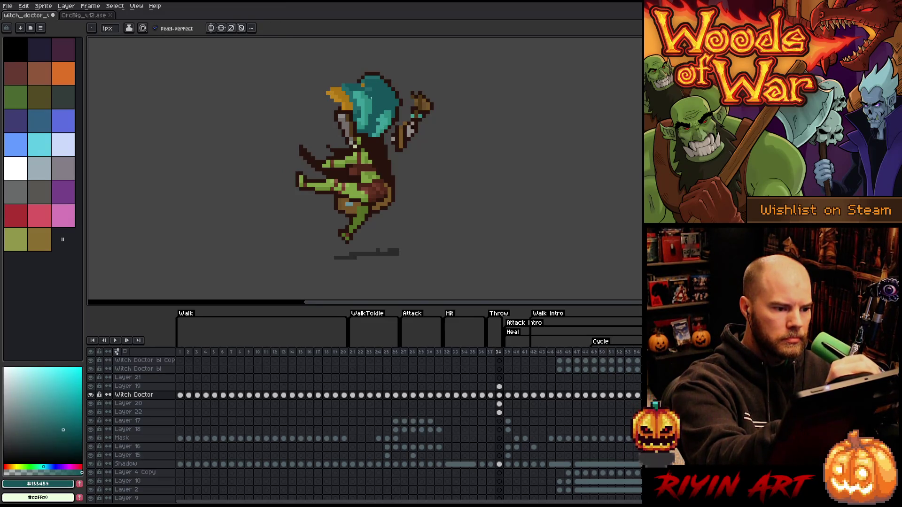
{"action": "left_click", "coordinate": [372, 100], "text": "alt"}
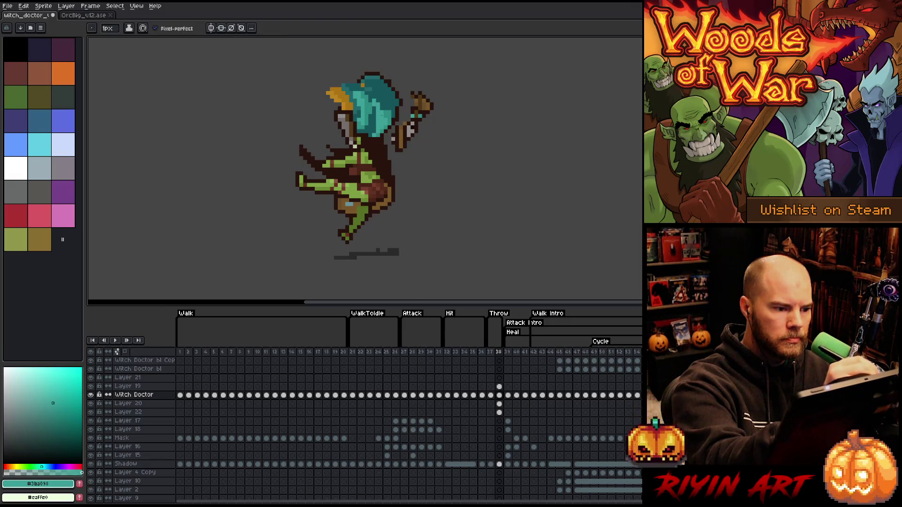
{"action": "left_click", "coordinate": [385, 120], "text": "alt"}
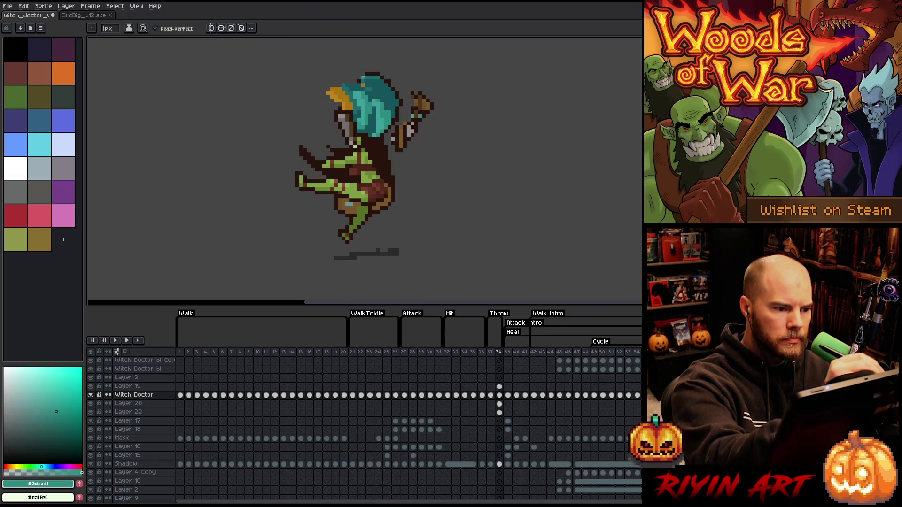
Step: Draw a dark brown outline down the headdress's right edge and erase stray outline pixels
{"action": "left_click", "coordinate": [362, 78], "text": "alt"}
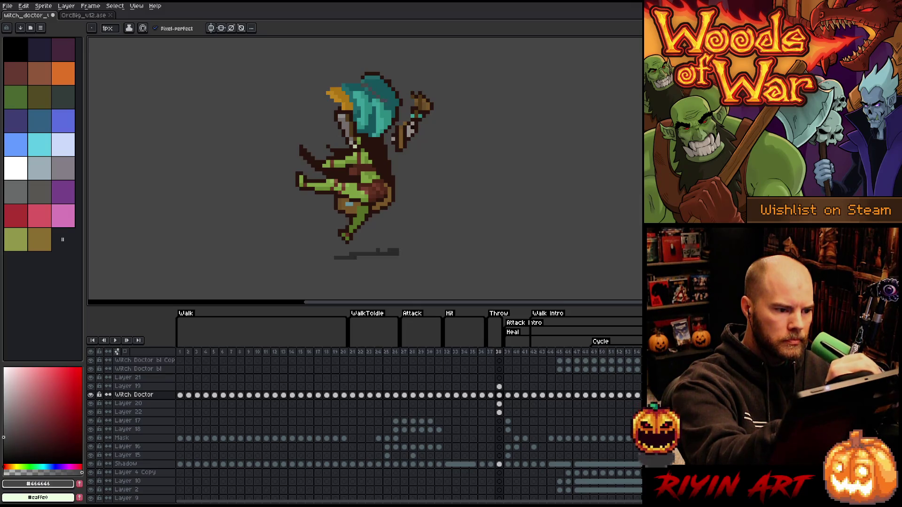
{"action": "left_click", "coordinate": [356, 79], "text": "alt"}
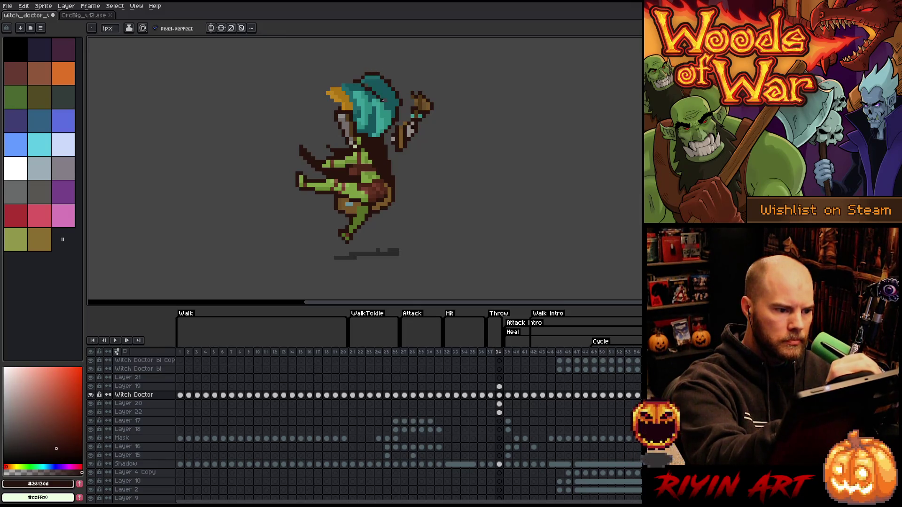
{"action": "mouse_move", "coordinate": [383, 100]}
{"action": "left_mouse_down"}
{"action": "mouse_move", "coordinate": [390, 119]}
{"action": "mouse_move", "coordinate": [400, 106]}
{"action": "left_mouse_up"}
{"action": "key", "text": "e"}
{"action": "left_click_drag", "start_coordinate": [390, 77], "coordinate": [381, 93]}
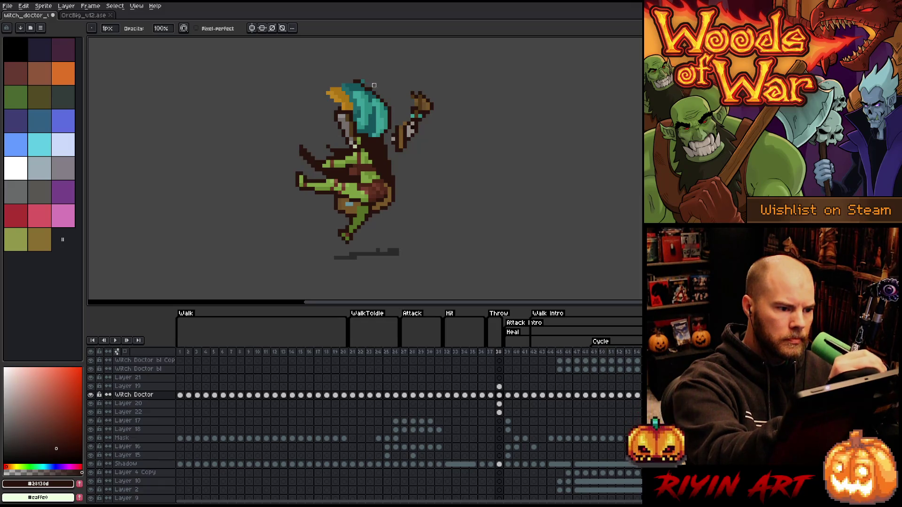
Step: Sample the hat yellow and dark brown outline colours, then step back to frame 37
{"action": "key", "text": "b"}
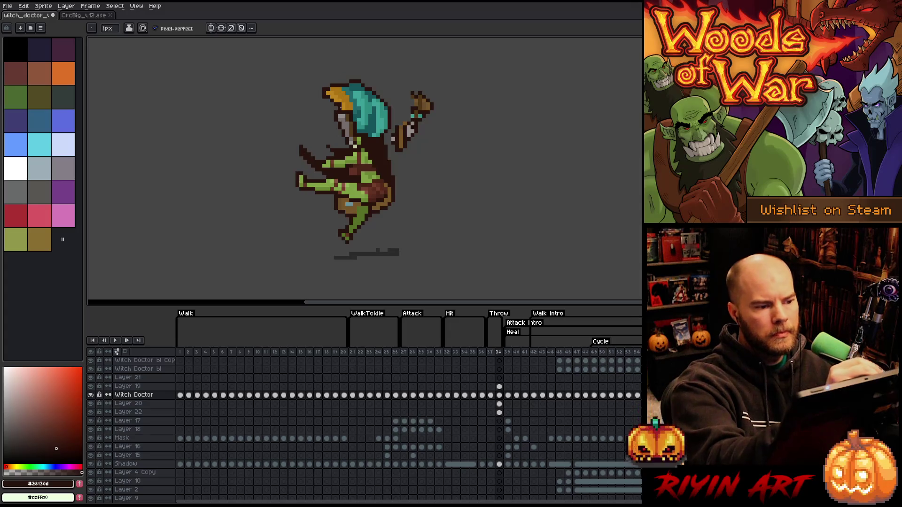
{"action": "key", "text": "alt"}
{"action": "left_click", "coordinate": [343, 96], "text": "alt"}
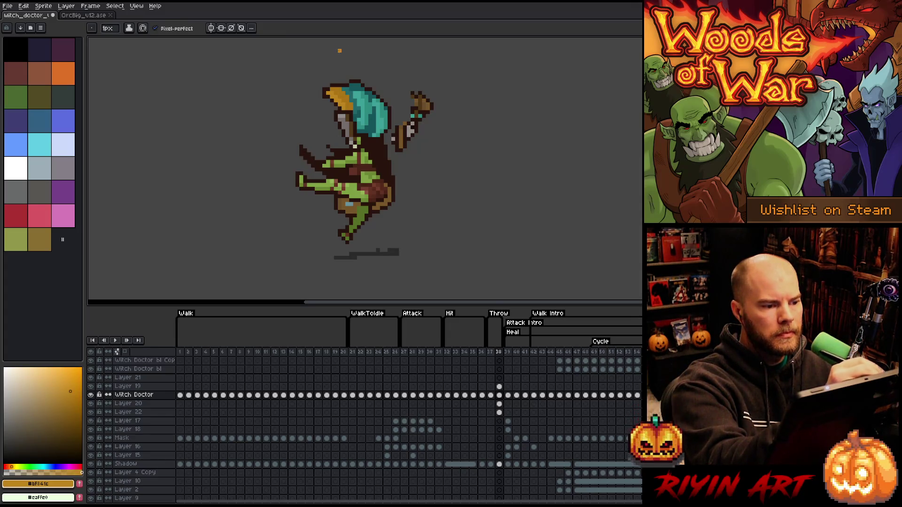
{"action": "left_click", "coordinate": [327, 82], "text": "alt"}
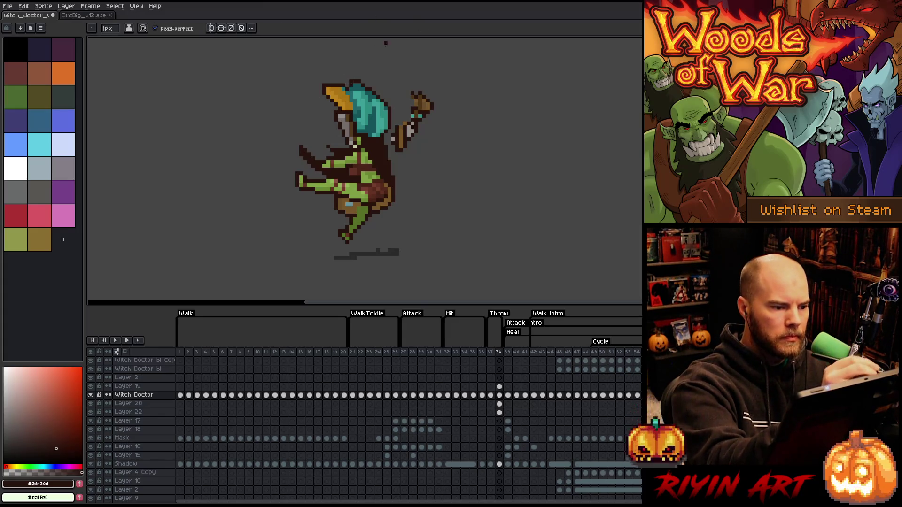
{"action": "key", "text": "e"}
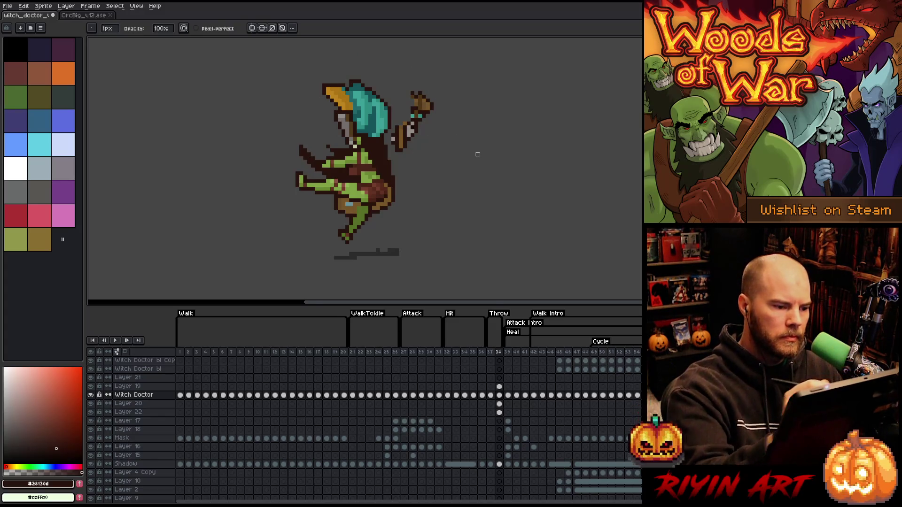
{"action": "key", "text": "Left"}
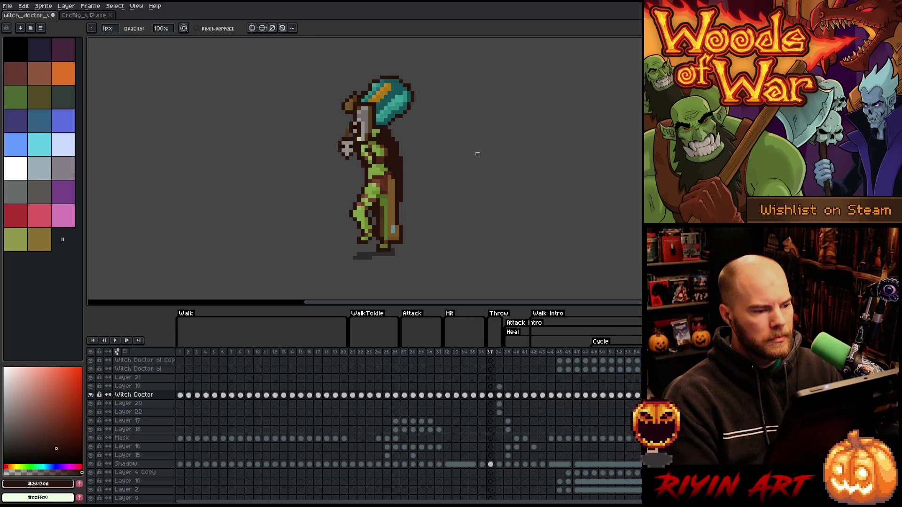
Step: Move frame 38's Layer 19, 20, 22 and Witch Doctor cels up-right together, then save
{"action": "key", "text": "Right"}
{"action": "key", "text": "Left"}
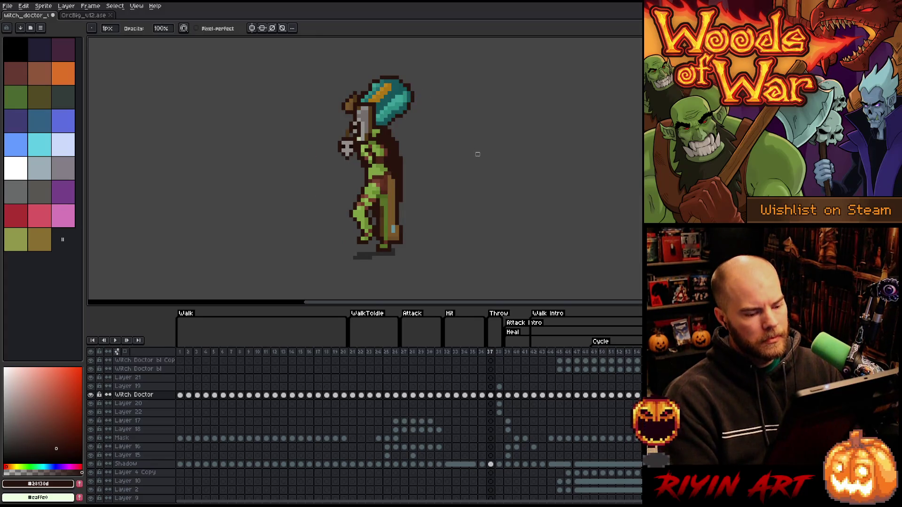
{"action": "key", "text": "Right"}
{"action": "left_click_drag", "start_coordinate": [499, 386], "coordinate": [500, 412]}
{"action": "key", "text": "v"}
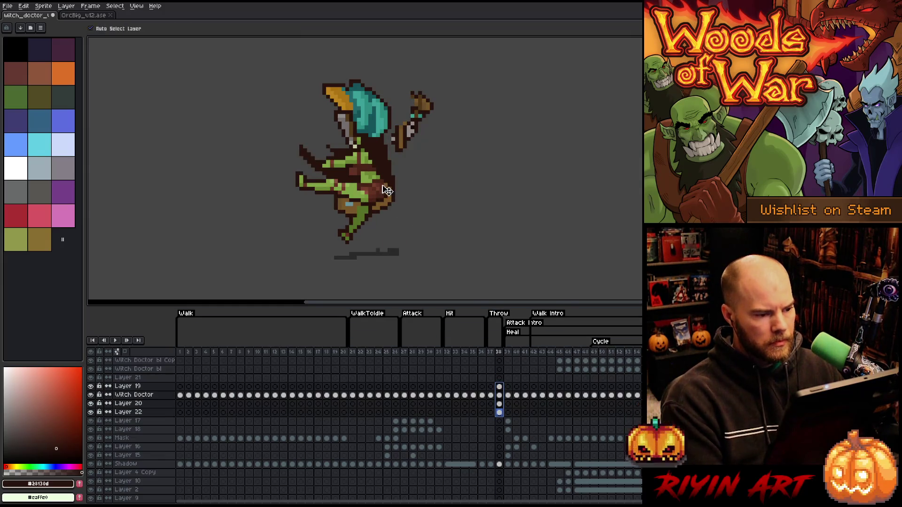
{"action": "left_click_drag", "start_coordinate": [385, 191], "coordinate": [400, 178]}
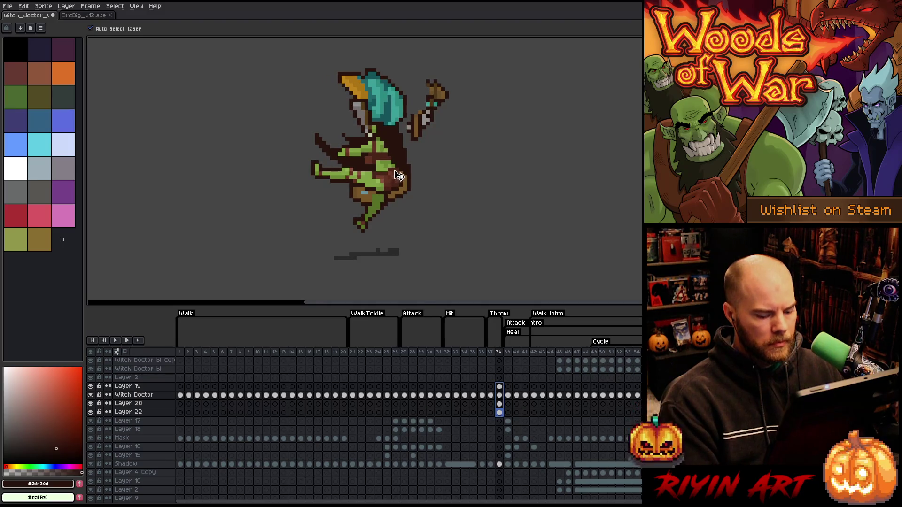
{"action": "key", "text": "Escape"}
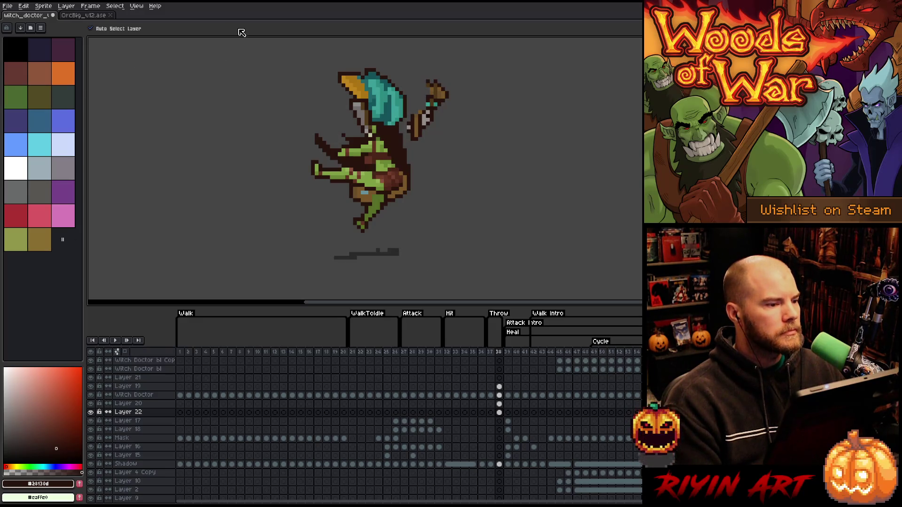
{"action": "key", "text": "ctrl+s"}
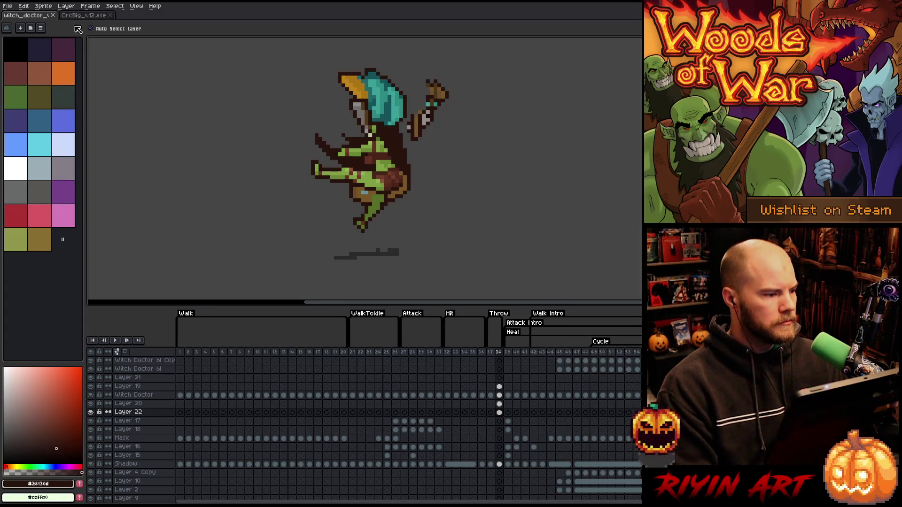
{"action": "left_click", "coordinate": [12, 8]}
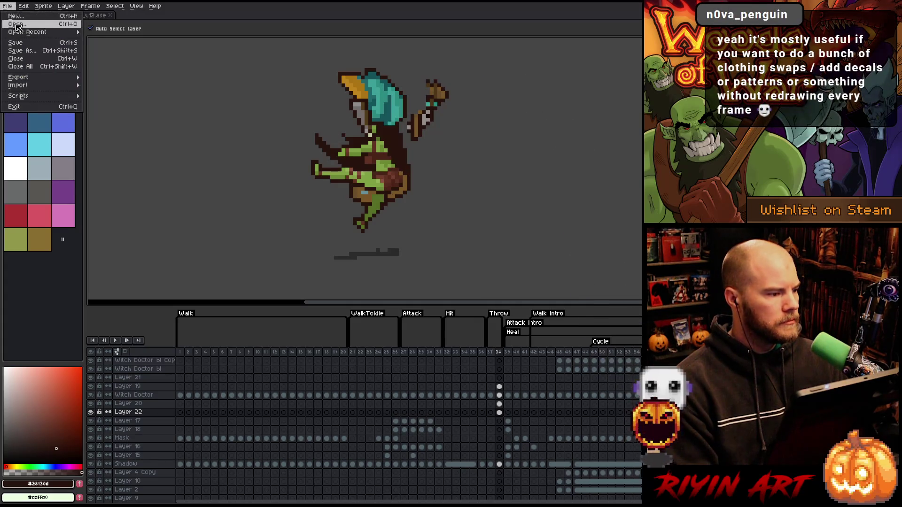
{"action": "left_click", "coordinate": [19, 27]}
{"action": "scroll", "coordinate": [269, 318], "scroll_direction": "down", "scroll_amount": 4}
{"action": "left_click", "coordinate": [232, 292]}
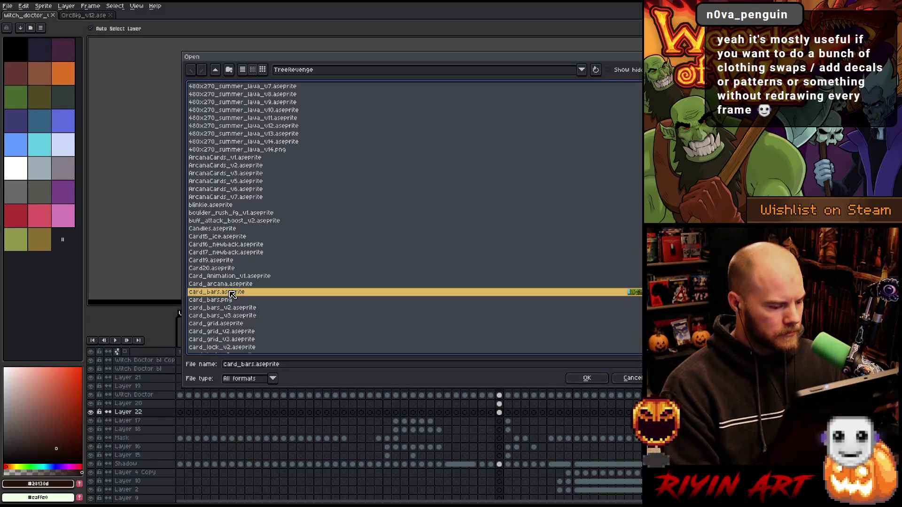
{"action": "key", "text": "w"}
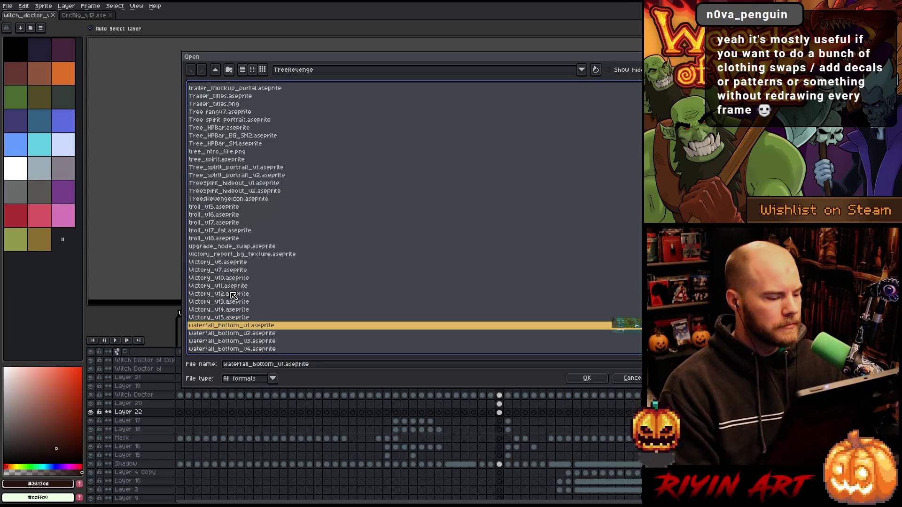
{"action": "left_click", "coordinate": [253, 334]}
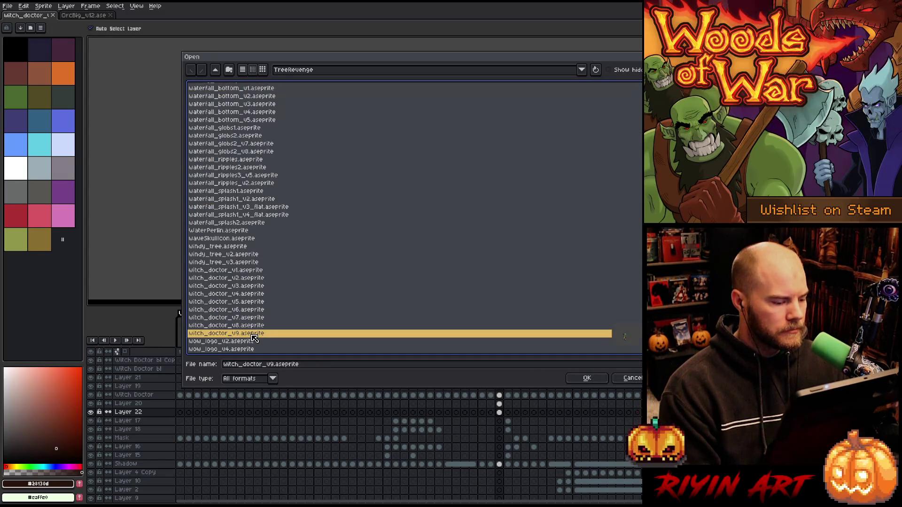
{"action": "key", "text": "Up"}
{"action": "key", "text": "Up"}
{"action": "key", "text": "Up"}
{"action": "key", "text": "Up"}
{"action": "key", "text": "Down"}
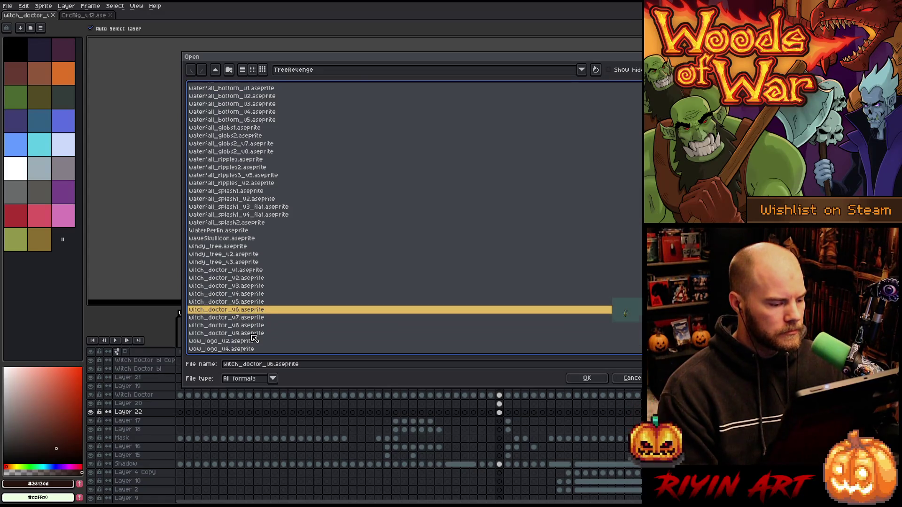
{"action": "key", "text": "Return"}
{"action": "scroll", "coordinate": [487, 175], "scroll_direction": "up", "scroll_amount": 4}
{"action": "left_click_drag", "start_coordinate": [535, 186], "coordinate": [409, 173]}
{"action": "mouse_move", "coordinate": [222, 324]}
{"action": "left_mouse_down"}
{"action": "mouse_move", "coordinate": [405, 340]}
{"action": "mouse_move", "coordinate": [371, 340]}
{"action": "mouse_move", "coordinate": [452, 339]}
{"action": "mouse_move", "coordinate": [232, 341]}
{"action": "left_mouse_up"}
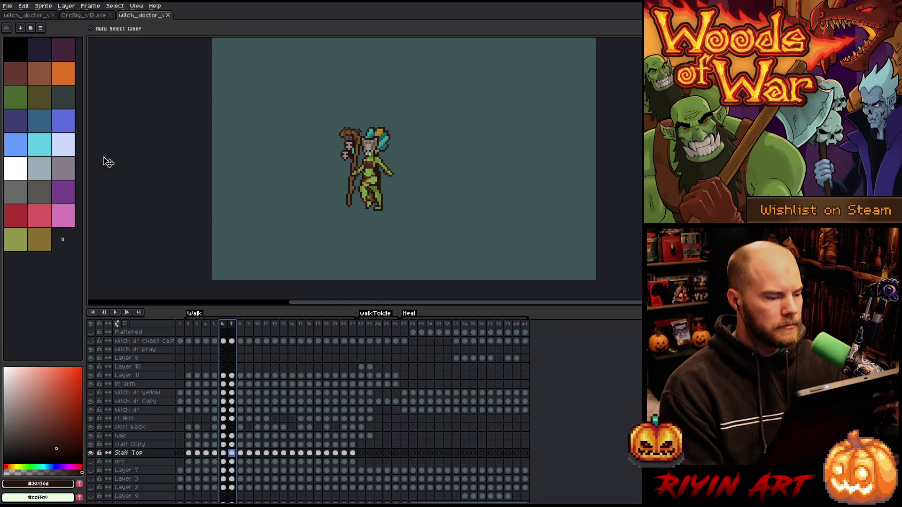
{"action": "left_click", "coordinate": [167, 16]}
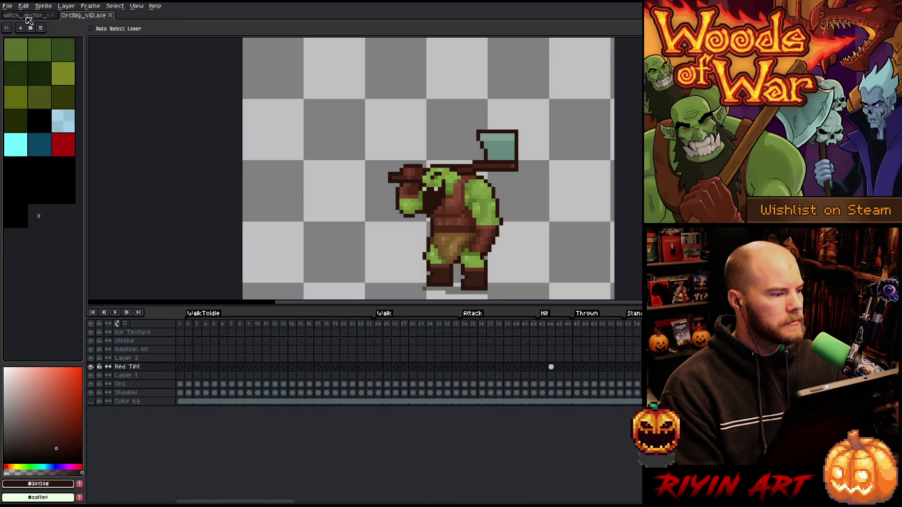
{"action": "left_click", "coordinate": [27, 16]}
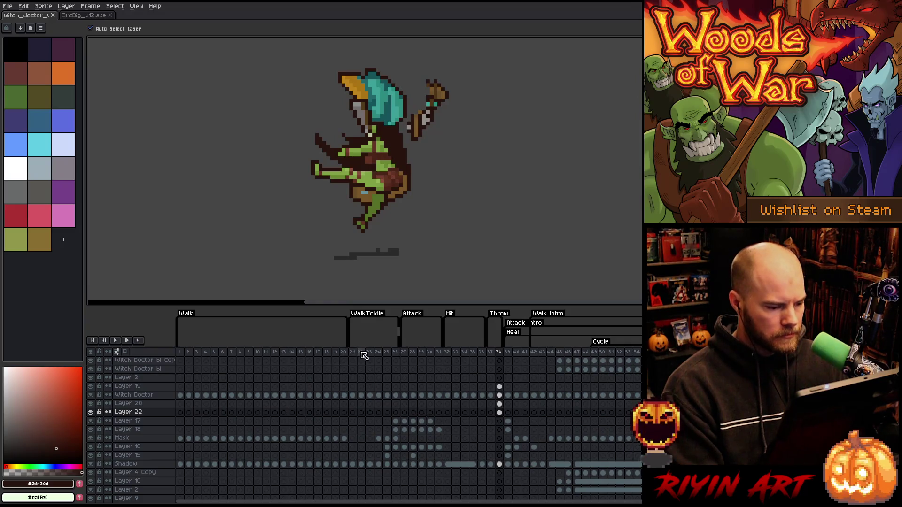
Step: Select cels across frames 26–28 on Layer 18, Mask and Layer 16
{"action": "left_click_drag", "start_coordinate": [359, 355], "coordinate": [399, 355]}
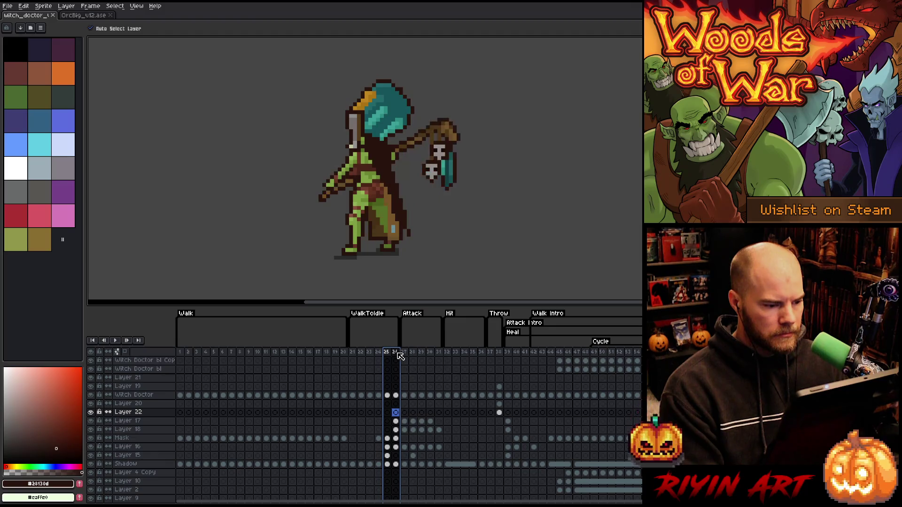
{"action": "left_click", "coordinate": [399, 355]}
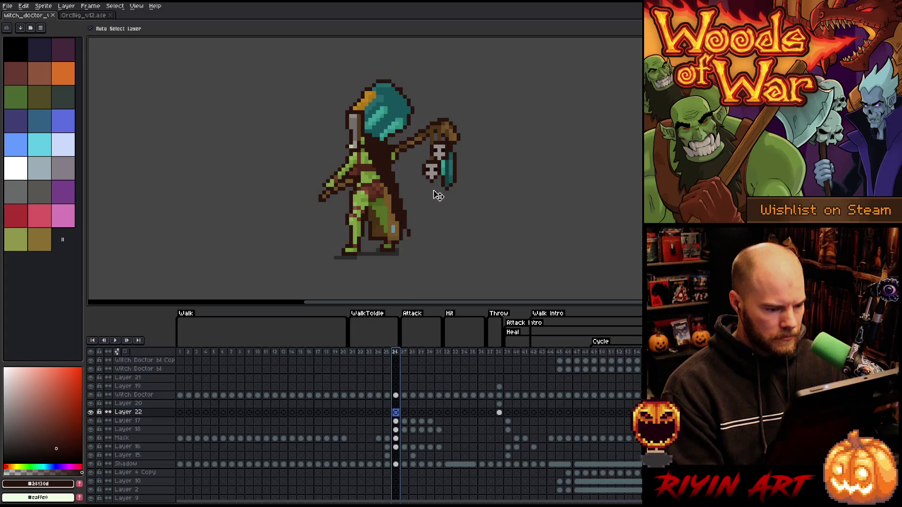
{"action": "left_click", "coordinate": [450, 134]}
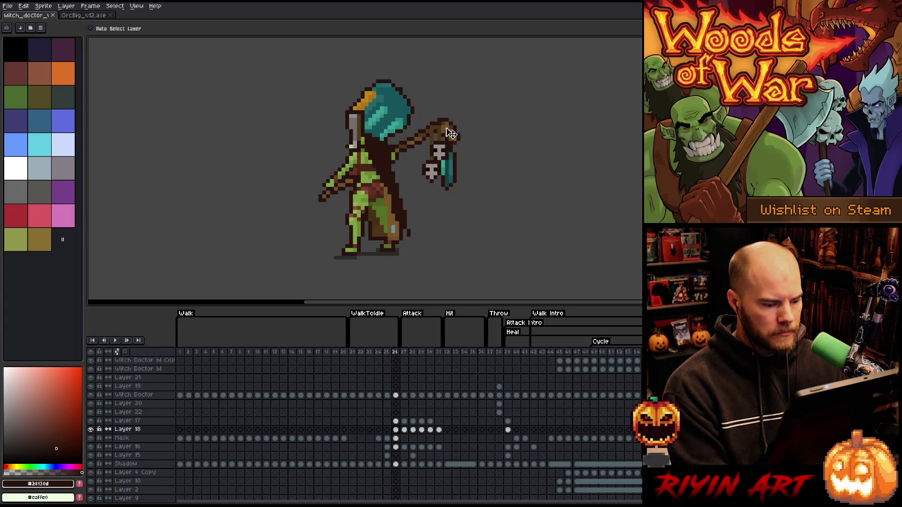
{"action": "left_click", "coordinate": [396, 430]}
{"action": "left_click", "coordinate": [405, 430]}
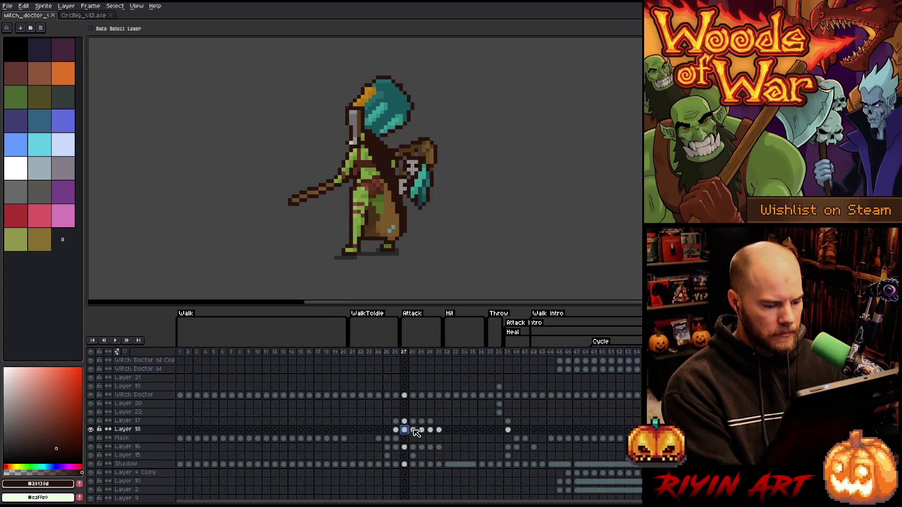
{"action": "left_click", "coordinate": [413, 430]}
{"action": "left_click_drag", "start_coordinate": [395, 430], "coordinate": [407, 432]}
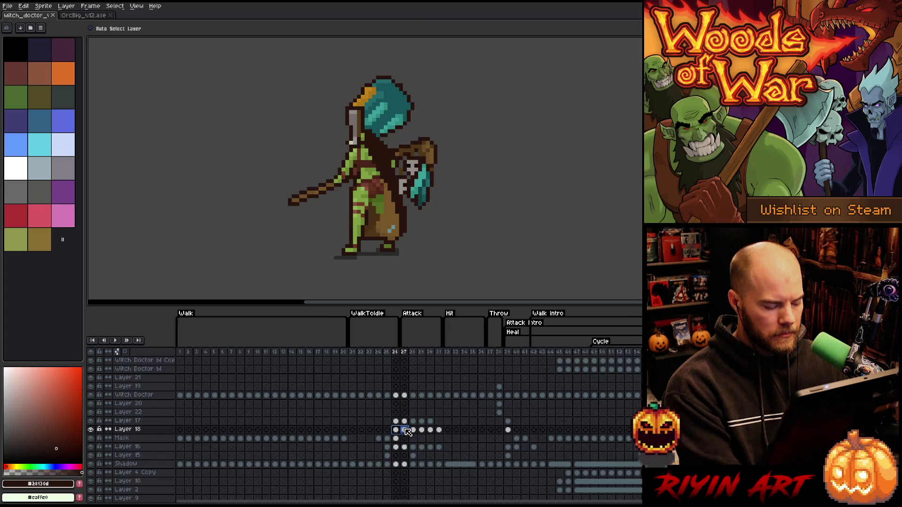
{"action": "left_click_drag", "start_coordinate": [407, 432], "coordinate": [415, 450]}
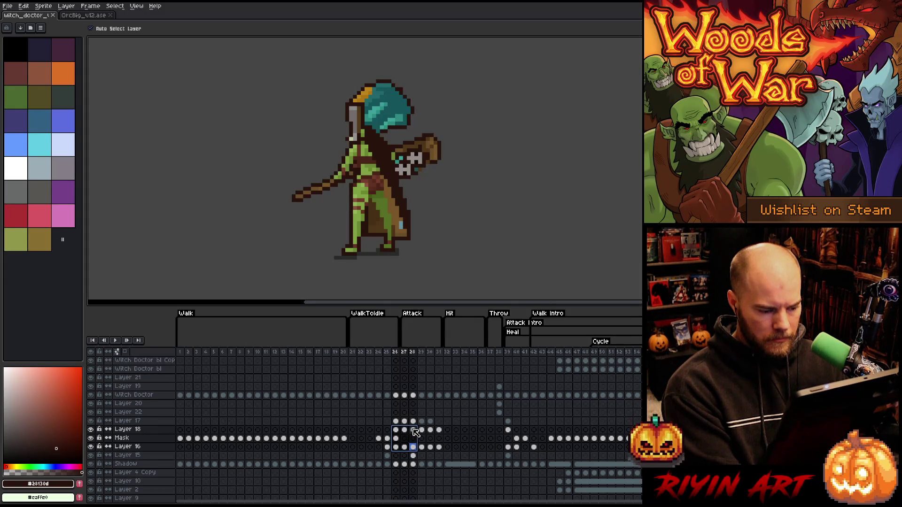
Step: Insert a new frame after frame 39 with Alt+N, then select frames 26–29 on three layers
{"action": "left_click", "coordinate": [501, 352]}
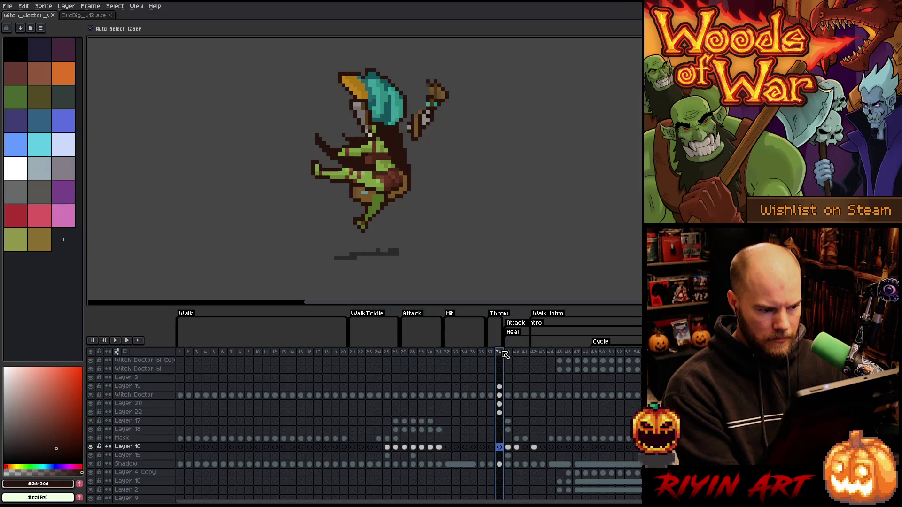
{"action": "key", "text": "alt+n"}
{"action": "key", "text": "alt+n"}
{"action": "key", "text": "alt+n"}
{"action": "key", "text": "alt+n"}
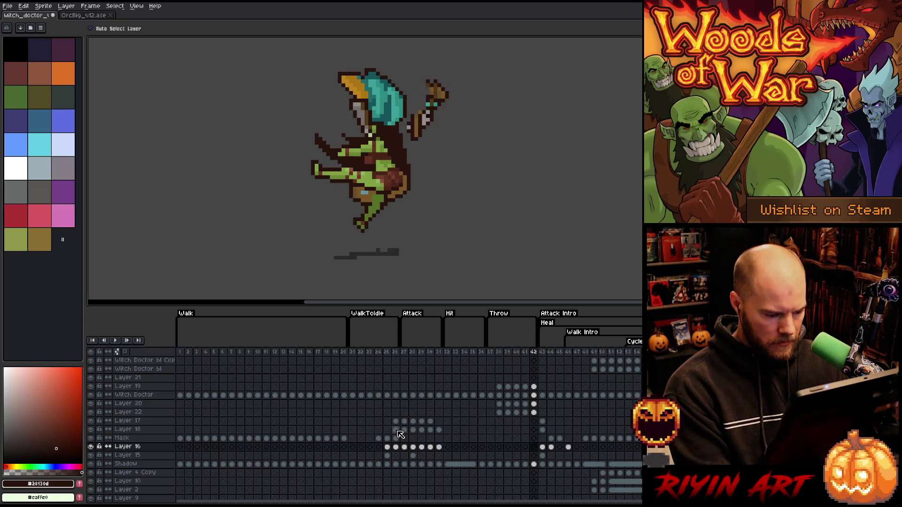
{"action": "mouse_move", "coordinate": [396, 430]}
{"action": "left_mouse_down"}
{"action": "mouse_move", "coordinate": [440, 450]}
{"action": "mouse_move", "coordinate": [418, 450]}
{"action": "left_mouse_up"}
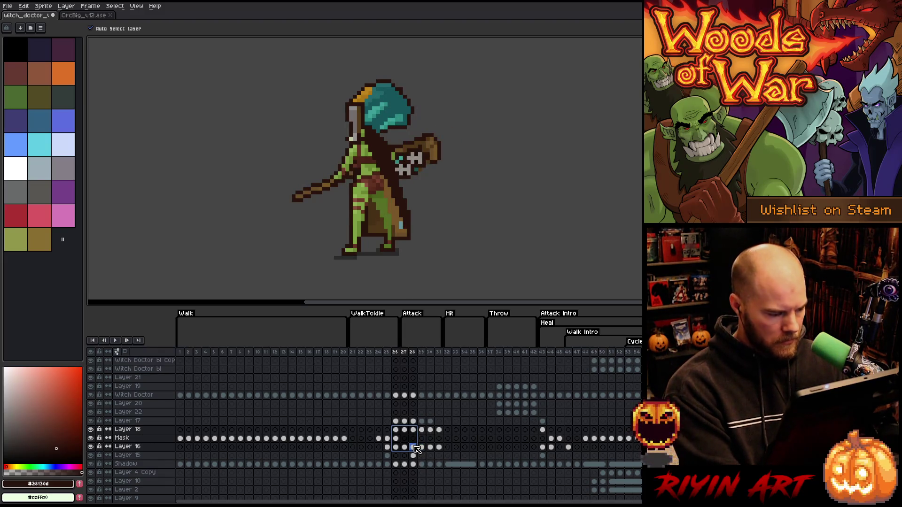
Step: Toggle Layer 17's visibility, show Layer 15, and return to Throw frame 38
{"action": "left_click", "coordinate": [91, 420]}
{"action": "left_click", "coordinate": [91, 421]}
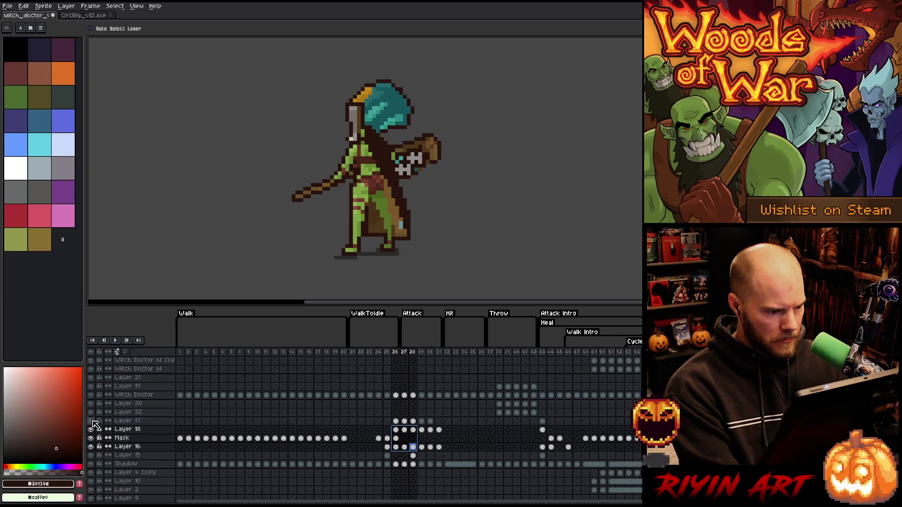
{"action": "left_click", "coordinate": [91, 421]}
{"action": "left_click", "coordinate": [91, 420]}
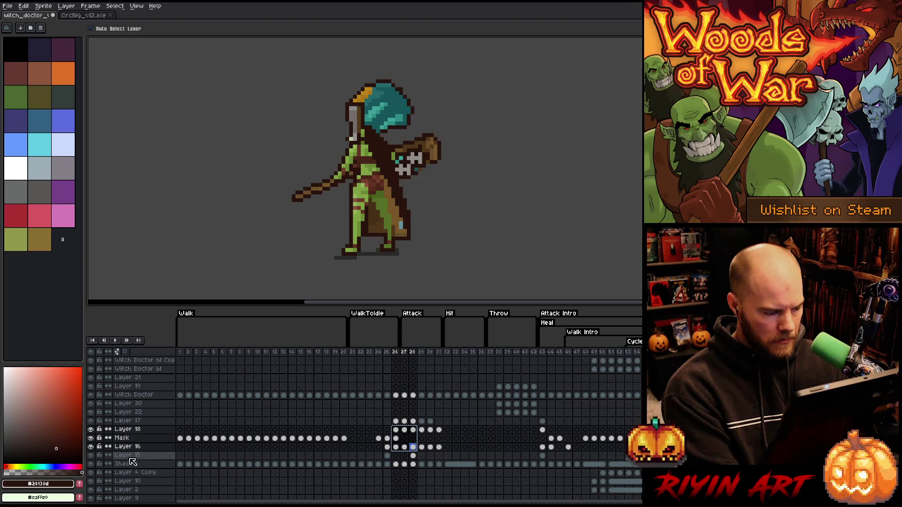
{"action": "left_click", "coordinate": [91, 455]}
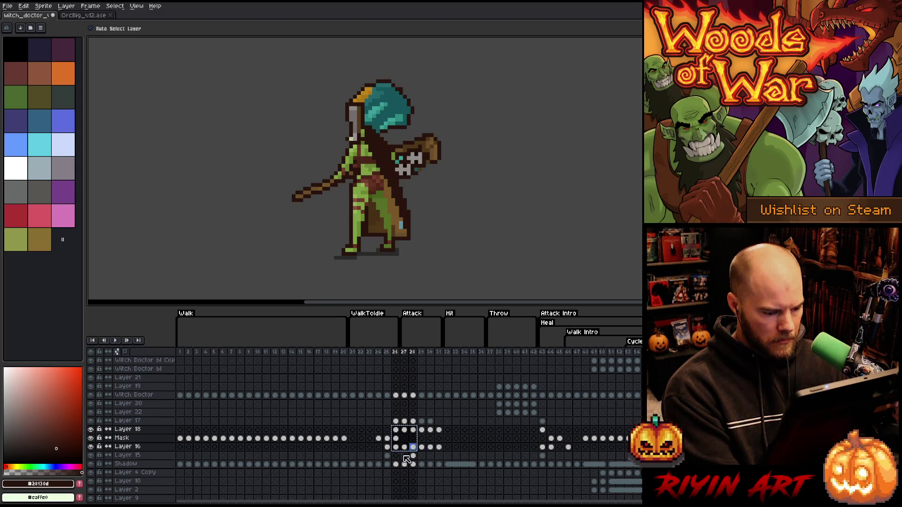
{"action": "left_click_drag", "start_coordinate": [413, 455], "coordinate": [406, 440]}
{"action": "left_click", "coordinate": [395, 429]}
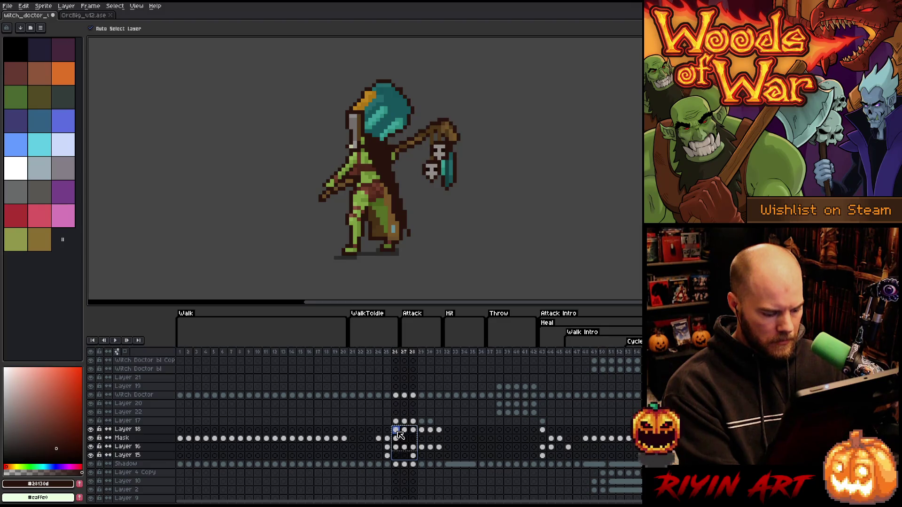
{"action": "left_click", "coordinate": [501, 429]}
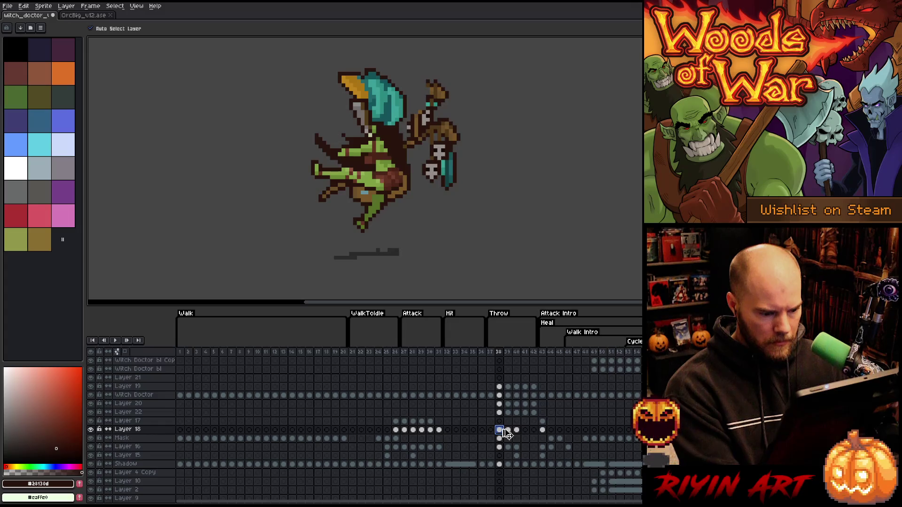
Step: Delete Layer 22's extra staff cels on frames 38 through 42
{"action": "left_click", "coordinate": [500, 413]}
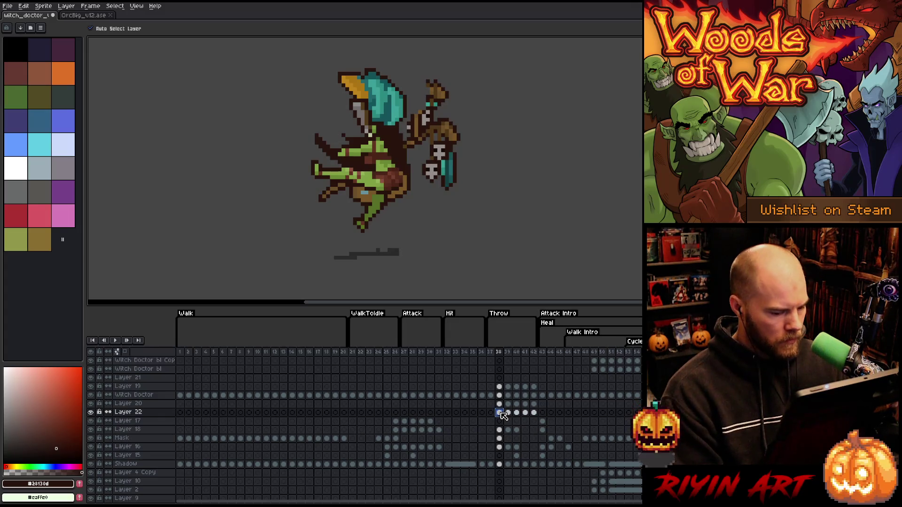
{"action": "key", "text": "Delete"}
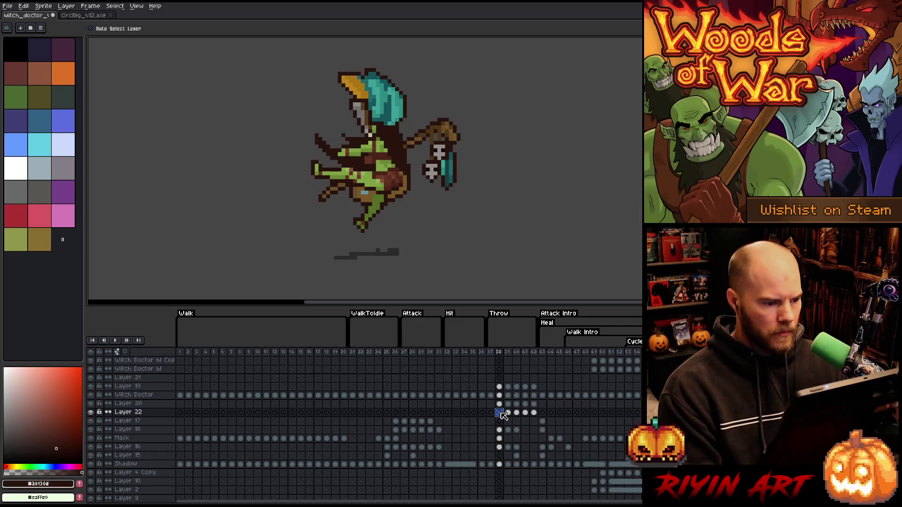
{"action": "key", "text": "Left"}
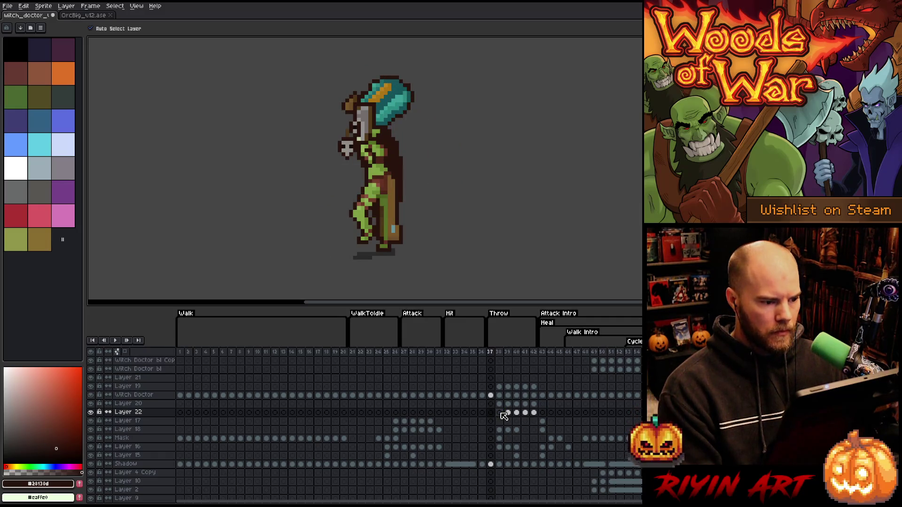
{"action": "key", "text": "Right"}
{"action": "key", "text": "Right"}
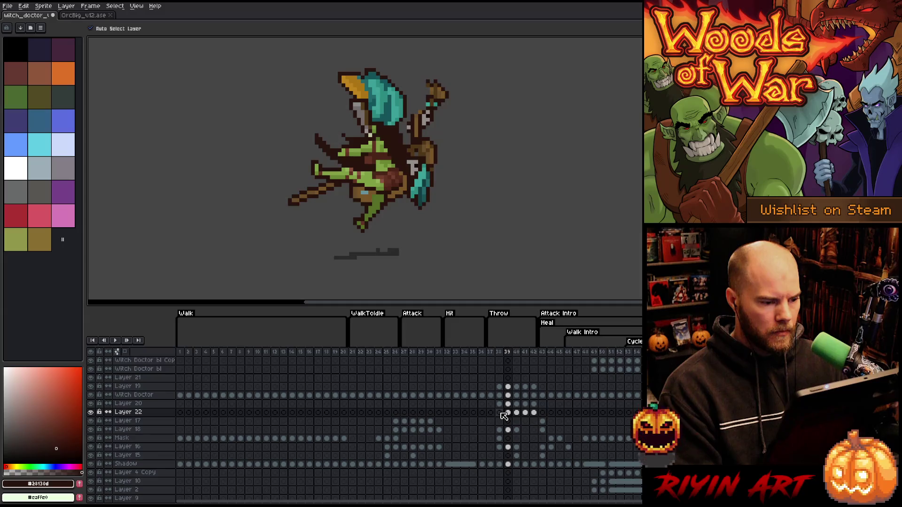
{"action": "left_click", "coordinate": [507, 412]}
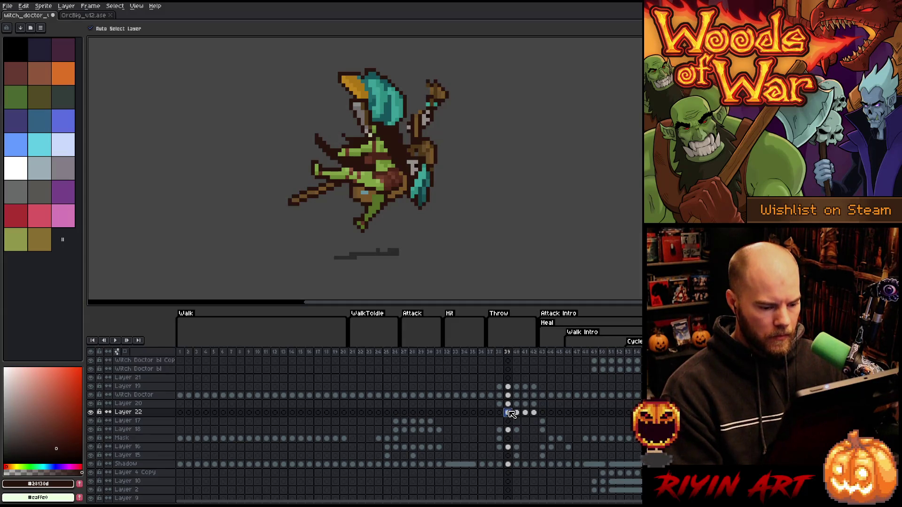
{"action": "left_click_drag", "start_coordinate": [537, 417], "coordinate": [513, 418]}
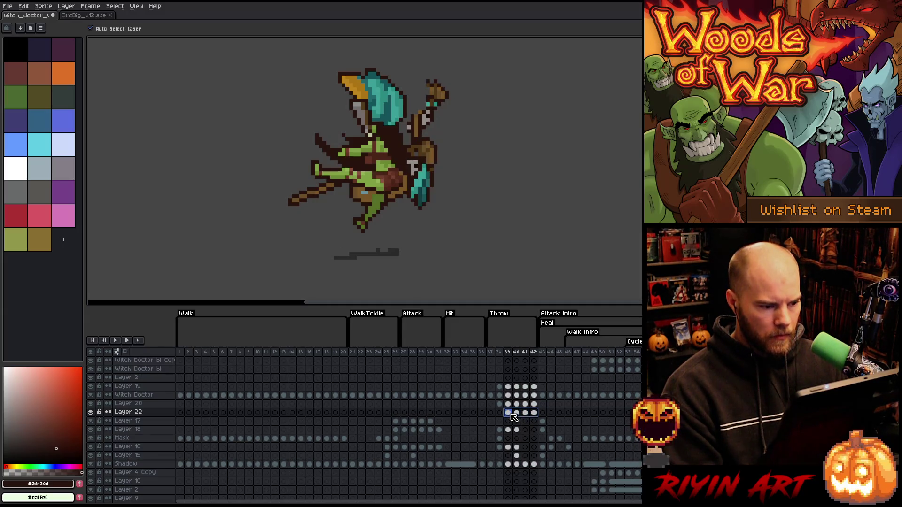
{"action": "key", "text": "Delete"}
Step: Flip between frames 38 and 39 to check, then select the Layer 18, Mask and Layer 16 cels
{"action": "key", "text": "Escape"}
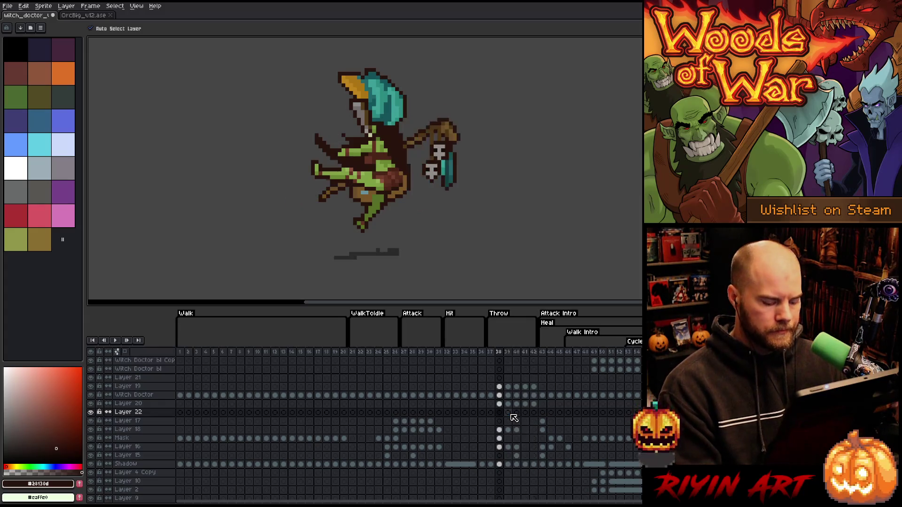
{"action": "key", "text": "Left"}
{"action": "key", "text": "Right"}
{"action": "key", "text": "Left"}
{"action": "key", "text": "Left"}
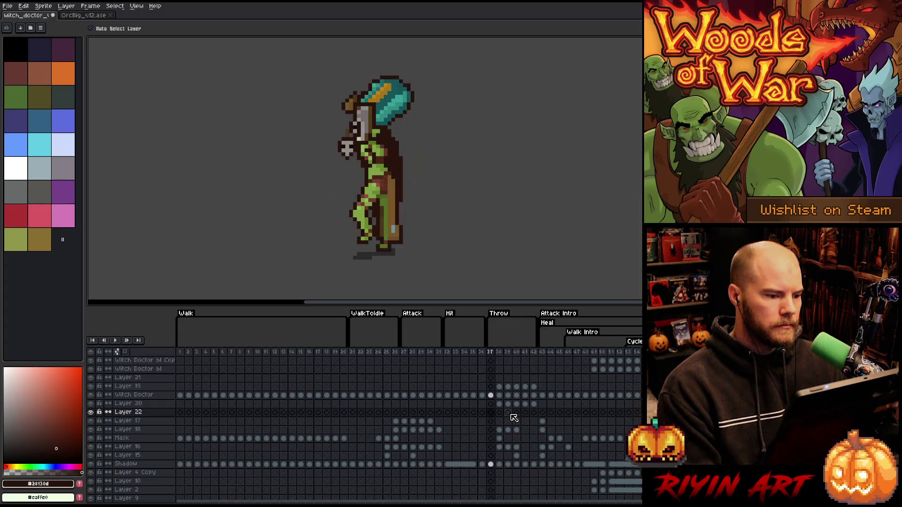
{"action": "key", "text": "Right"}
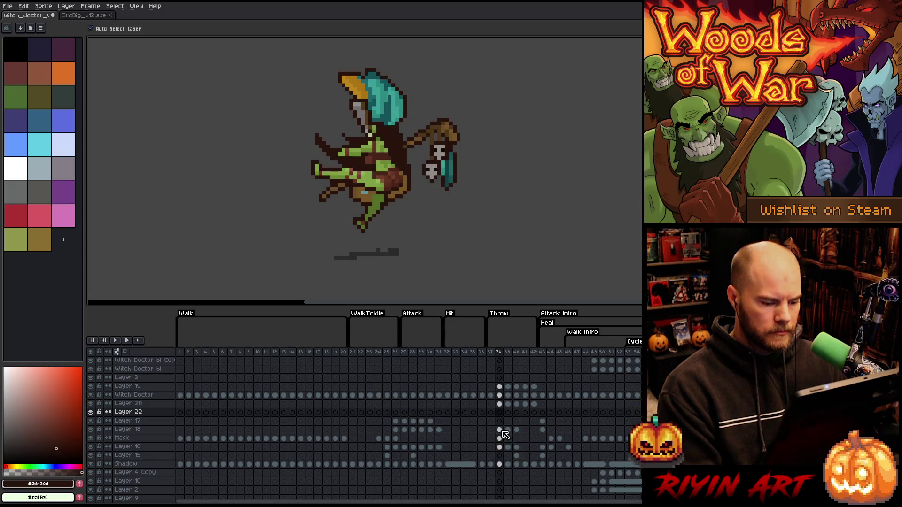
{"action": "left_click_drag", "start_coordinate": [499, 429], "coordinate": [498, 446]}
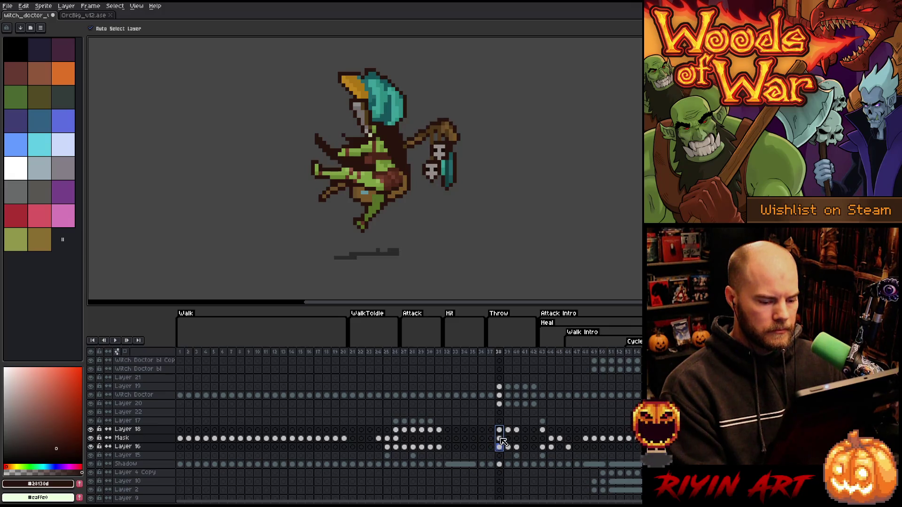
{"action": "left_click_drag", "start_coordinate": [511, 431], "coordinate": [514, 448]}
Step: Nudge the teal and bone item up-right on frame 38's Layer 16 cel
{"action": "left_click", "coordinate": [512, 448]}
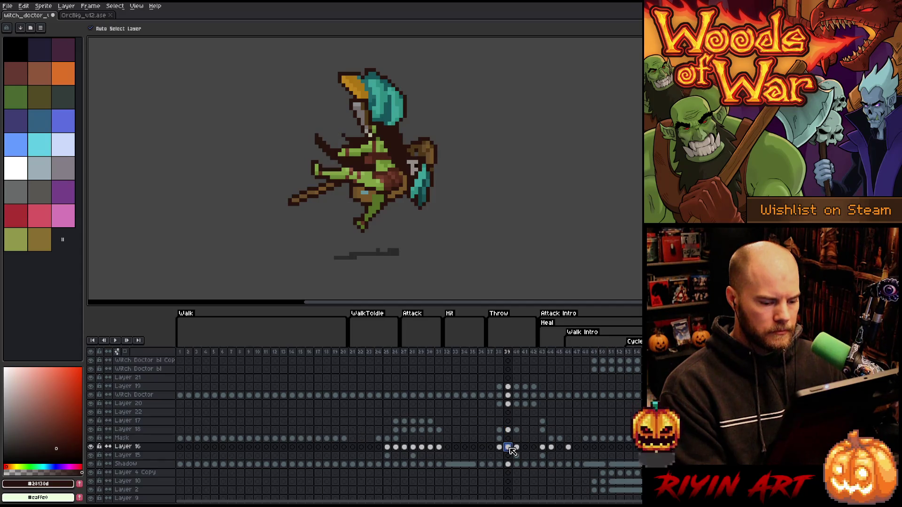
{"action": "left_click", "coordinate": [499, 440]}
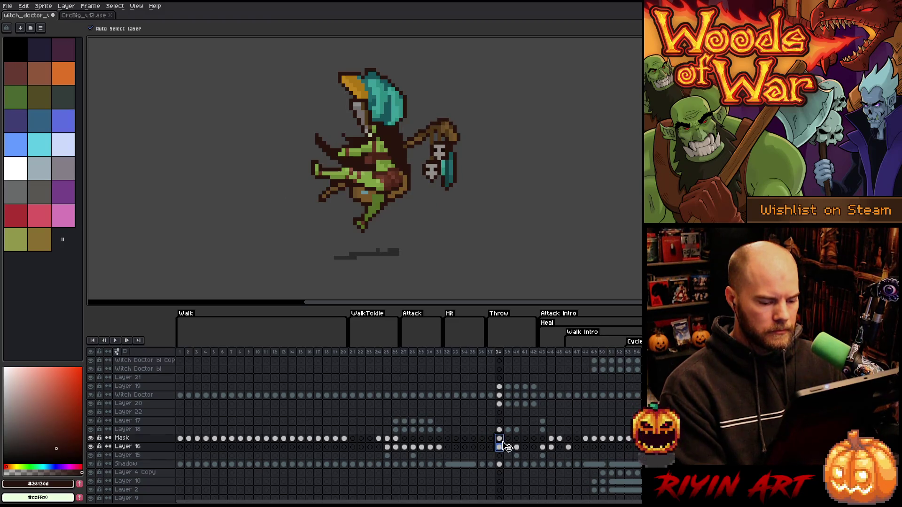
{"action": "left_click", "coordinate": [508, 447]}
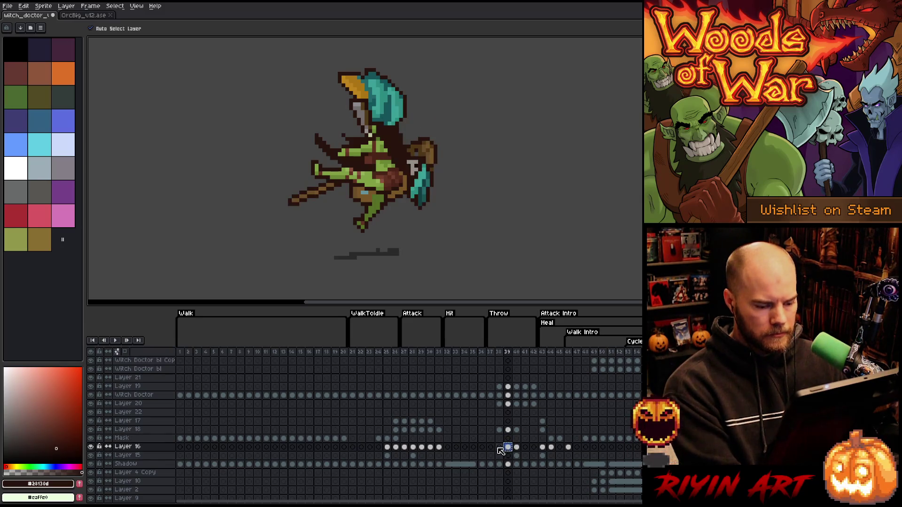
{"action": "left_click", "coordinate": [499, 447]}
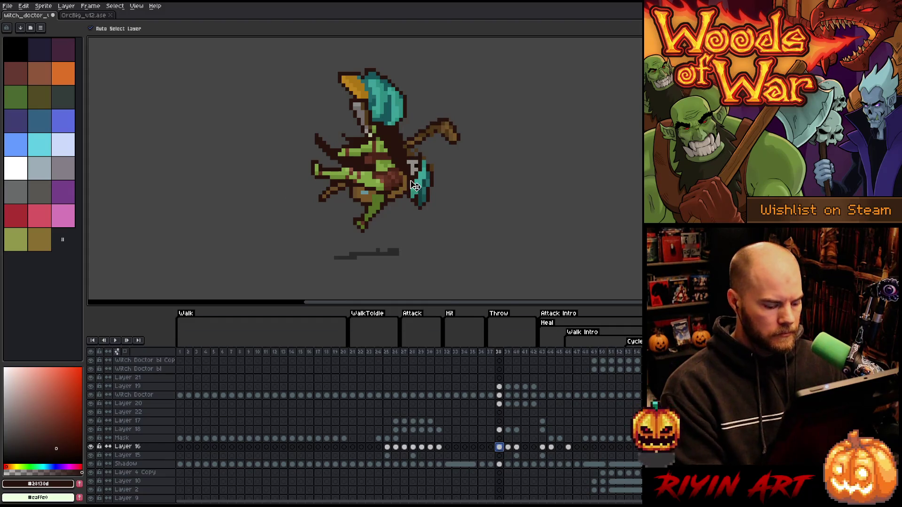
{"action": "left_click_drag", "start_coordinate": [427, 181], "coordinate": [450, 168]}
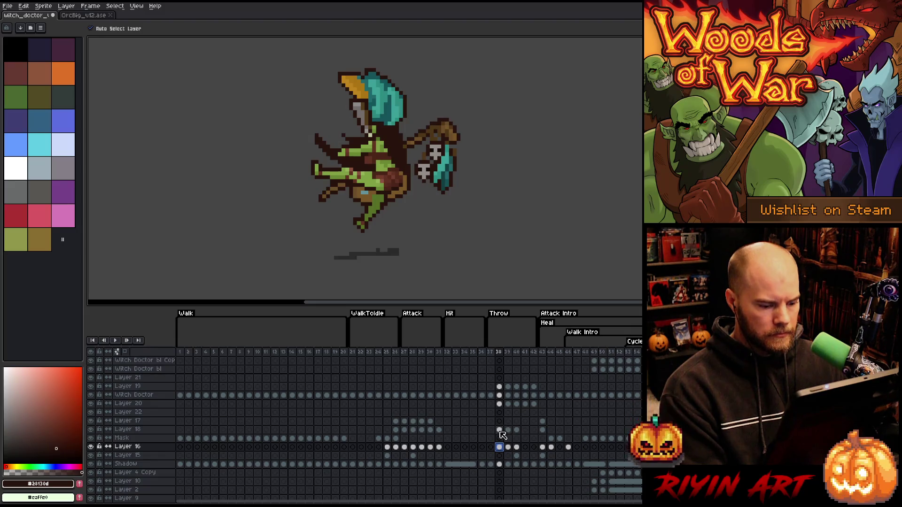
Step: Select frames 38–40 on Layer 18, Mask and Layer 16, and move the staff, bag and arm up-left
{"action": "mouse_move", "coordinate": [500, 431]}
{"action": "left_mouse_down"}
{"action": "mouse_move", "coordinate": [502, 447]}
{"action": "mouse_move", "coordinate": [517, 448]}
{"action": "mouse_move", "coordinate": [499, 438]}
{"action": "left_mouse_up"}
{"action": "left_click", "coordinate": [516, 448]}
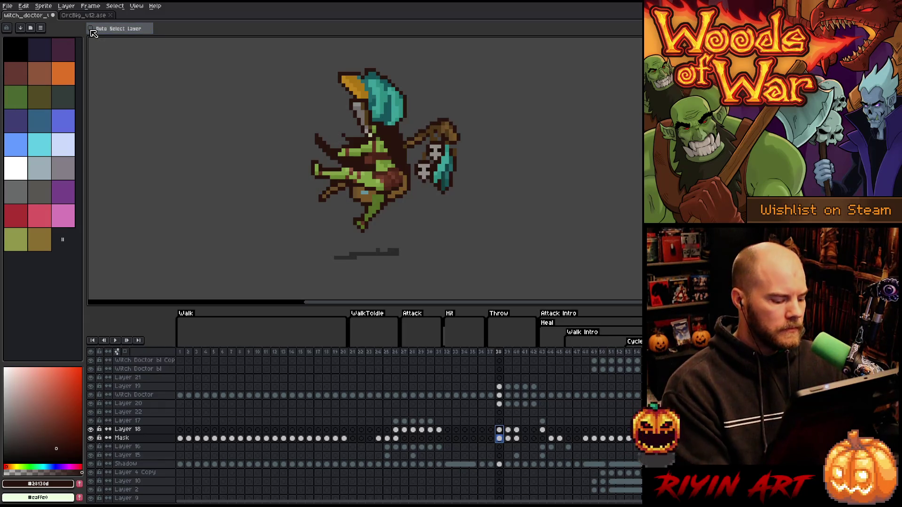
{"action": "key", "text": "ctrl+z"}
{"action": "left_click_drag", "start_coordinate": [450, 137], "coordinate": [437, 123]}
Step: Commit the nudge, then flip repeatedly between standing frame 37 and throw frame 38
{"action": "key", "text": "Left"}
{"action": "key", "text": "Right"}
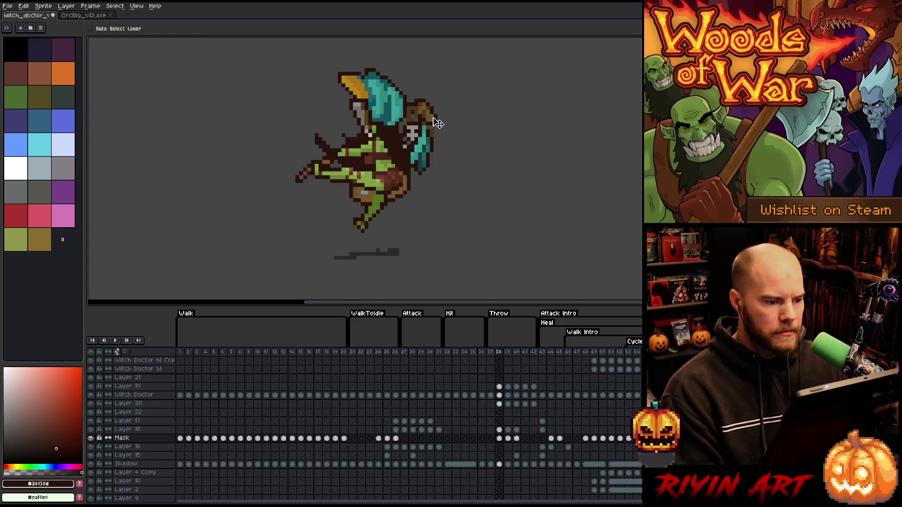
{"action": "key", "text": "Left"}
{"action": "key", "text": "Right"}
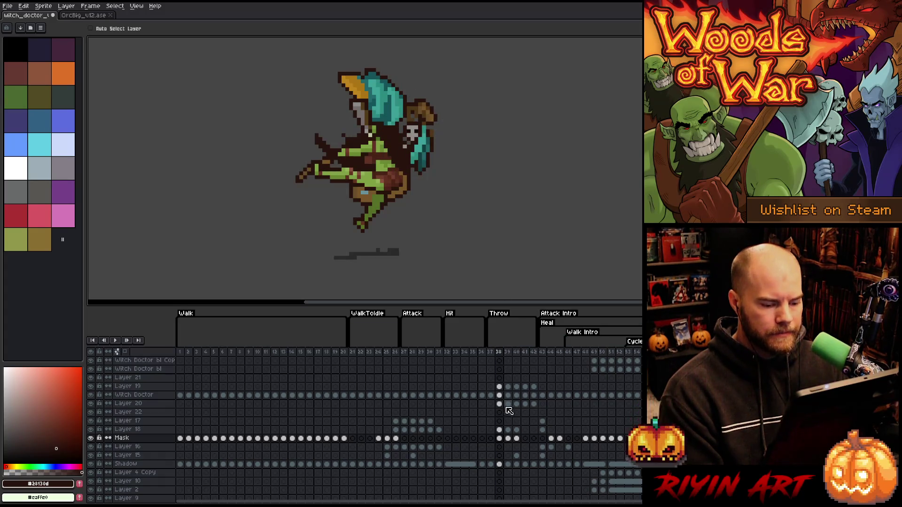
{"action": "key", "text": "Right"}
{"action": "key", "text": "Left"}
{"action": "key", "text": "Left"}
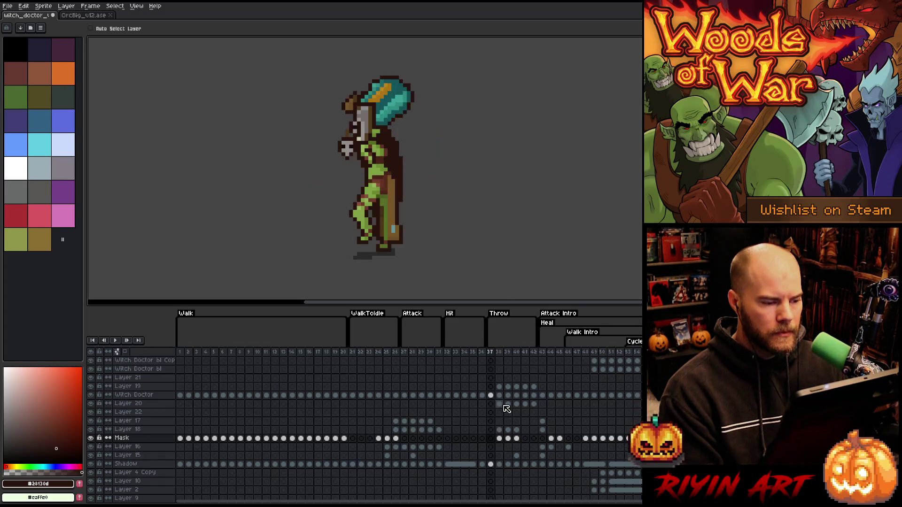
{"action": "key", "text": "Right"}
{"action": "key", "text": "Left"}
{"action": "key", "text": "Right"}
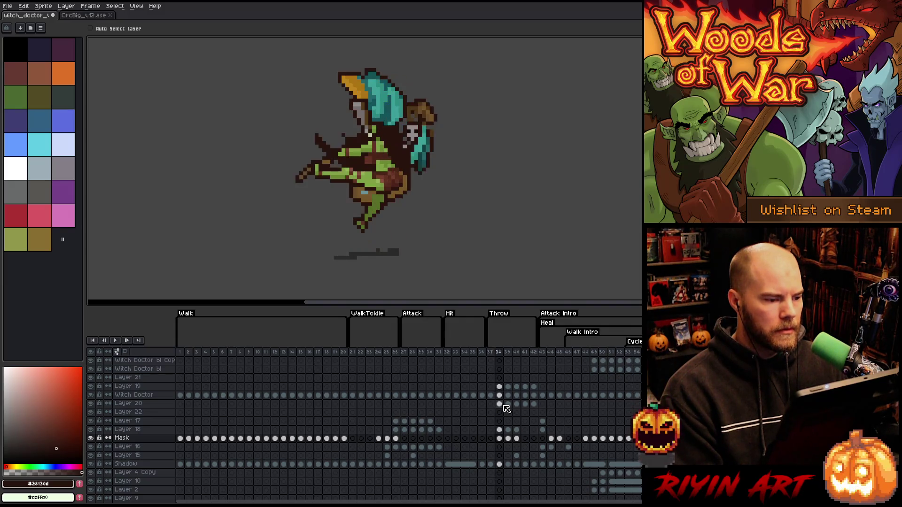
{"action": "key", "text": "Right"}
{"action": "key", "text": "Left"}
{"action": "key", "text": "Left"}
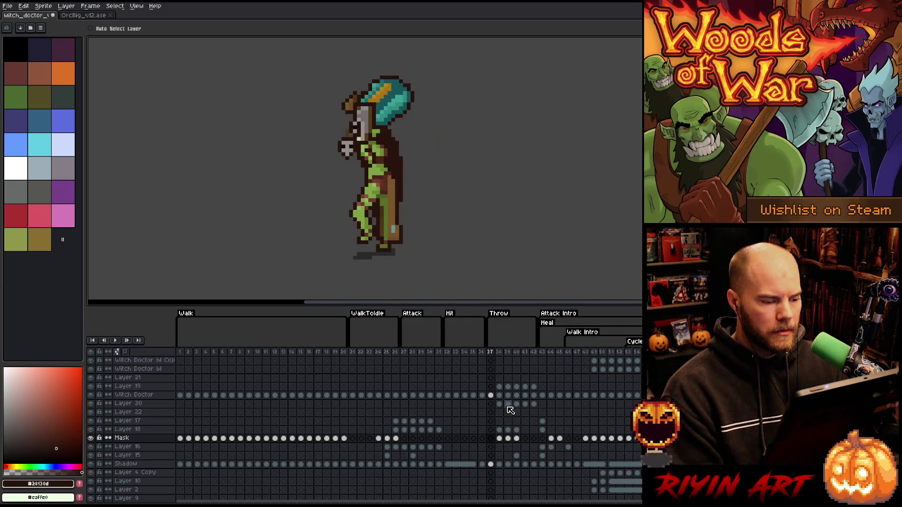
{"action": "key", "text": "Right"}
{"action": "key", "text": "Left"}
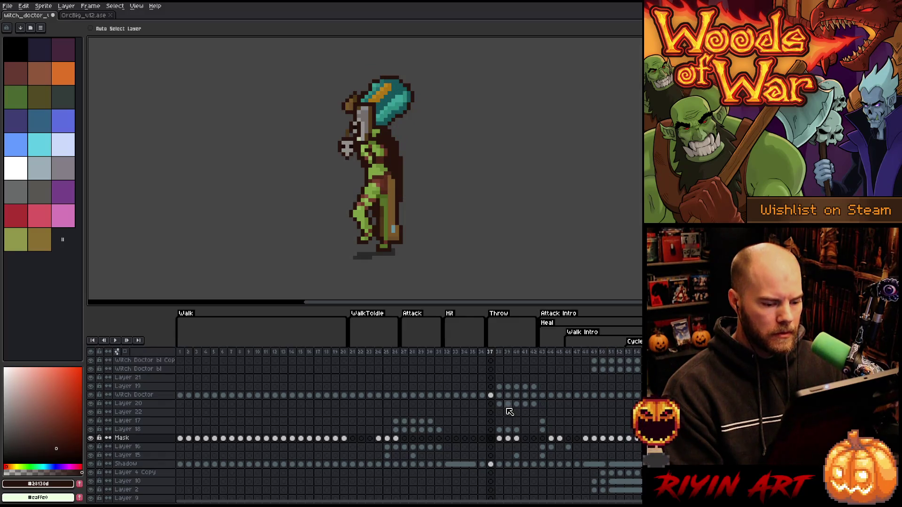
{"action": "key", "text": "Right"}
{"action": "key", "text": "Left"}
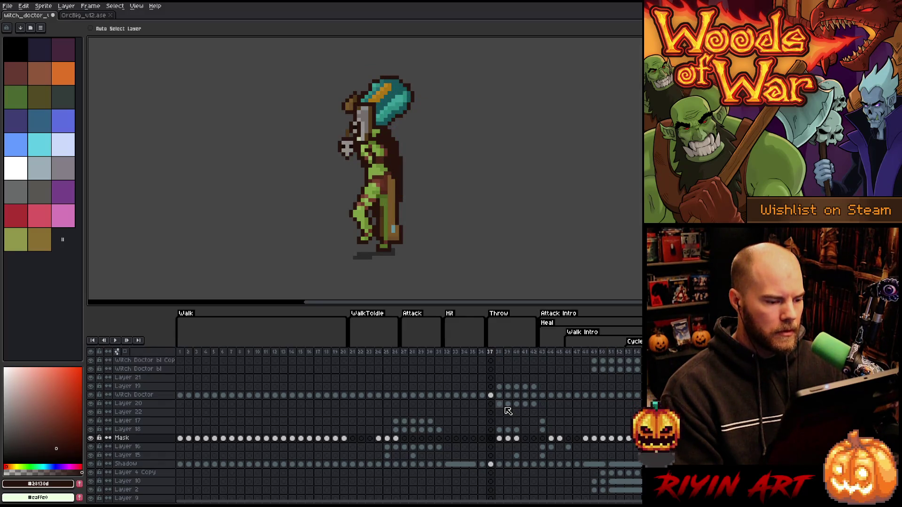
{"action": "key", "text": "Return"}
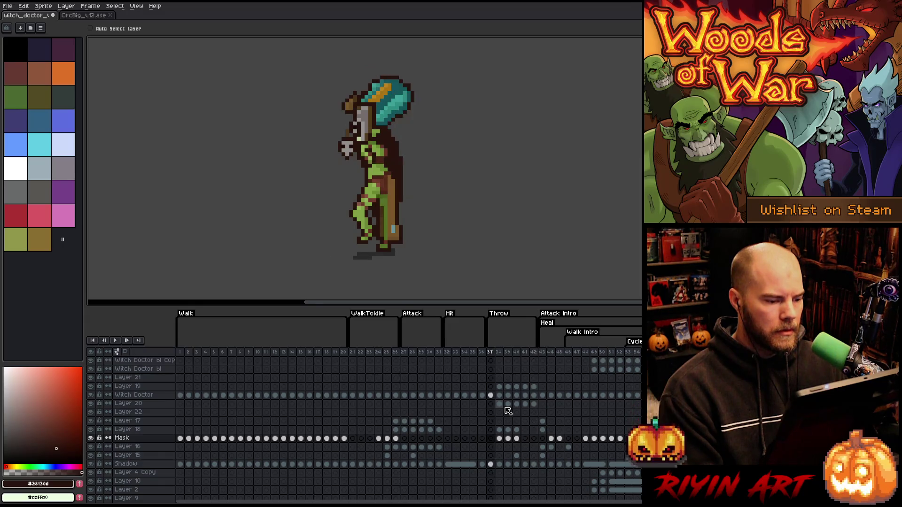
Step: Darken the right end of the shadow on frame 38 and save witch_doctor
{"action": "left_click", "coordinate": [499, 464]}
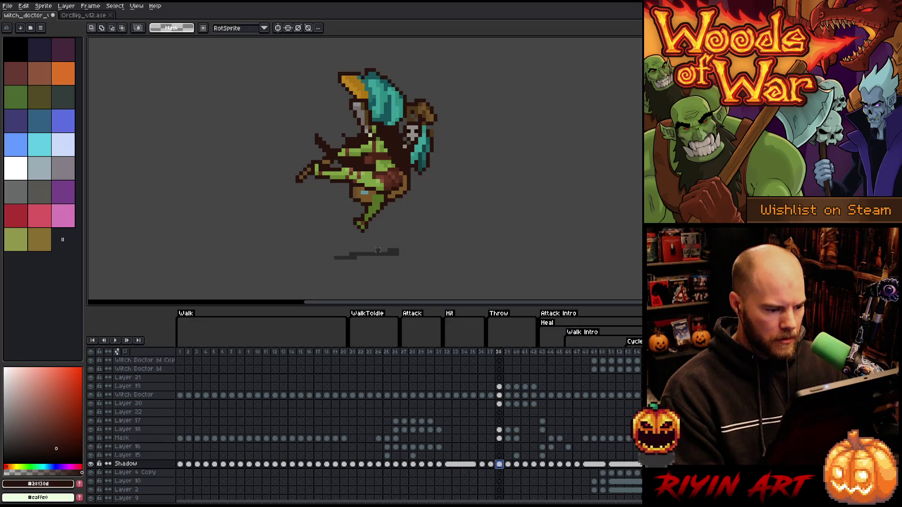
{"action": "mouse_move", "coordinate": [382, 250]}
{"action": "left_mouse_down"}
{"action": "mouse_move", "coordinate": [399, 252]}
{"action": "mouse_move", "coordinate": [402, 266]}
{"action": "left_mouse_up"}
{"action": "scroll", "coordinate": [389, 247], "scroll_direction": "up", "scroll_amount": 4}
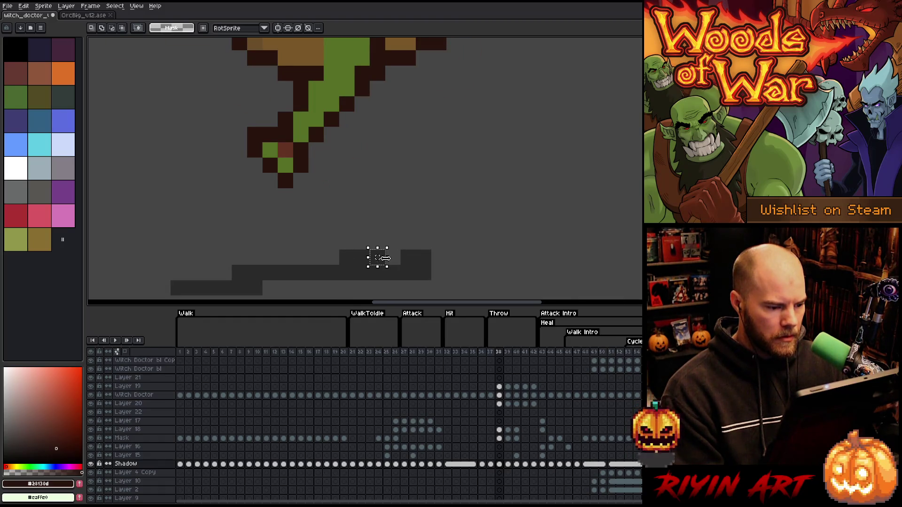
{"action": "key", "text": "ctrl+d"}
{"action": "scroll", "coordinate": [407, 263], "scroll_direction": "down", "scroll_amount": 5}
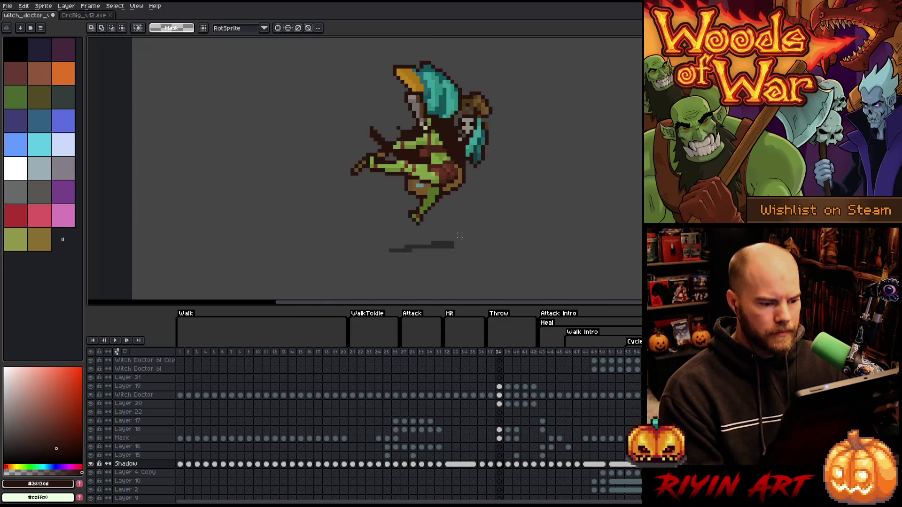
{"action": "left_click_drag", "start_coordinate": [513, 217], "coordinate": [481, 231]}
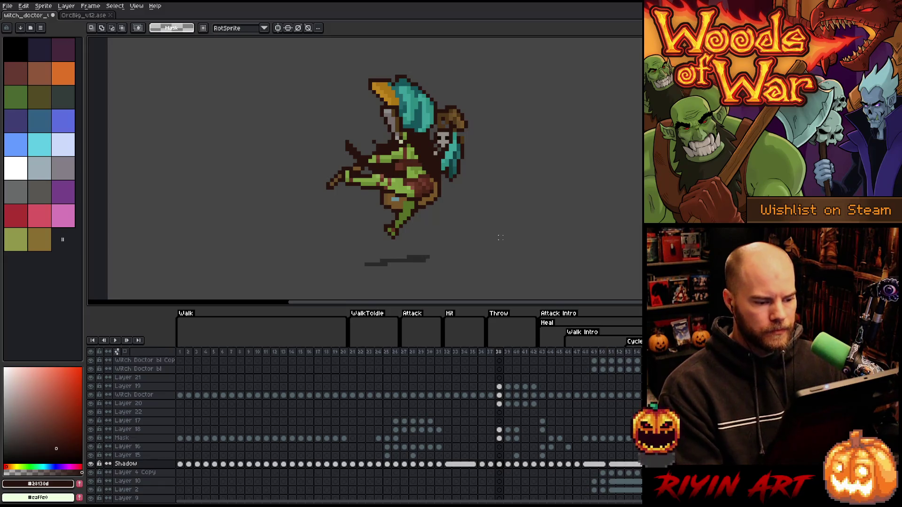
{"action": "key", "text": "ctrl+s"}
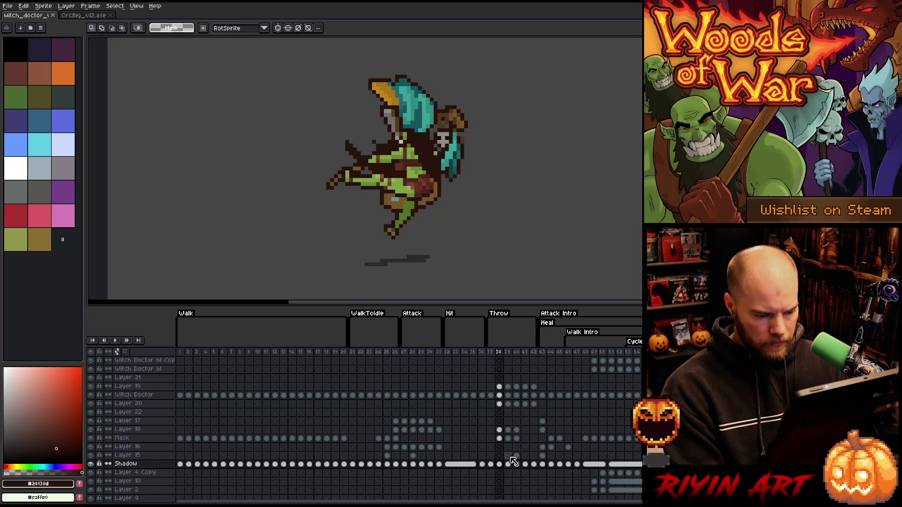
Step: Clear Shadow cels 39–42 and delete frames 40–41 on Layer 19, Witch Doctor and Layer 20
{"action": "left_click_drag", "start_coordinate": [508, 467], "coordinate": [534, 468]}
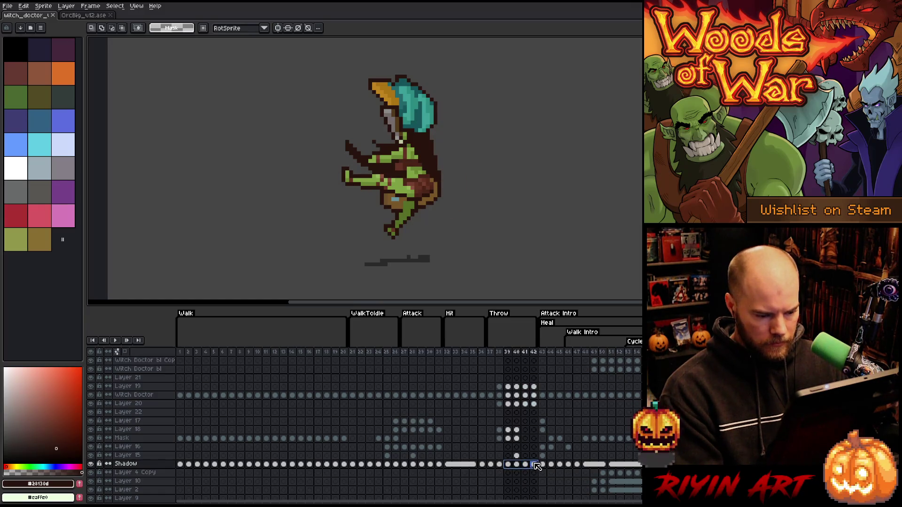
{"action": "key", "text": "Delete"}
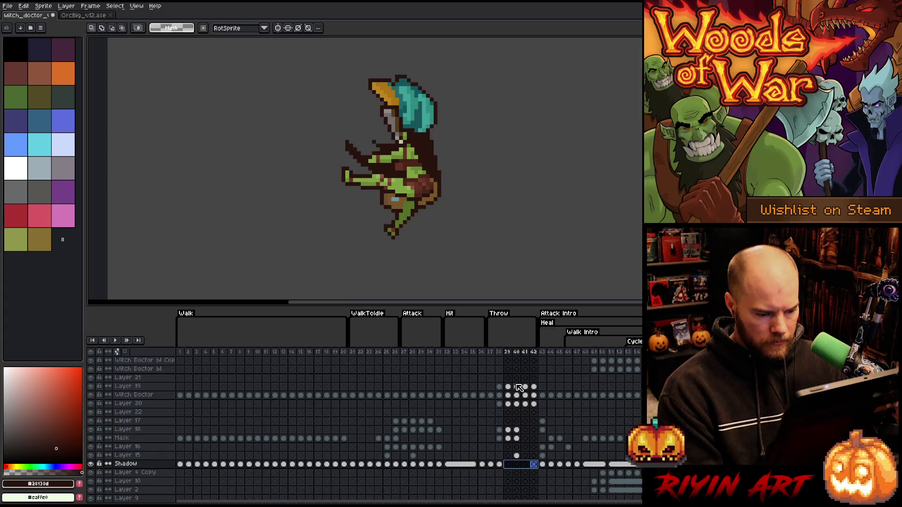
{"action": "left_click_drag", "start_coordinate": [516, 386], "coordinate": [526, 404]}
{"action": "key", "text": "Delete"}
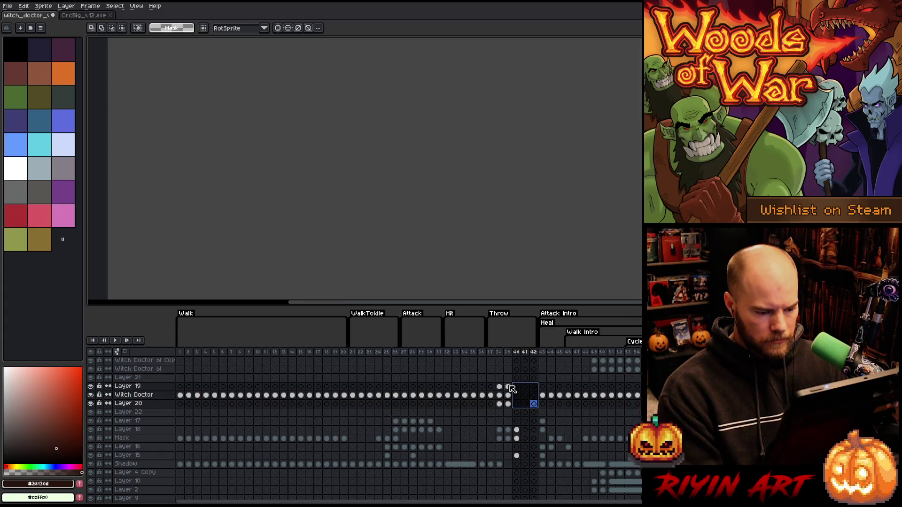
Step: Inspect frame 39's Layer 19, Witch Doctor and Layer 20 cels, toggling Layer 20's visibility
{"action": "left_click", "coordinate": [509, 386]}
{"action": "left_click", "coordinate": [499, 386]}
{"action": "left_click", "coordinate": [508, 386]}
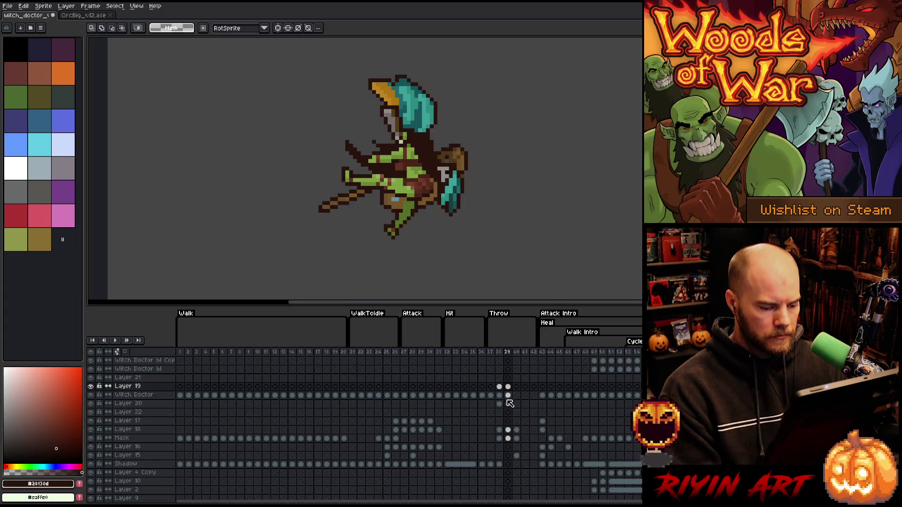
{"action": "left_click", "coordinate": [508, 395]}
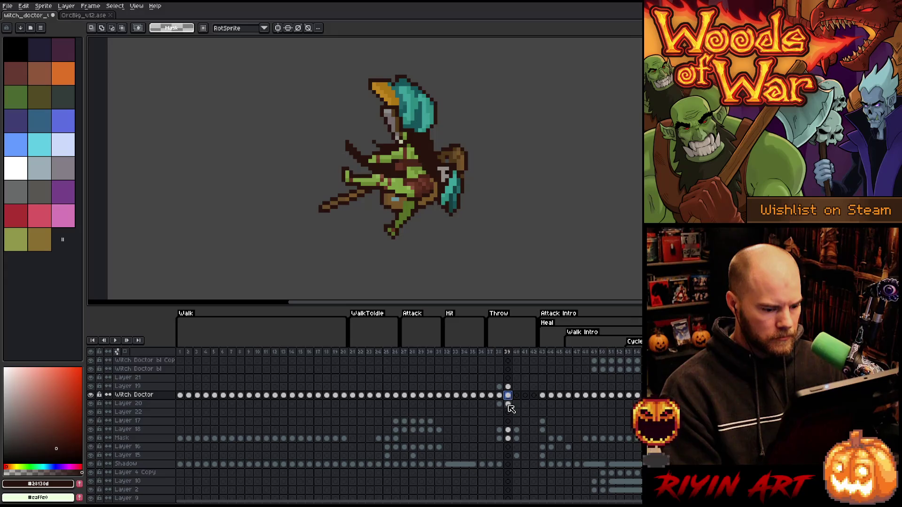
{"action": "left_click", "coordinate": [508, 404]}
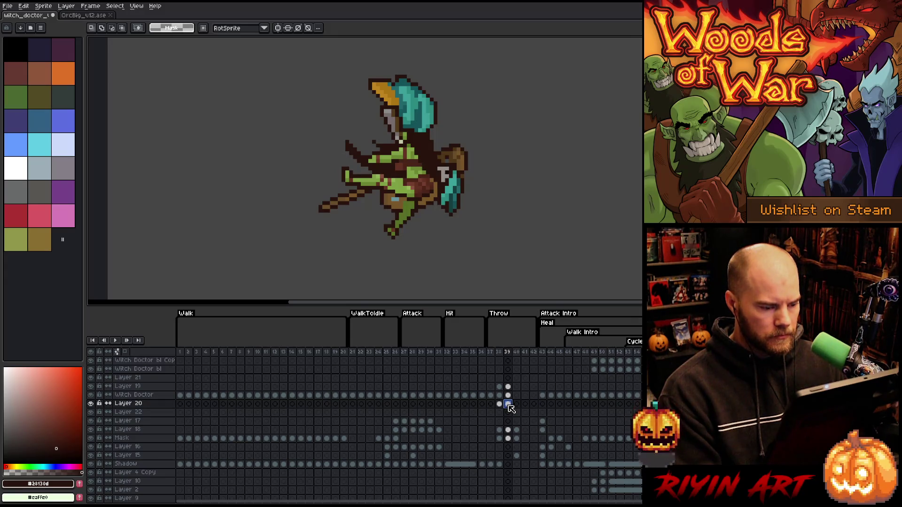
{"action": "left_click", "coordinate": [90, 403]}
{"action": "left_click", "coordinate": [90, 404]}
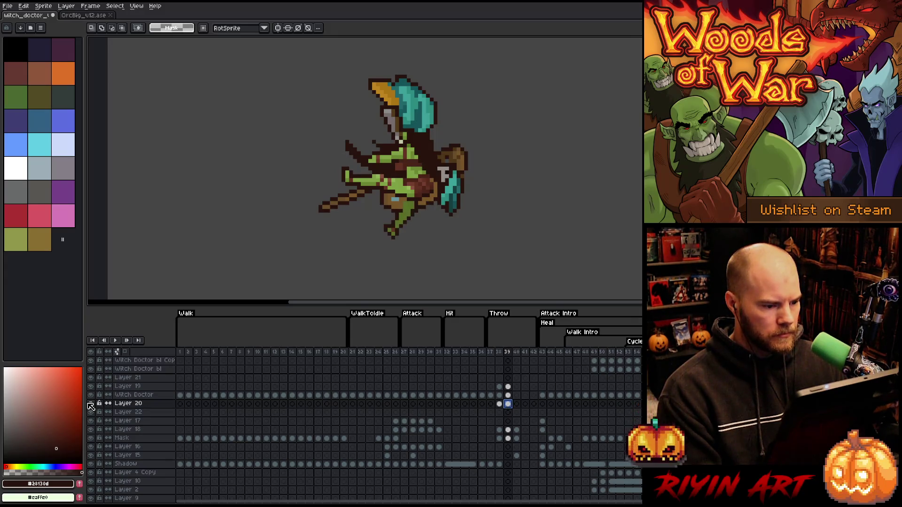
{"action": "left_click", "coordinate": [90, 404]}
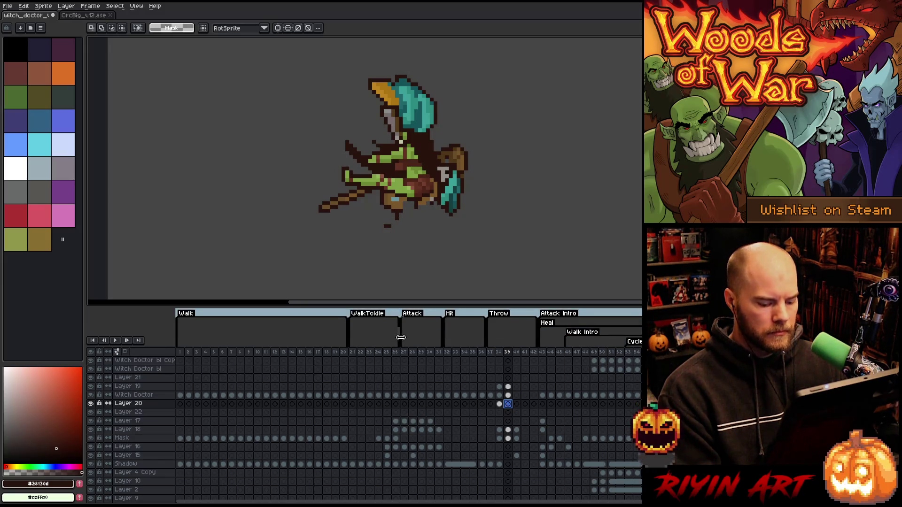
{"action": "key", "text": "Left"}
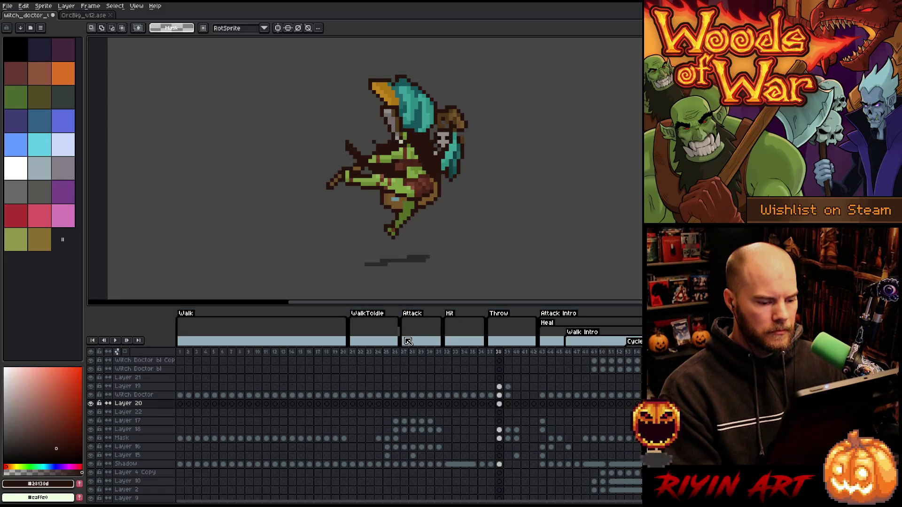
Step: On frame 39's Witch Doctor layer, pencil dark brown pixels along the belly
{"action": "key", "text": "Right"}
{"action": "key", "text": "Left"}
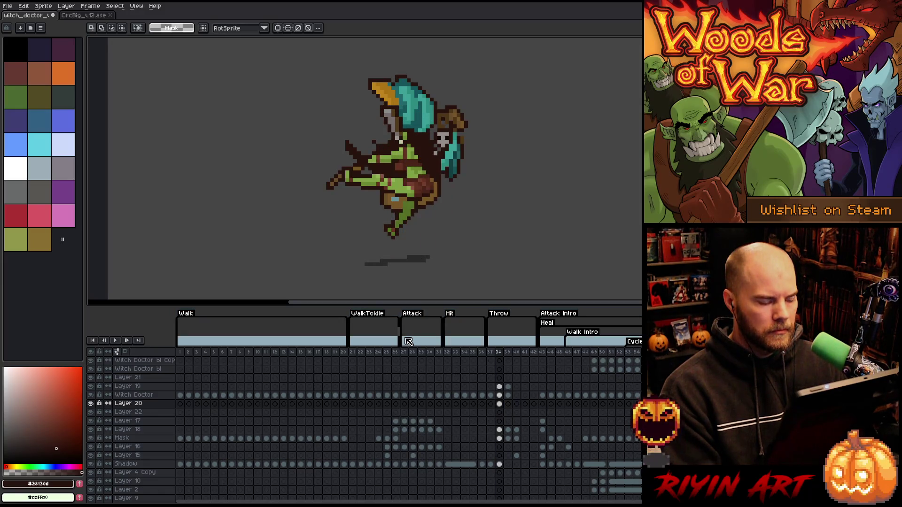
{"action": "key", "text": "Right"}
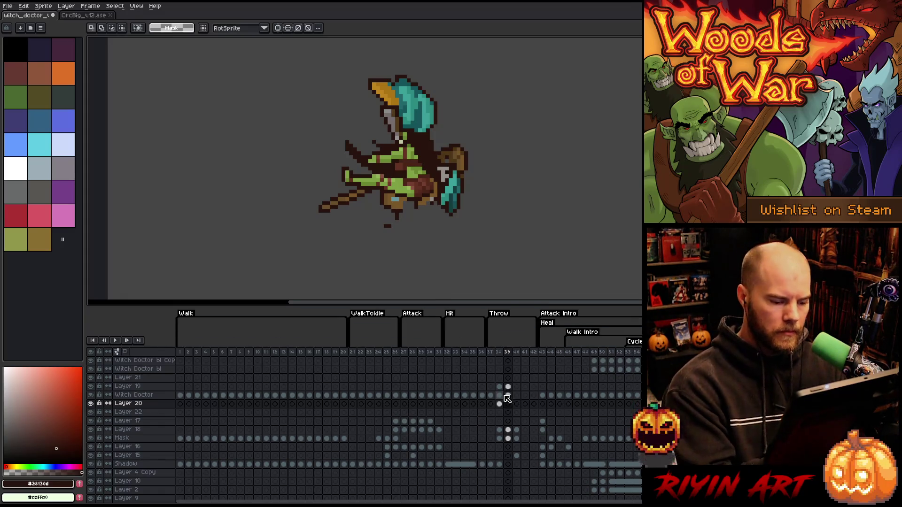
{"action": "key", "text": "Up"}
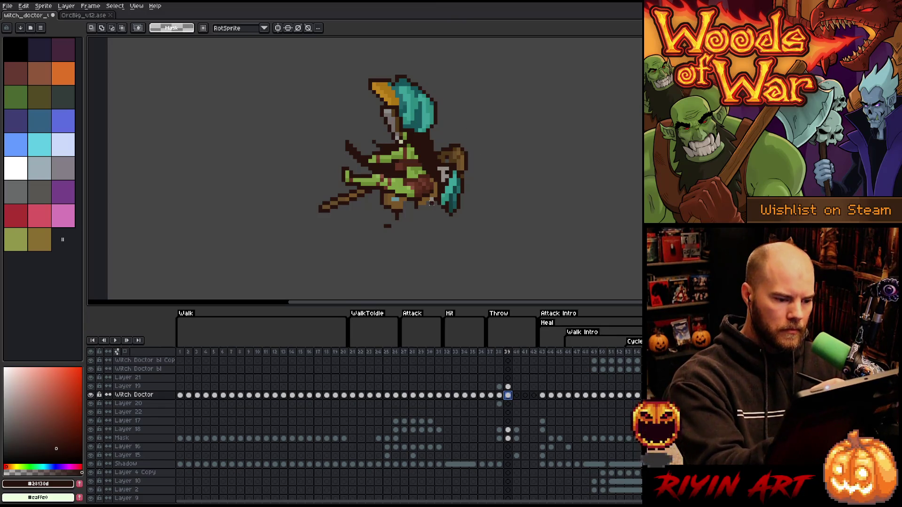
{"action": "key", "text": "b"}
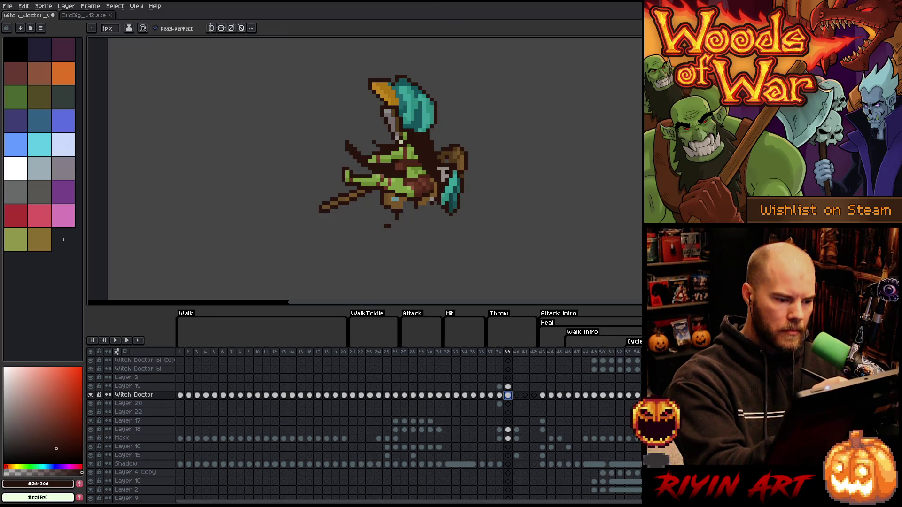
{"action": "left_click", "coordinate": [433, 199]}
{"action": "left_click_drag", "start_coordinate": [422, 185], "coordinate": [428, 202]}
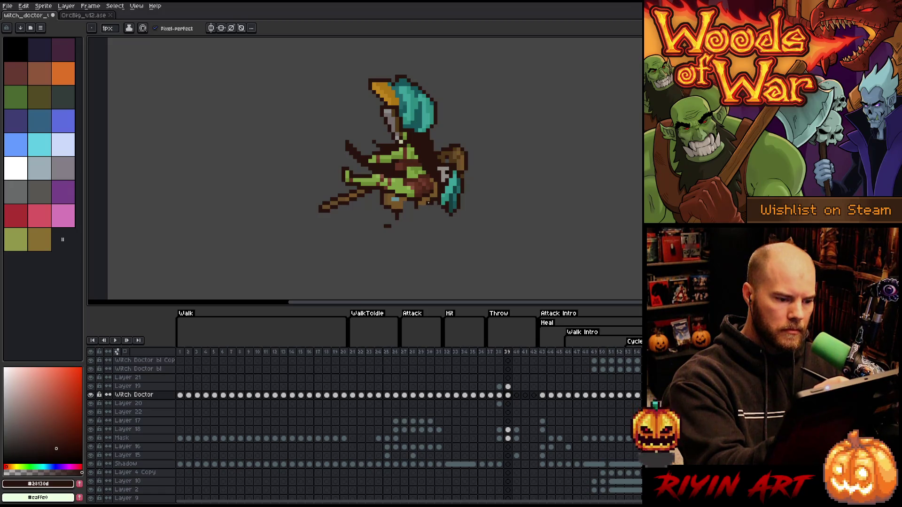
Step: Sample brown #79572b, dark #28130d and teal #66929c from the sprite
{"action": "left_click", "coordinate": [415, 203], "text": "alt"}
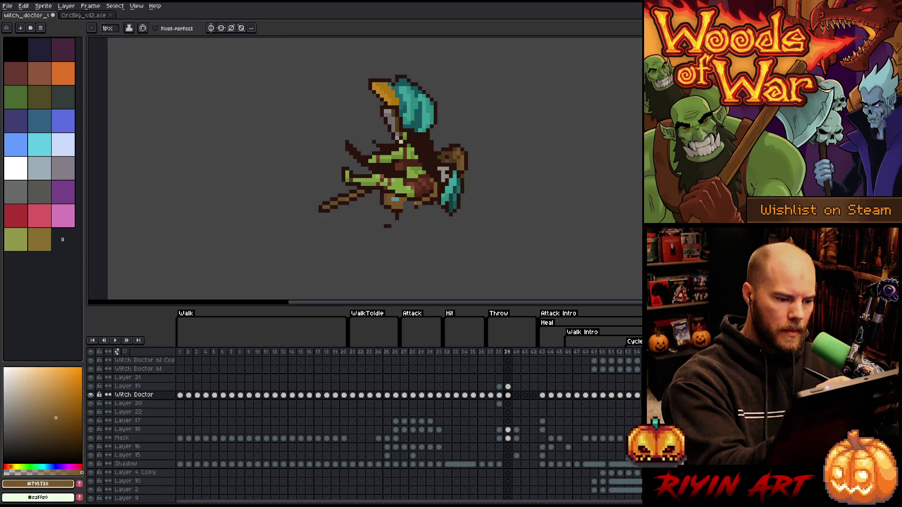
{"action": "left_click", "coordinate": [432, 203], "text": "alt"}
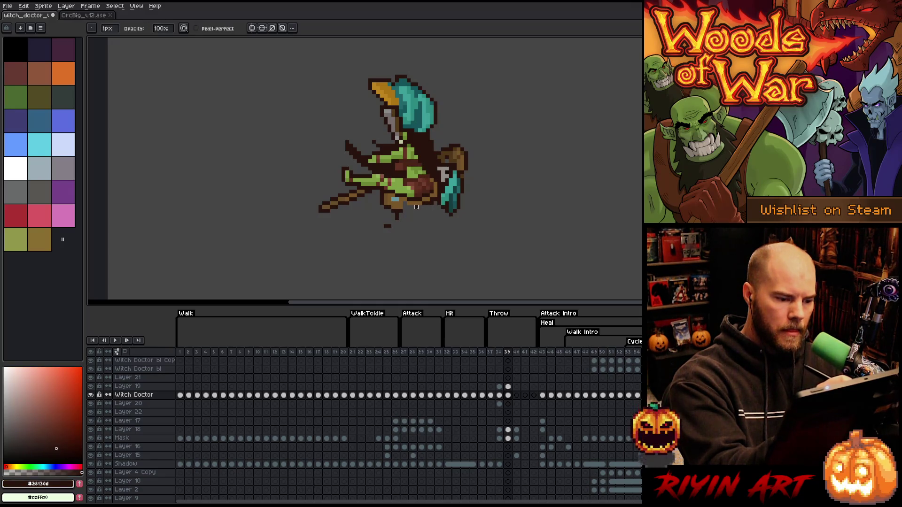
{"action": "key", "text": "e"}
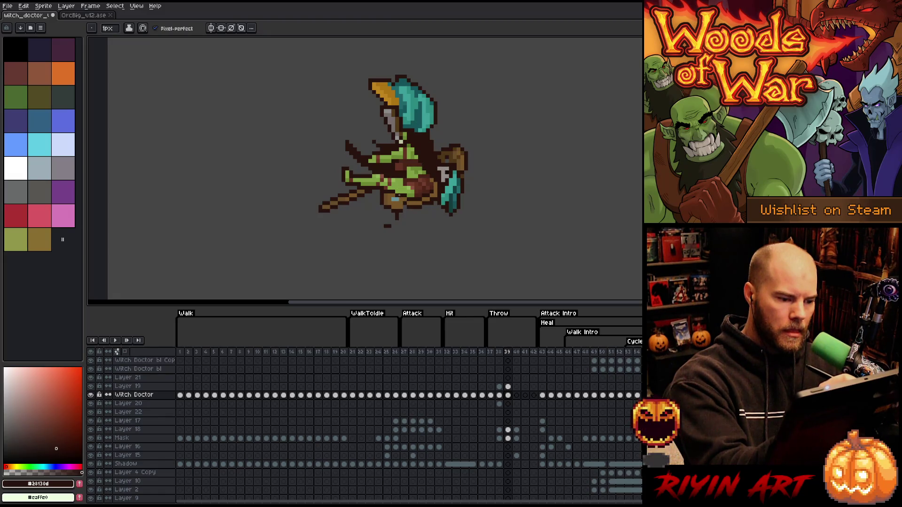
{"action": "left_click", "coordinate": [395, 199], "text": "alt"}
{"action": "left_click", "coordinate": [398, 199], "text": "alt"}
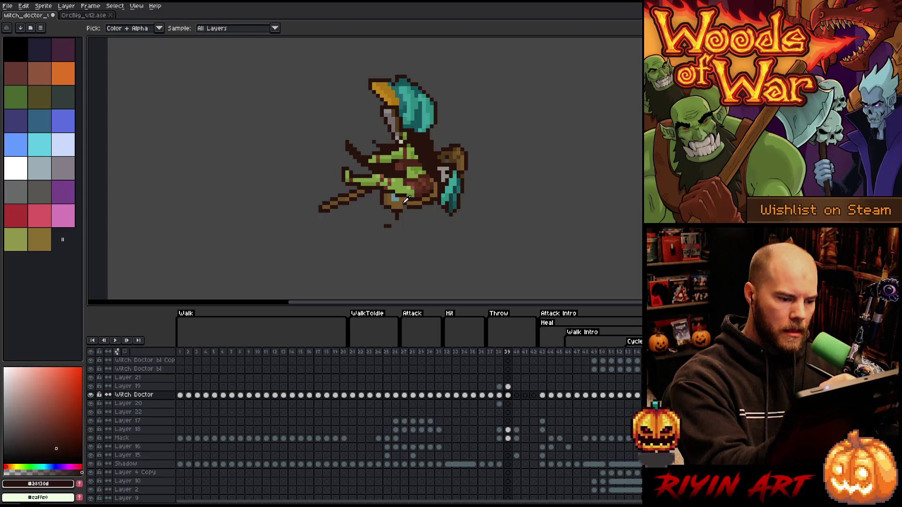
{"action": "left_click", "coordinate": [398, 200], "text": "alt"}
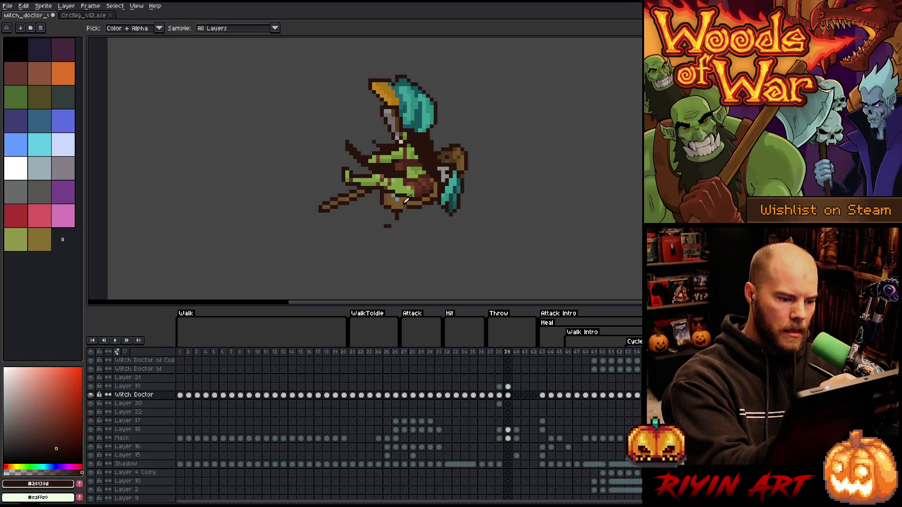
{"action": "left_click", "coordinate": [400, 201], "text": "alt"}
{"action": "left_click", "coordinate": [400, 201], "text": "alt"}
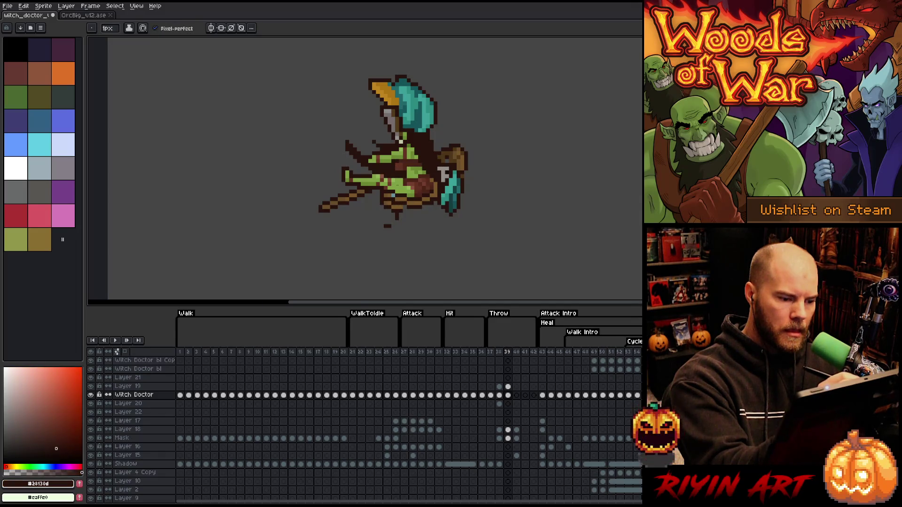
Step: Back on the pencil, sample the brown and dark outline colours for body touch-ups
{"action": "key", "text": "b"}
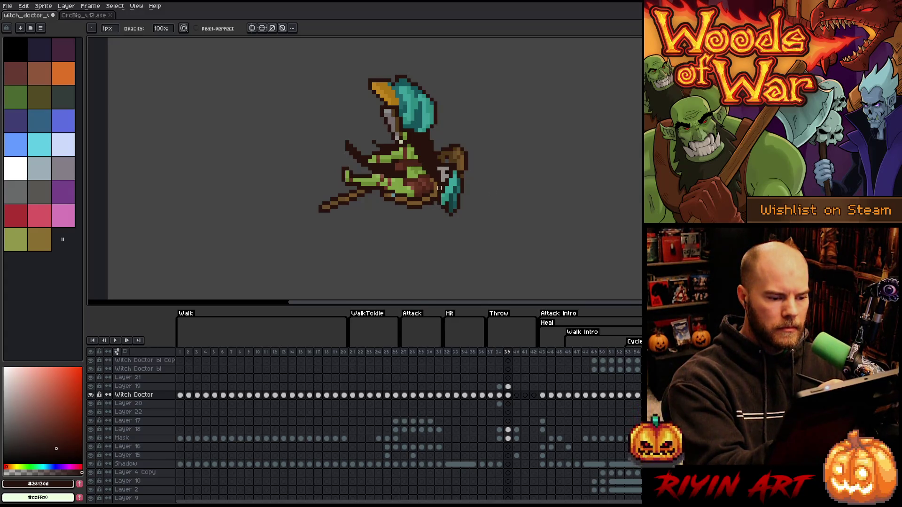
{"action": "key", "text": "b"}
{"action": "left_click", "coordinate": [451, 155], "text": "alt"}
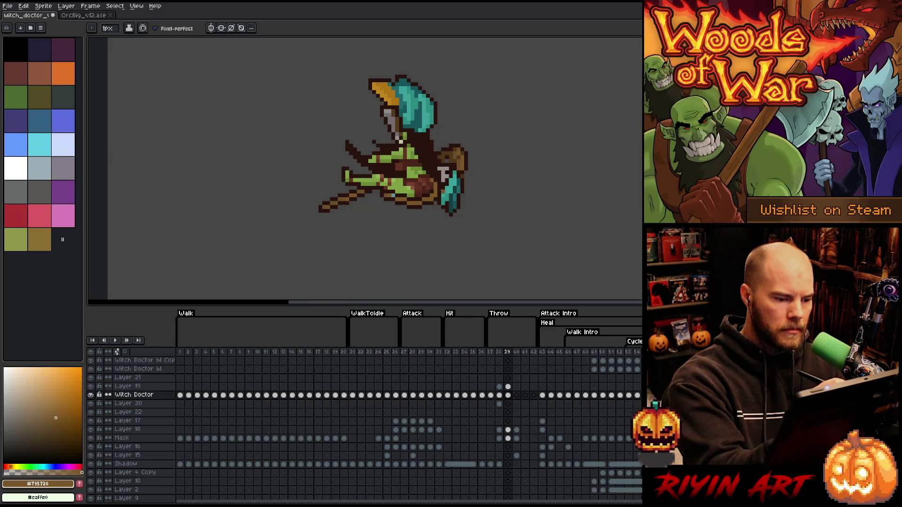
{"action": "left_click", "coordinate": [435, 190], "text": "alt"}
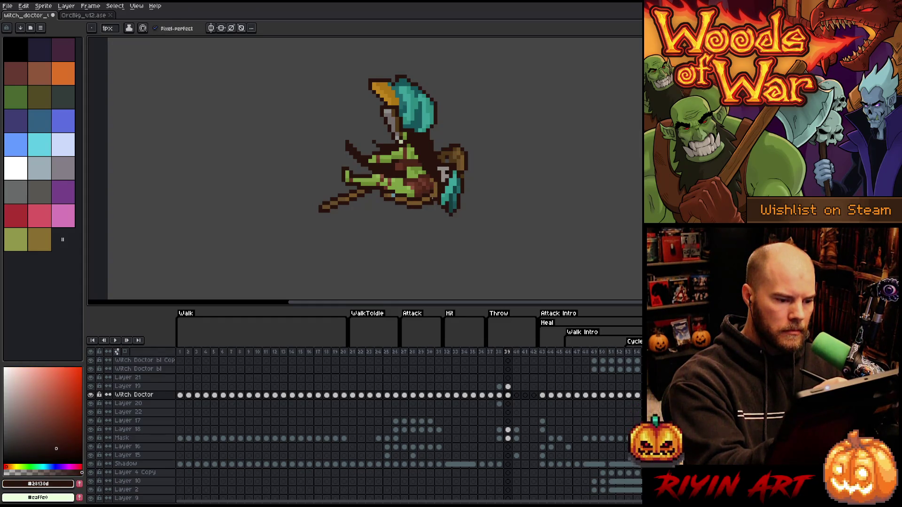
Step: Open and cancel Canvas Size, then save the sprite file
{"action": "key", "text": "e"}
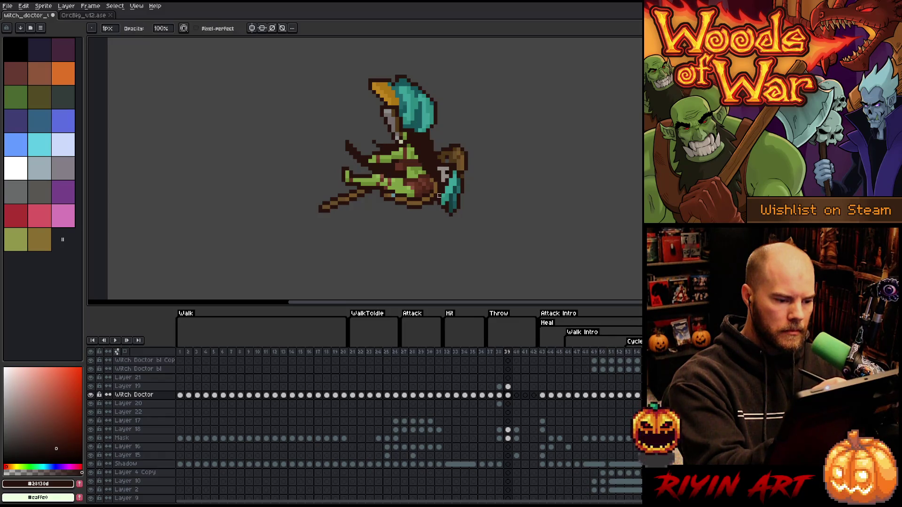
{"action": "key", "text": "ctrl+alt+c"}
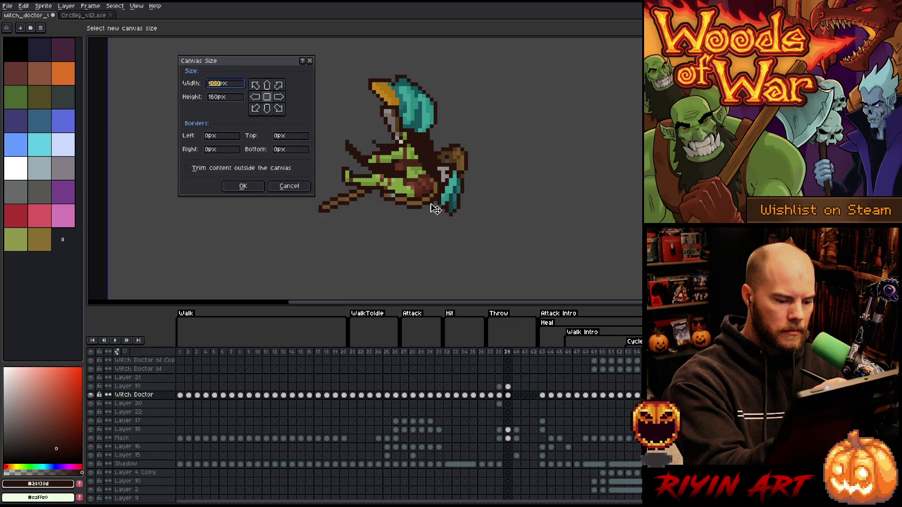
{"action": "key", "text": "Escape"}
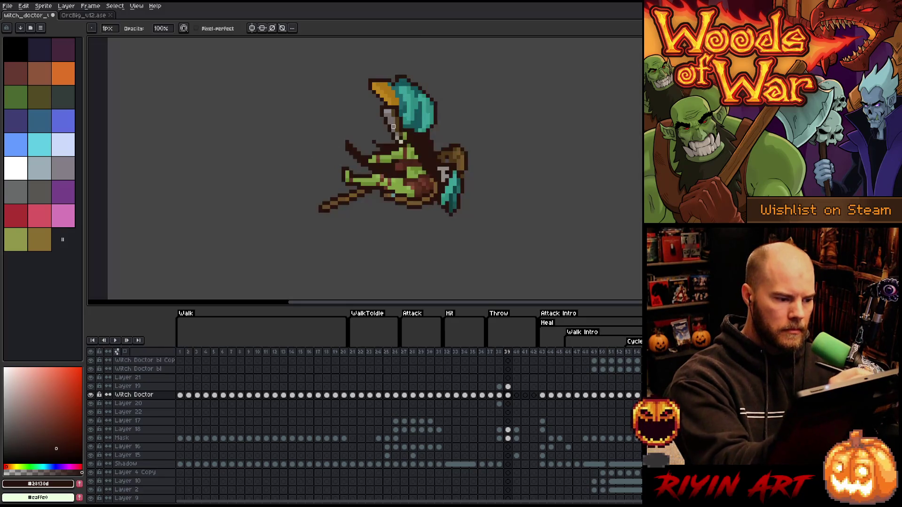
{"action": "key", "text": "ctrl+s"}
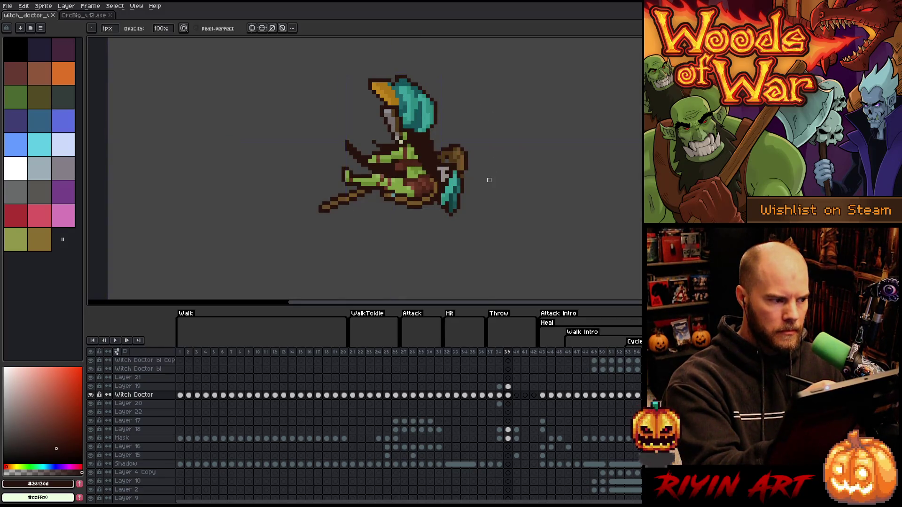
Step: View the Witch Doctor and Layer 19 cels of frame 39 on their own
{"action": "left_click", "coordinate": [507, 395]}
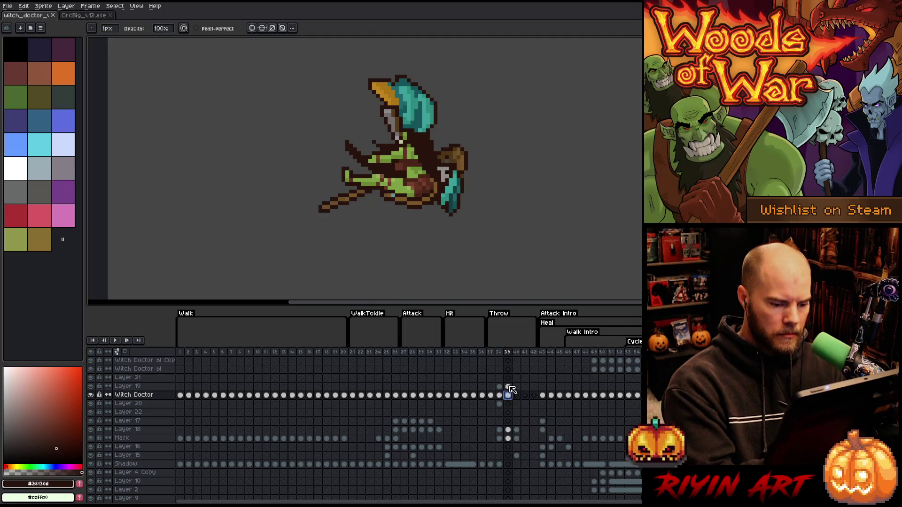
{"action": "left_click", "coordinate": [91, 396], "text": "alt"}
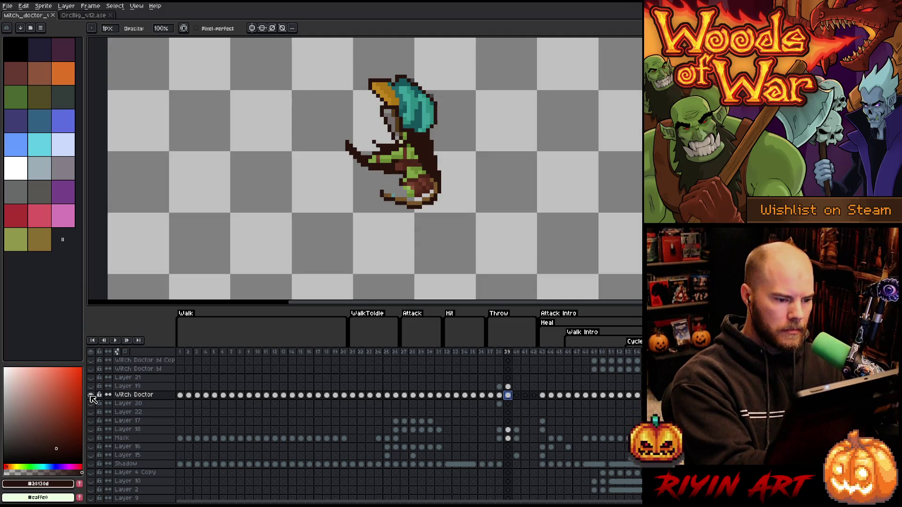
{"action": "left_click", "coordinate": [91, 395], "text": "alt"}
{"action": "left_click", "coordinate": [509, 387]}
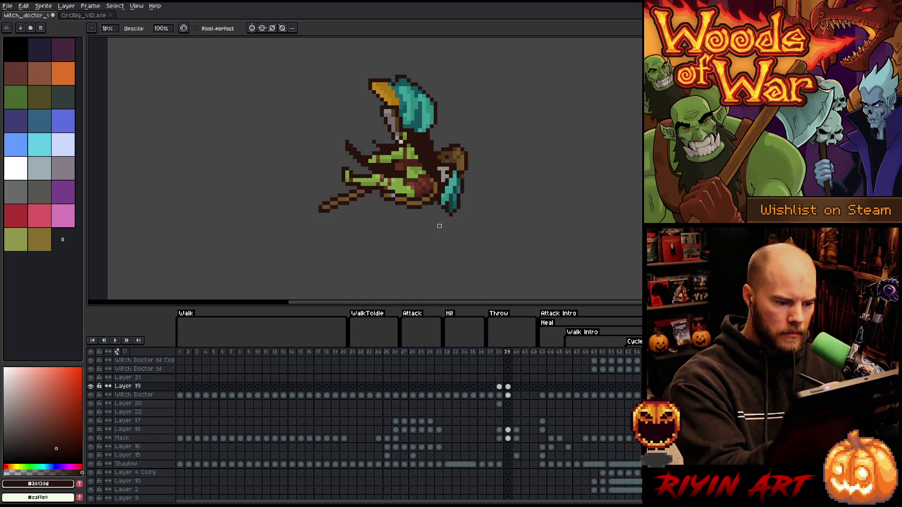
{"action": "left_click", "coordinate": [91, 387], "text": "alt"}
{"action": "left_click", "coordinate": [91, 386], "text": "alt"}
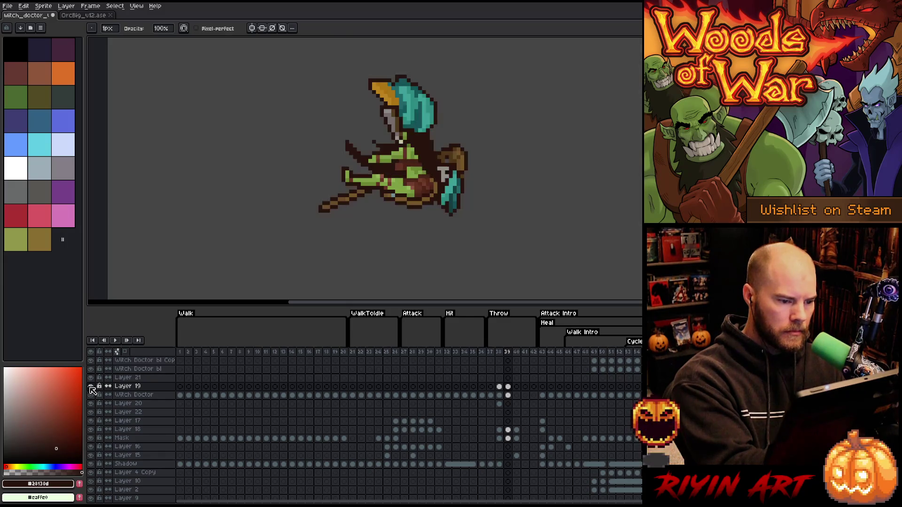
{"action": "left_click", "coordinate": [91, 386], "text": "alt"}
{"action": "left_click", "coordinate": [91, 387], "text": "alt"}
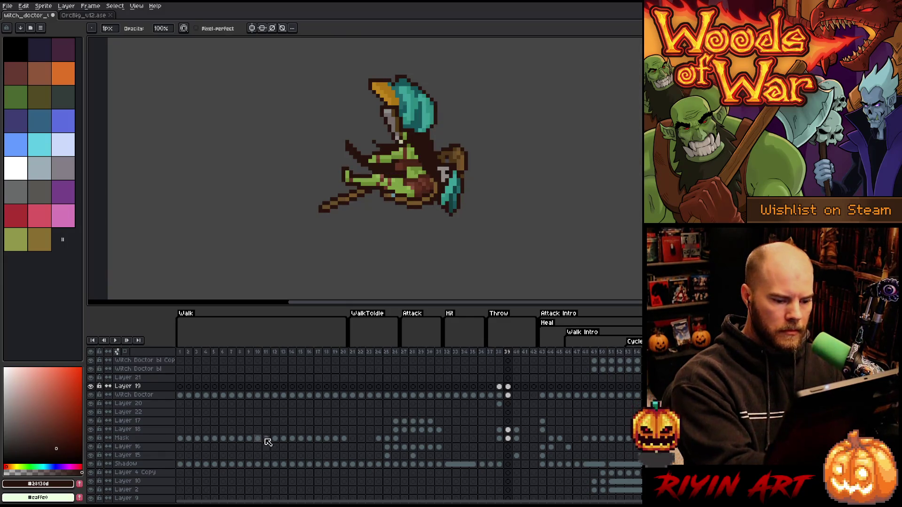
Step: Cycle the active layer through Witch Doctor, Layer 18 and Mask, ending on Witch Doctor with the pencil
{"action": "left_click", "coordinate": [508, 395]}
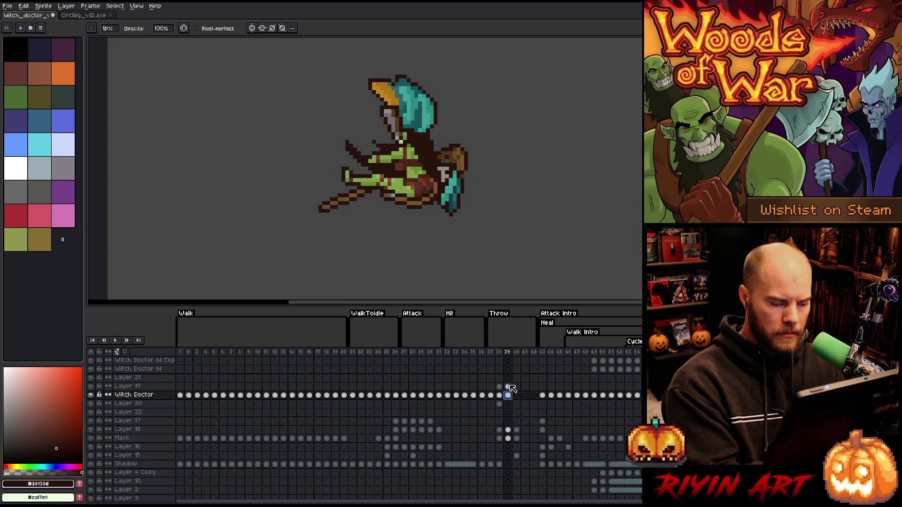
{"action": "left_click", "coordinate": [508, 429]}
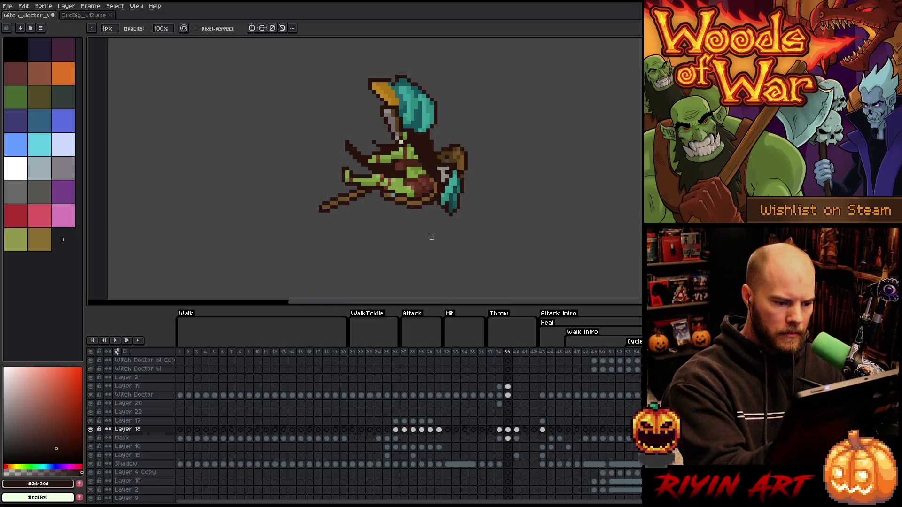
{"action": "key", "text": "Down"}
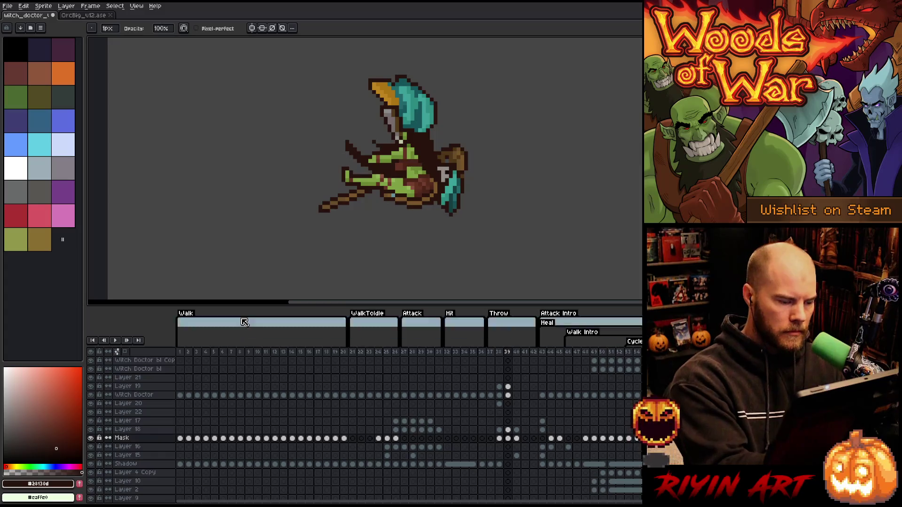
{"action": "key", "text": "v"}
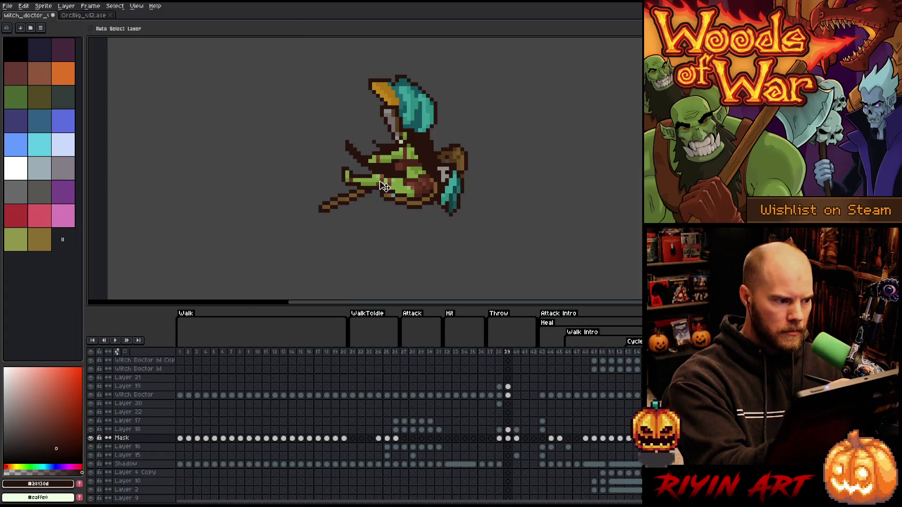
{"action": "left_click", "coordinate": [437, 208]}
{"action": "key", "text": "b"}
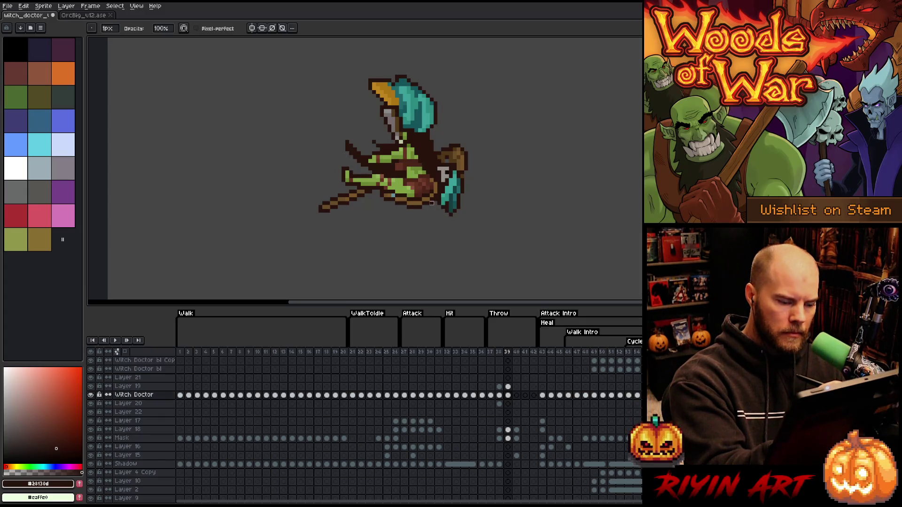
{"action": "key", "text": "v"}
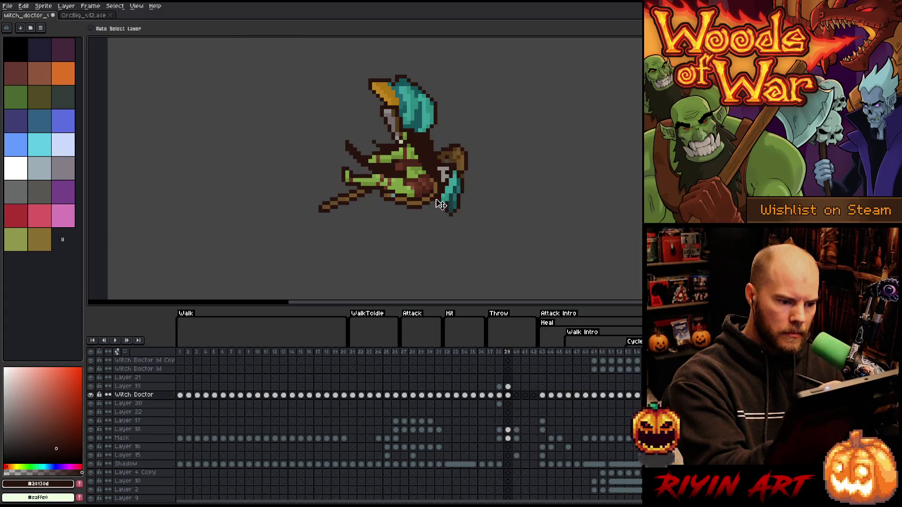
{"action": "key", "text": "b"}
{"action": "key", "text": "v"}
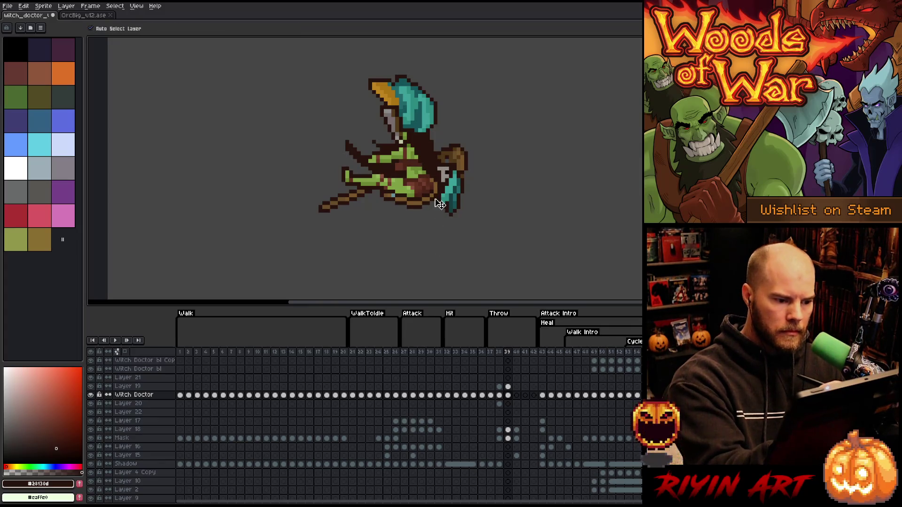
{"action": "left_click", "coordinate": [439, 205]}
{"action": "key", "text": "b"}
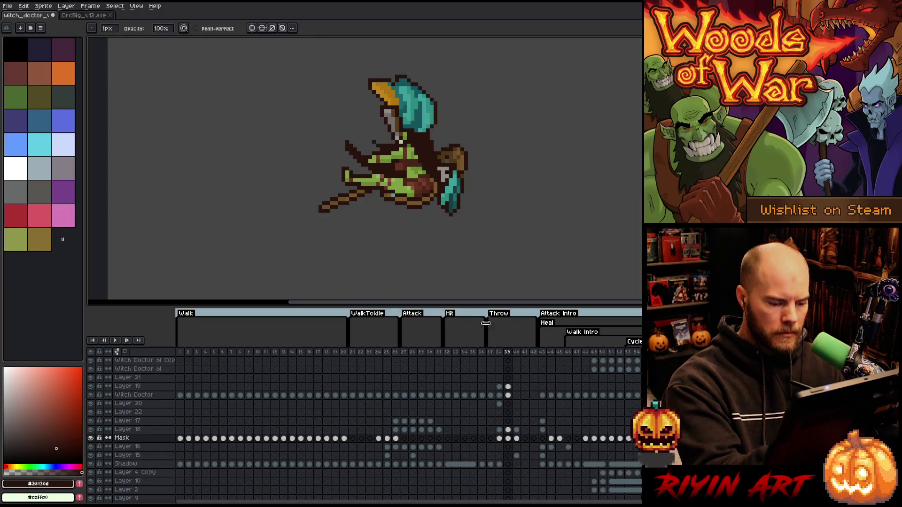
{"action": "left_click", "coordinate": [434, 199], "text": "ctrl"}
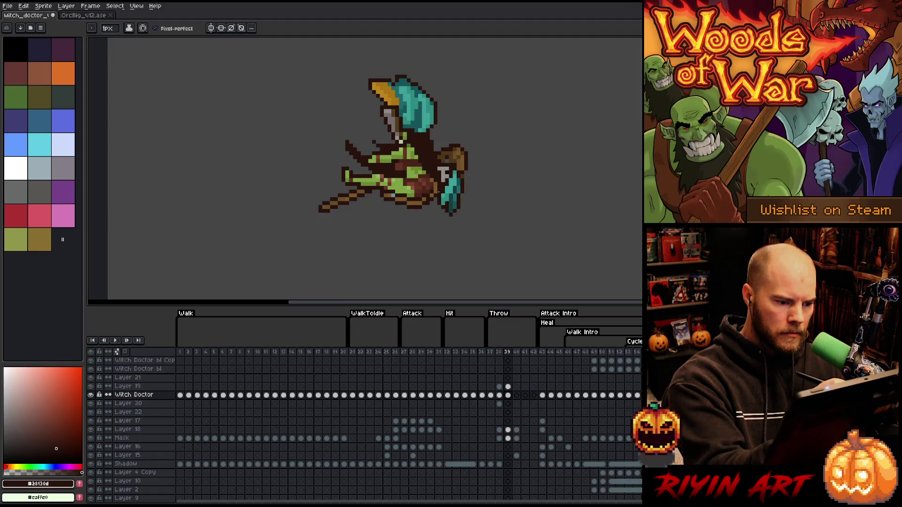
Step: Redraw dark outline pixels around the grey hand and erase stray pixels below the sprite
{"action": "left_click", "coordinate": [433, 197], "text": "ctrl"}
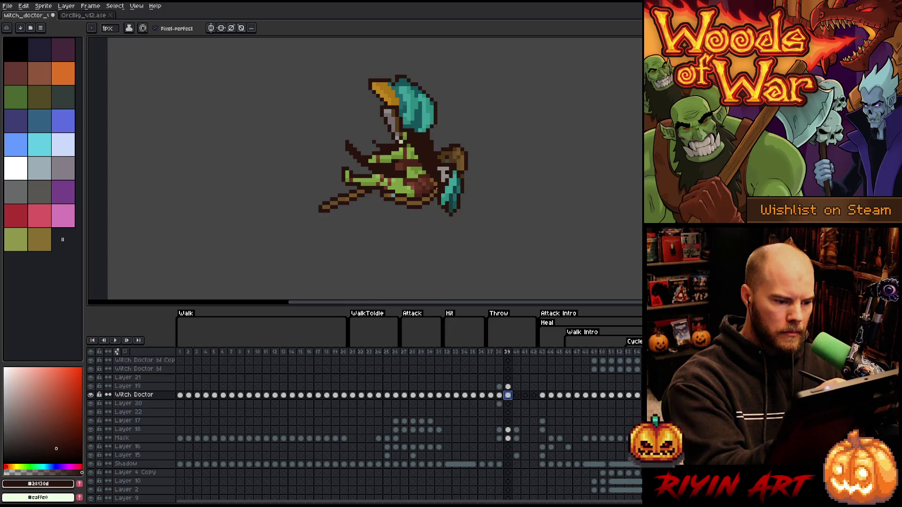
{"action": "left_click", "coordinate": [436, 178], "text": "alt"}
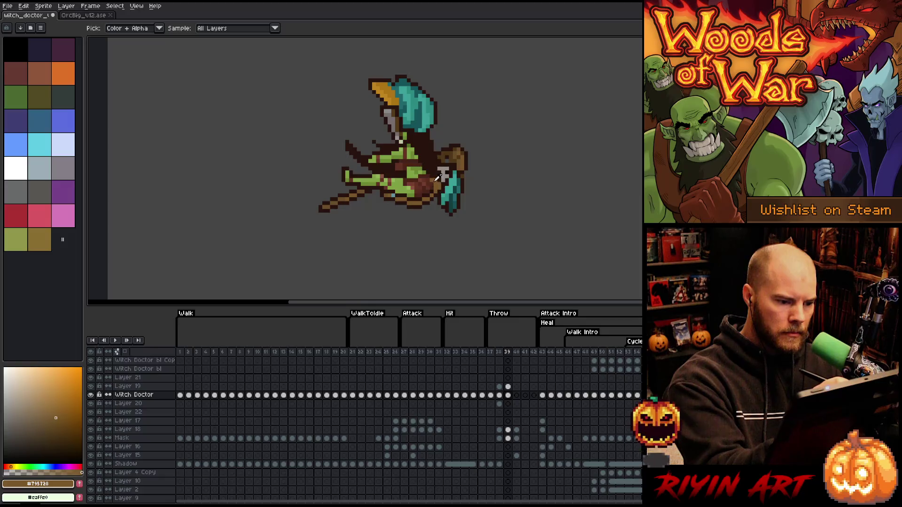
{"action": "left_click", "coordinate": [436, 180], "text": "alt"}
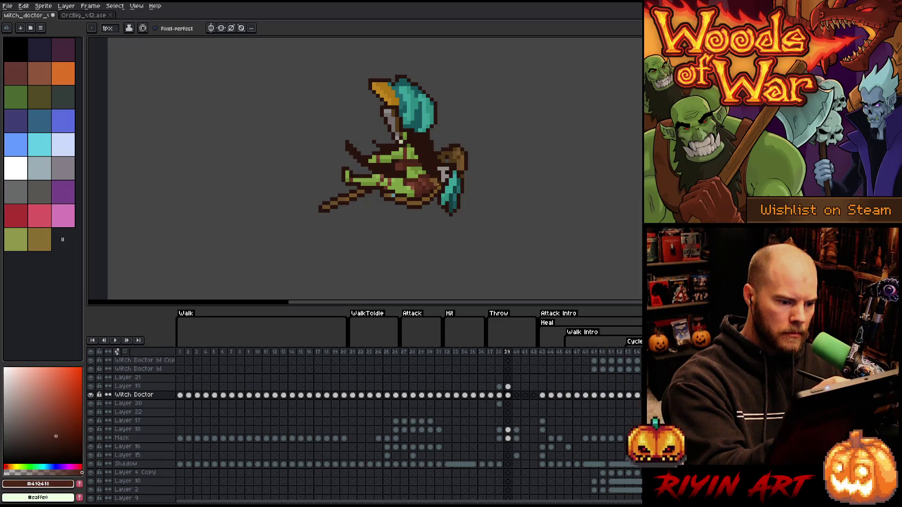
{"action": "left_click", "coordinate": [436, 181], "text": "alt"}
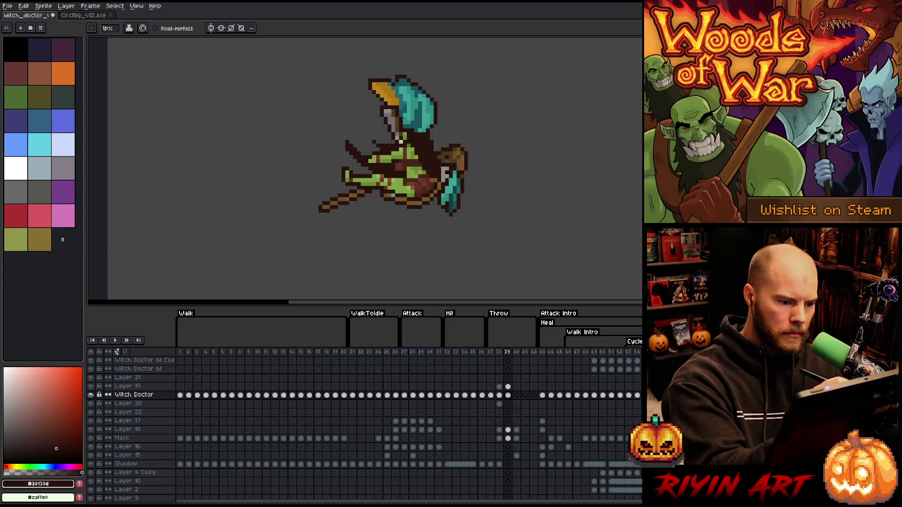
{"action": "left_click", "coordinate": [443, 173]}
{"action": "key", "text": "e"}
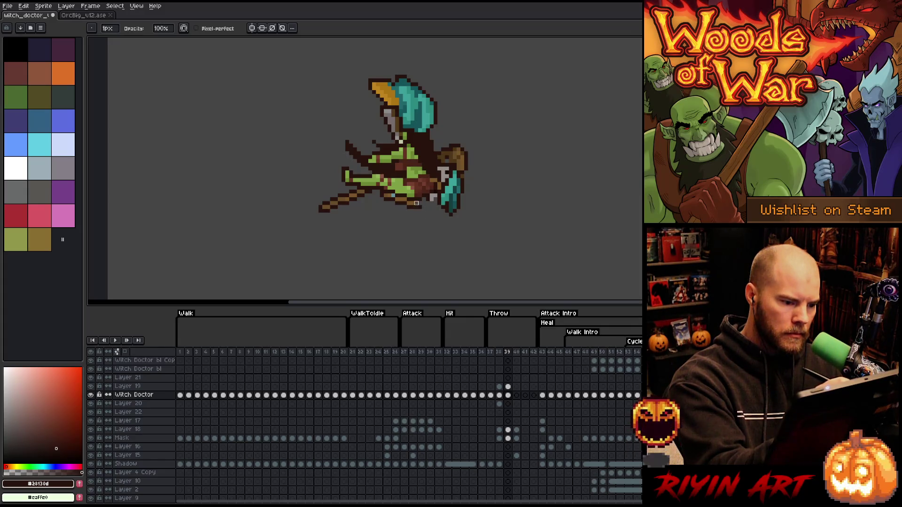
{"action": "left_click_drag", "start_coordinate": [420, 206], "coordinate": [404, 207]}
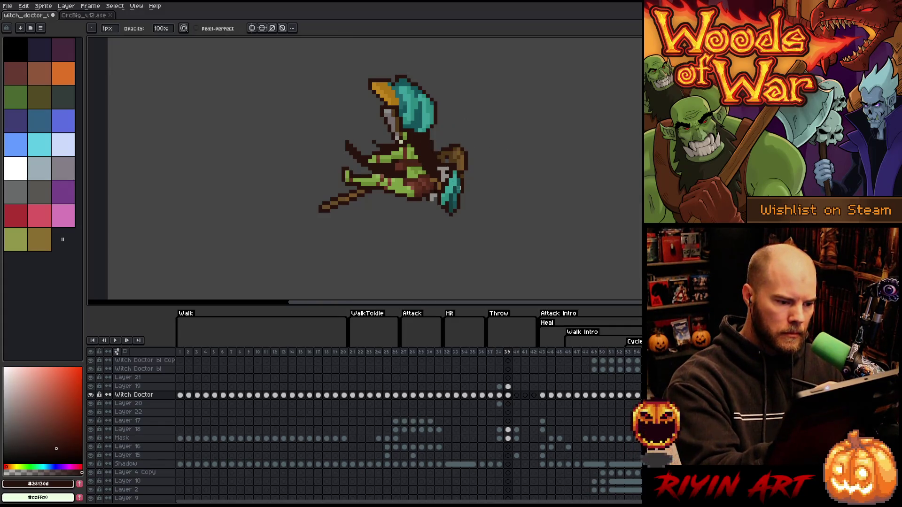
Step: Compare frames 38 and 37, then paint a brown pixel on frame 39's sprite
{"action": "left_click", "coordinate": [501, 352]}
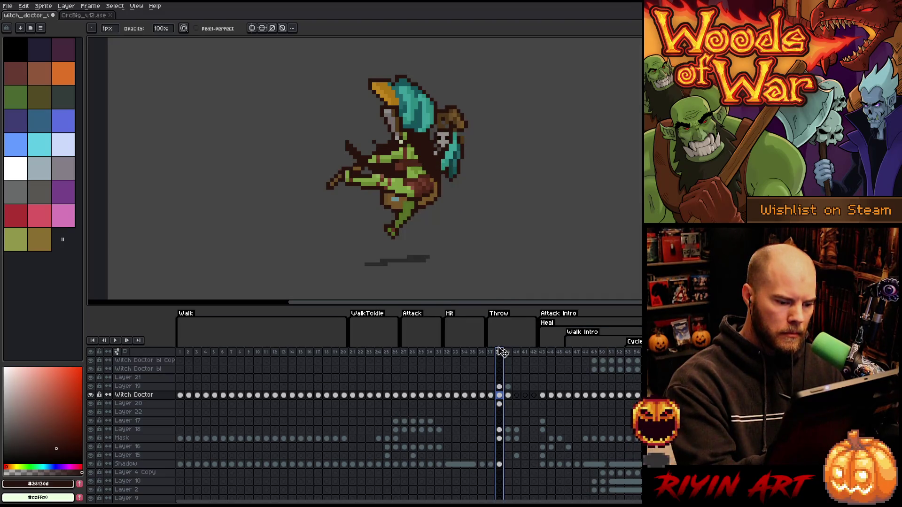
{"action": "left_click", "coordinate": [491, 352]}
{"action": "left_click", "coordinate": [500, 352]}
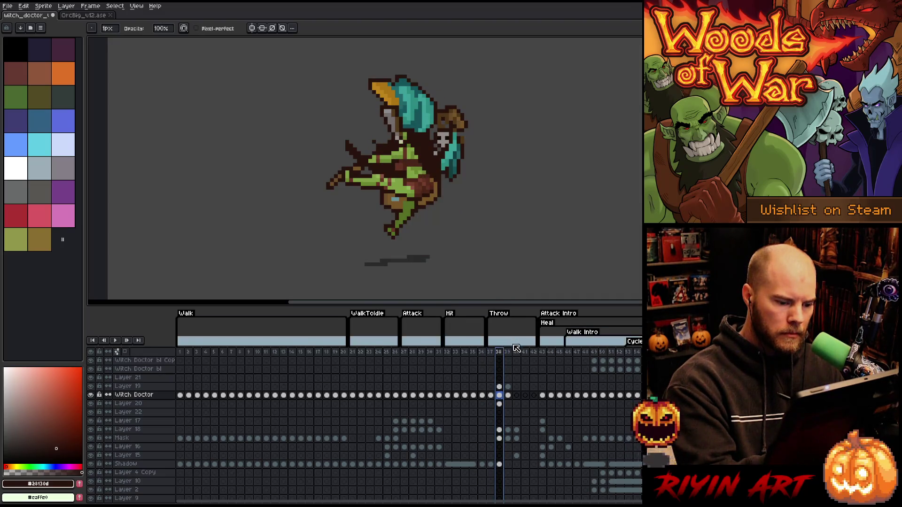
{"action": "left_click", "coordinate": [508, 352]}
{"action": "left_click", "coordinate": [395, 168], "text": "alt"}
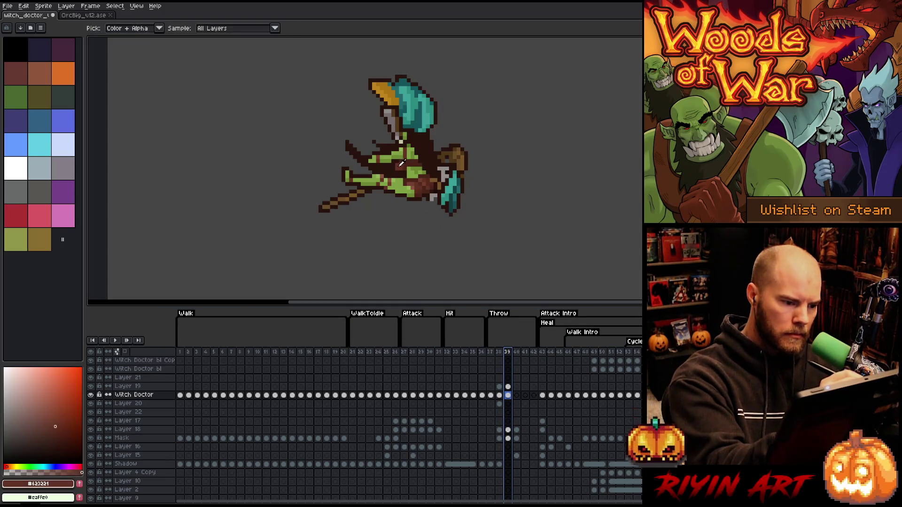
{"action": "left_click", "coordinate": [399, 160]}
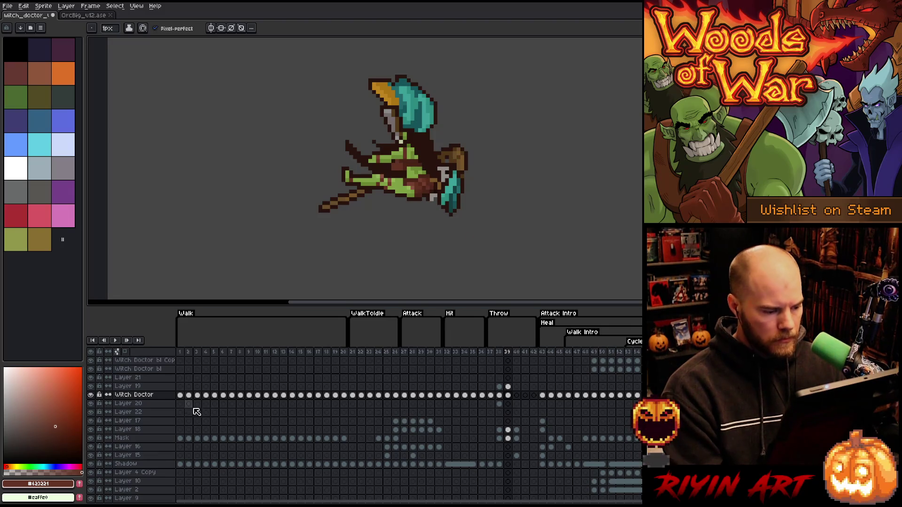
{"action": "left_click", "coordinate": [130, 386]}
Step: Merge Layer 19 down into the Witch Doctor layer
{"action": "scroll", "coordinate": [327, 396], "scroll_direction": "up", "scroll_amount": 3}
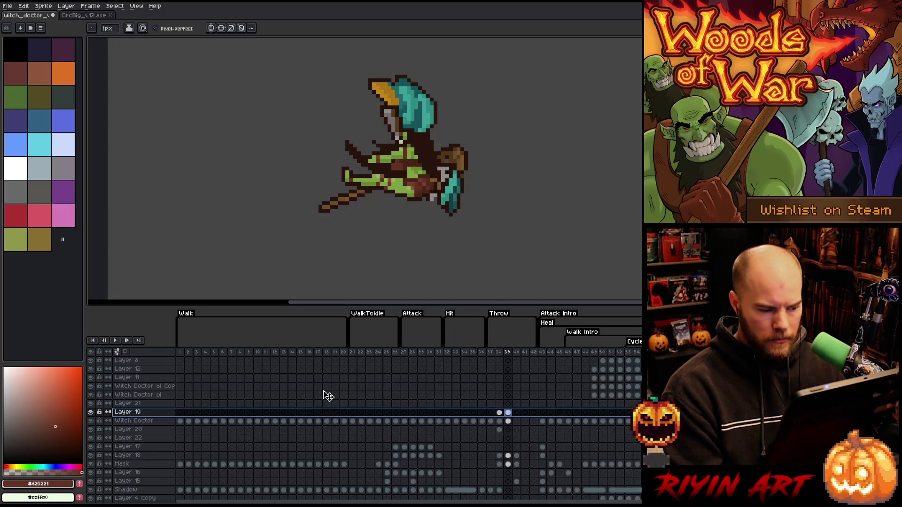
{"action": "scroll", "coordinate": [328, 396], "scroll_direction": "down", "scroll_amount": 2}
{"action": "key", "text": "ctrl+e"}
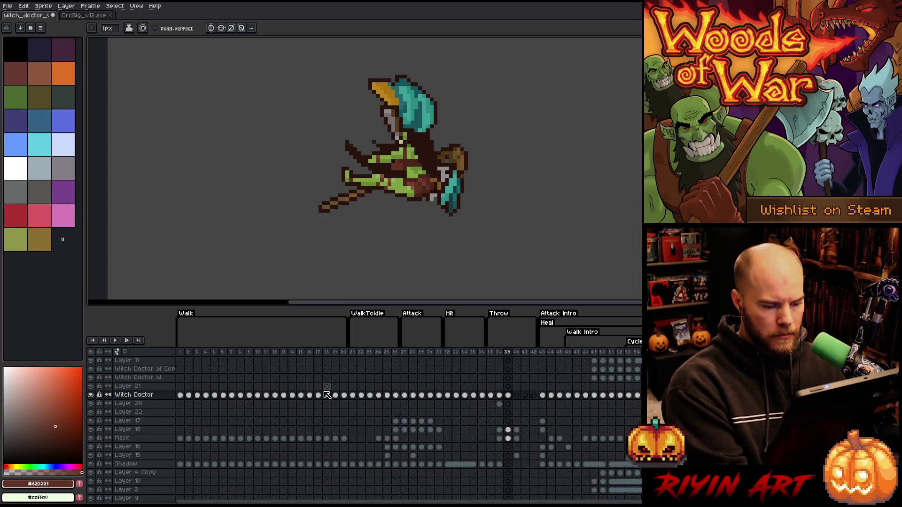
Step: Marquee the head and staff area and shift it slightly left
{"action": "key", "text": "m"}
{"action": "mouse_move", "coordinate": [498, 78]}
{"action": "left_mouse_down"}
{"action": "mouse_move", "coordinate": [233, 99]}
{"action": "mouse_move", "coordinate": [254, 162]}
{"action": "left_mouse_up"}
{"action": "mouse_move", "coordinate": [513, 60]}
{"action": "left_mouse_down"}
{"action": "mouse_move", "coordinate": [285, 100]}
{"action": "mouse_move", "coordinate": [241, 172]}
{"action": "left_mouse_up"}
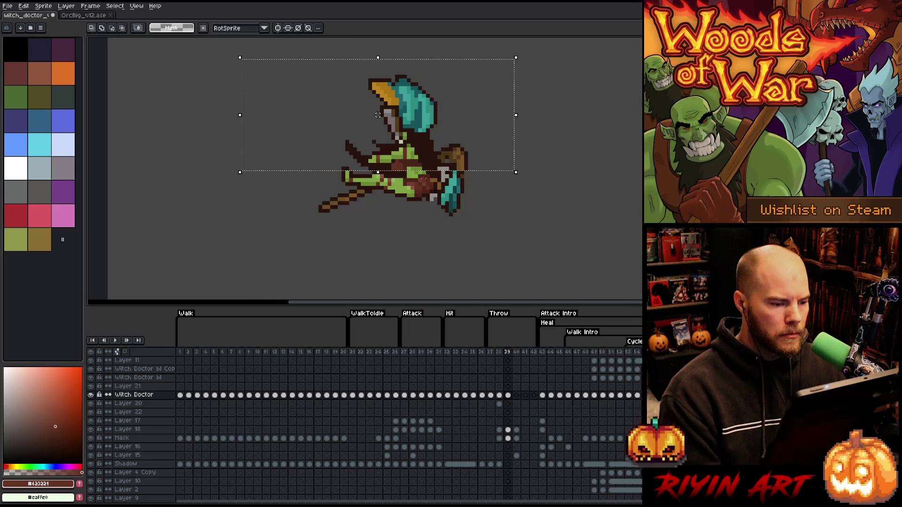
{"action": "left_click_drag", "start_coordinate": [377, 114], "coordinate": [373, 114]}
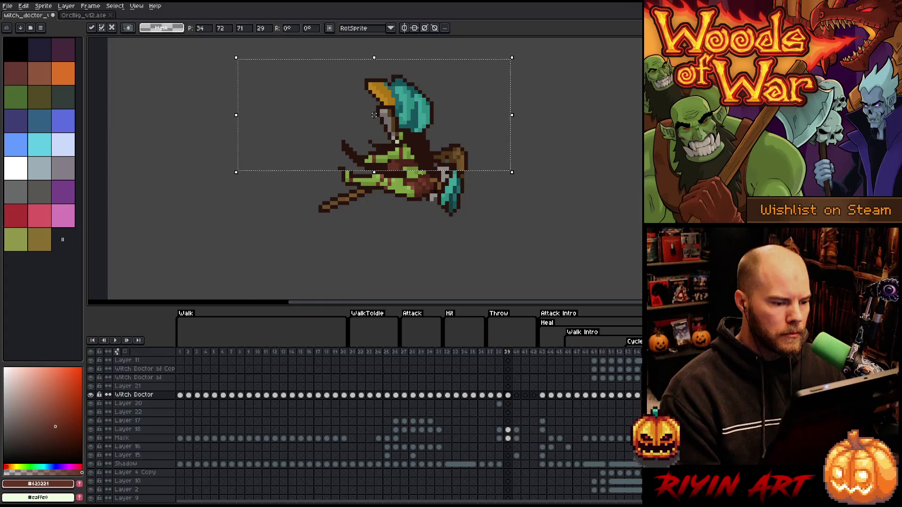
{"action": "left_click", "coordinate": [416, 173]}
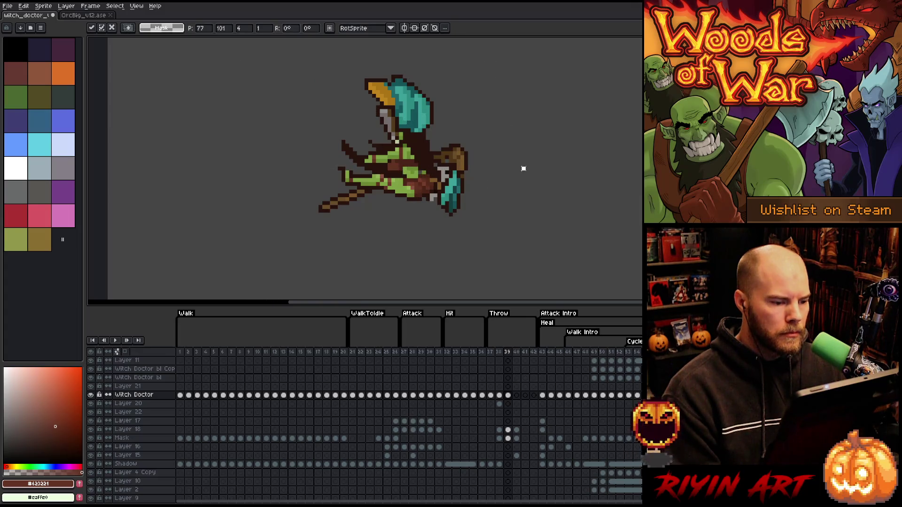
{"action": "left_click", "coordinate": [522, 167]}
Step: Sample the mid and lighter body greens and the dark brown from the sprite
{"action": "left_click", "coordinate": [422, 178], "text": "alt"}
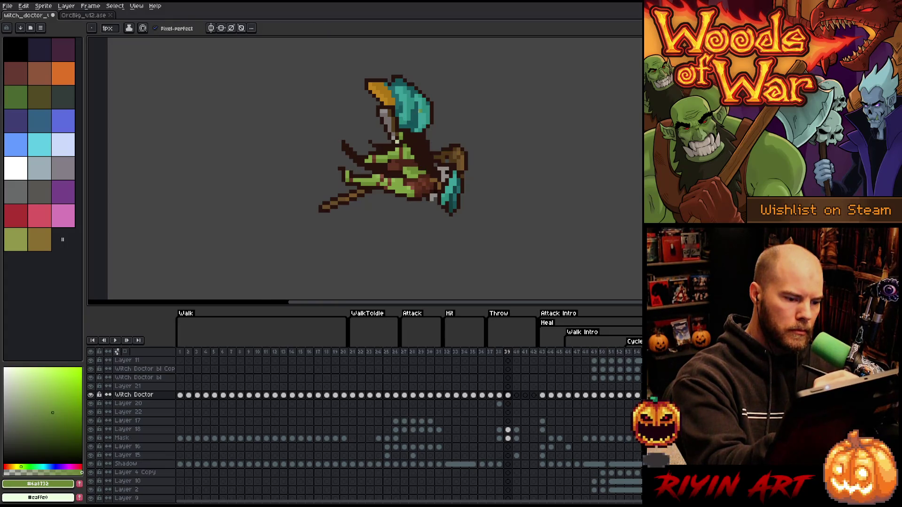
{"action": "left_click", "coordinate": [413, 173], "text": "alt"}
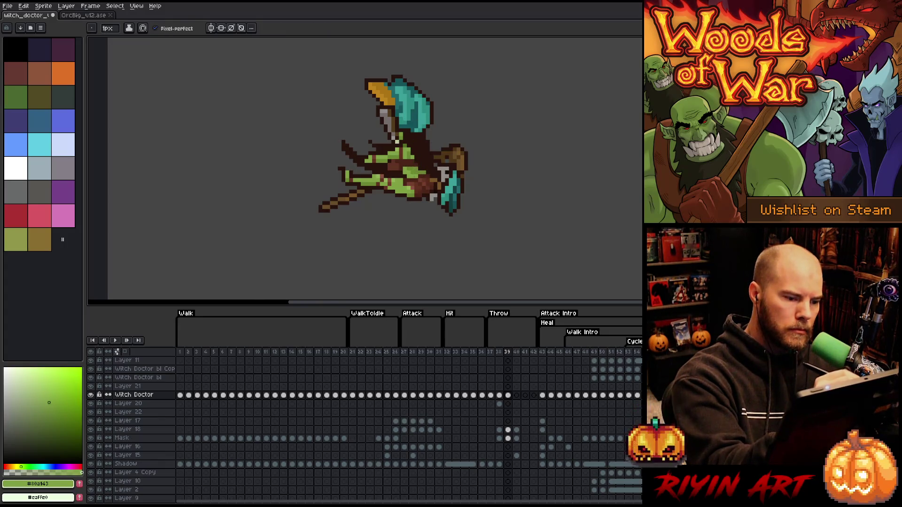
{"action": "left_click", "coordinate": [407, 153], "text": "alt"}
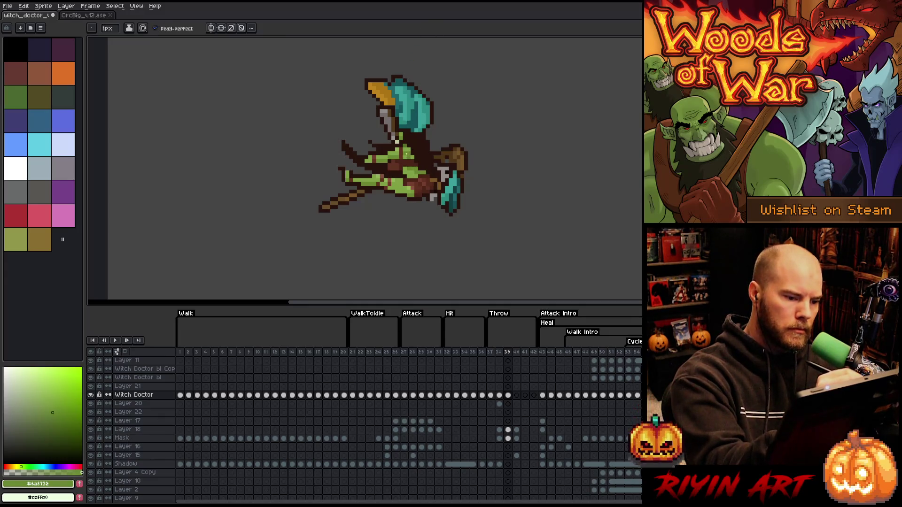
{"action": "left_click", "coordinate": [404, 155], "text": "alt"}
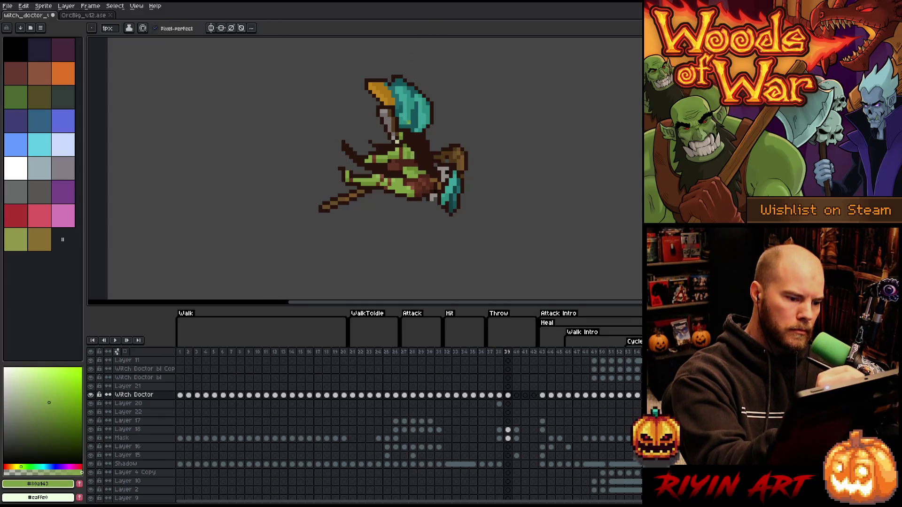
{"action": "left_click", "coordinate": [412, 136], "text": "alt"}
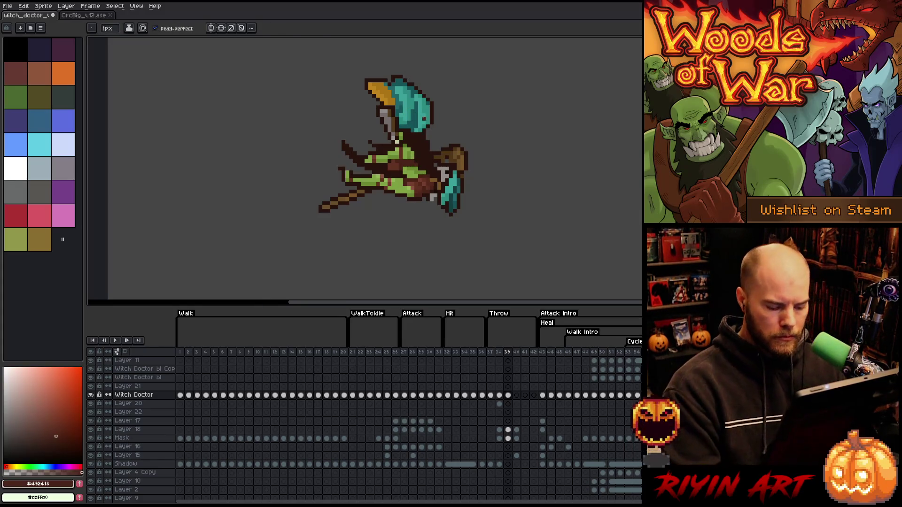
Step: Nudge the selected head and staff top one pixel left and one down
{"action": "key", "text": "m"}
{"action": "mouse_move", "coordinate": [303, 72]}
{"action": "left_mouse_down"}
{"action": "mouse_move", "coordinate": [521, 125]}
{"action": "mouse_move", "coordinate": [511, 146]}
{"action": "left_mouse_up"}
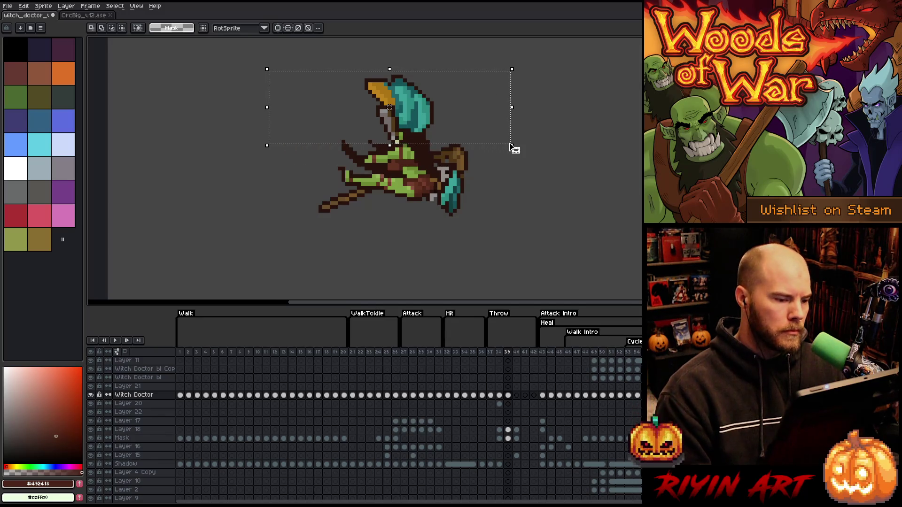
{"action": "key", "text": "Left"}
{"action": "key", "text": "Down"}
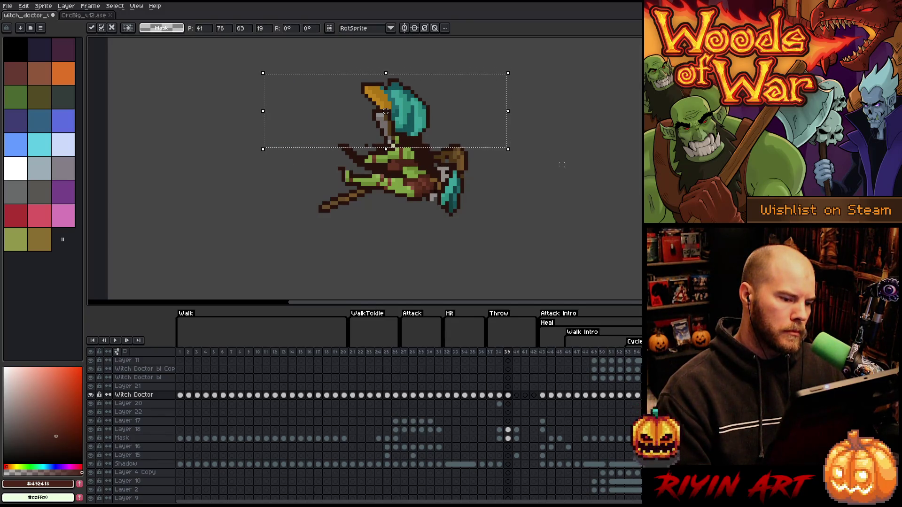
{"action": "key", "text": "ctrl+d"}
{"action": "key", "text": "b"}
{"action": "left_click", "coordinate": [424, 141], "text": "alt"}
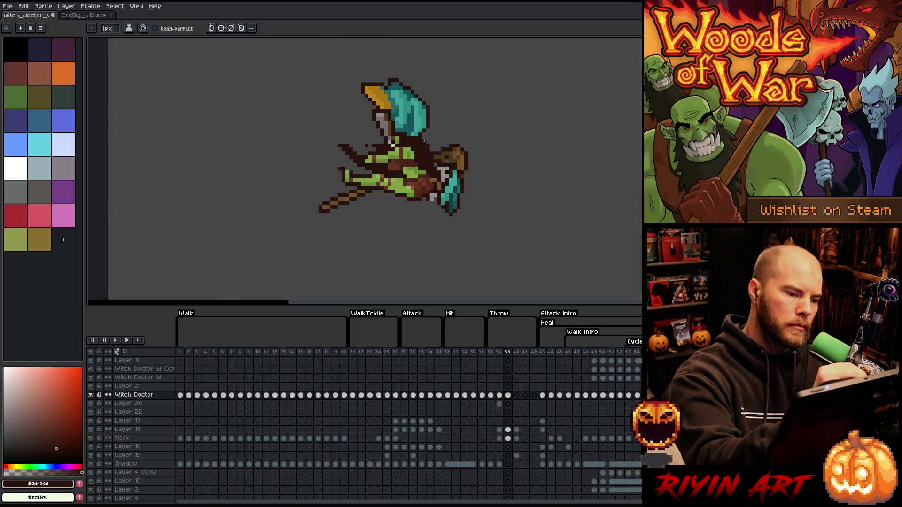
Step: Sample the dark brown and the light and darker body greens for green touch-ups
{"action": "left_click", "coordinate": [416, 160], "text": "alt"}
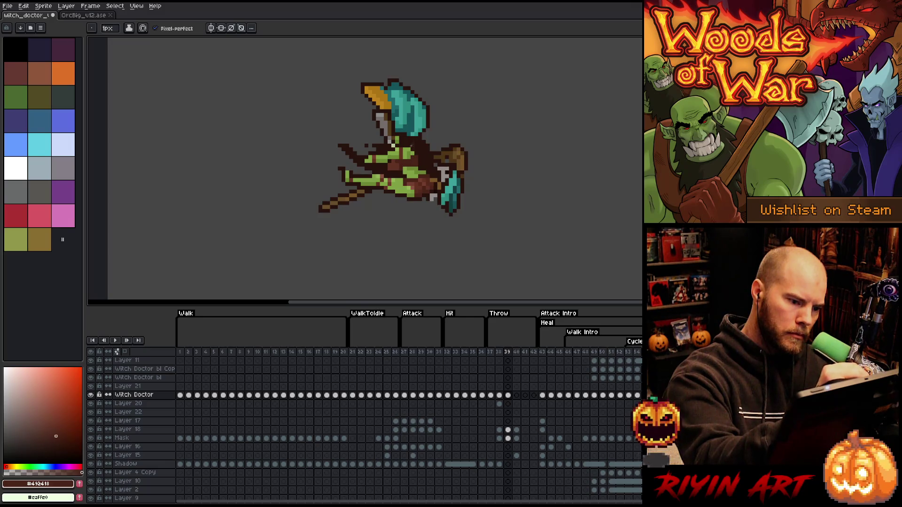
{"action": "left_click", "coordinate": [412, 146], "text": "alt"}
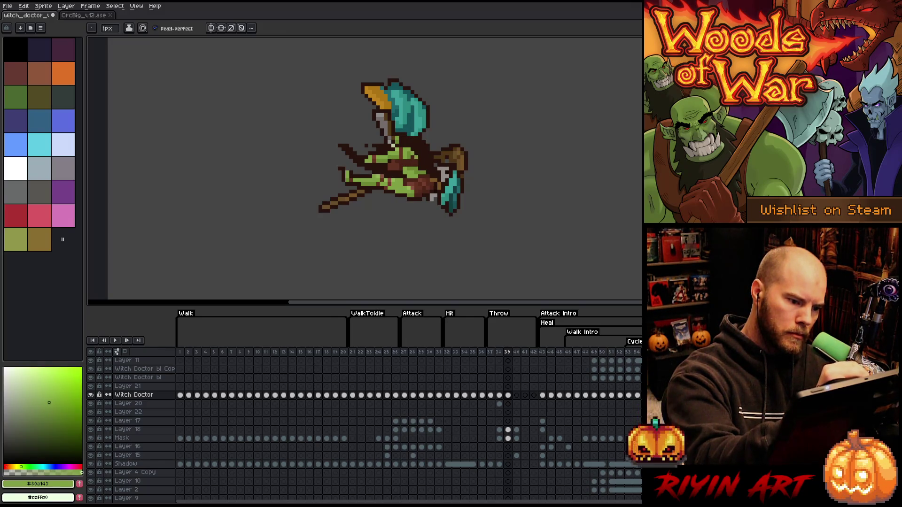
{"action": "left_click", "coordinate": [393, 145], "text": "alt"}
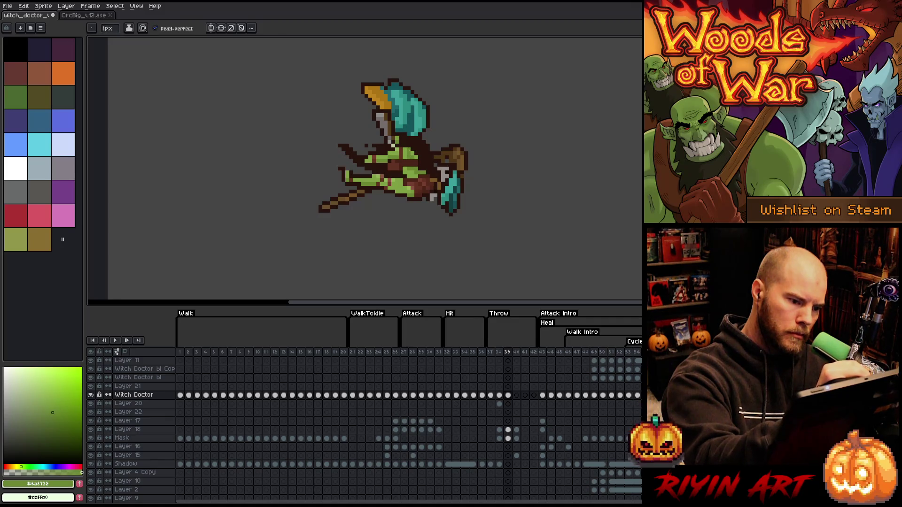
{"action": "key", "text": "alt"}
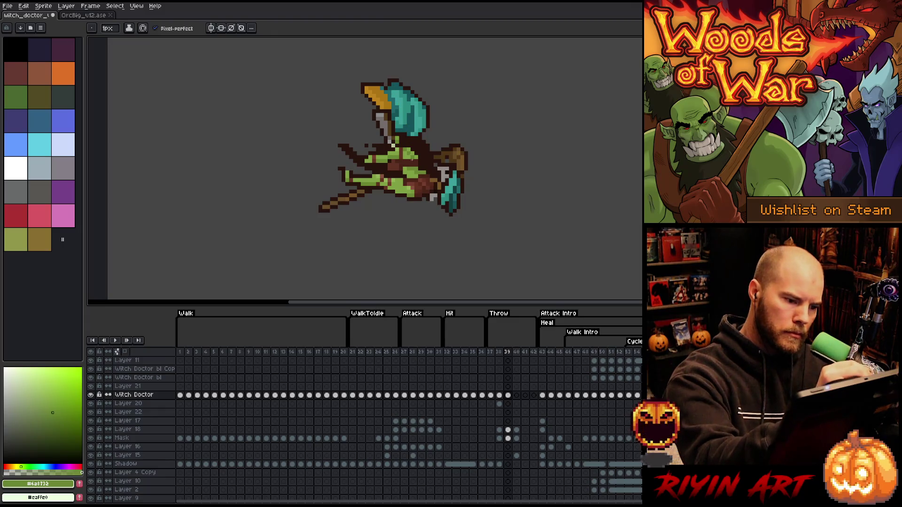
{"action": "left_click", "coordinate": [414, 170], "text": "alt"}
{"action": "left_click", "coordinate": [394, 145], "text": "alt"}
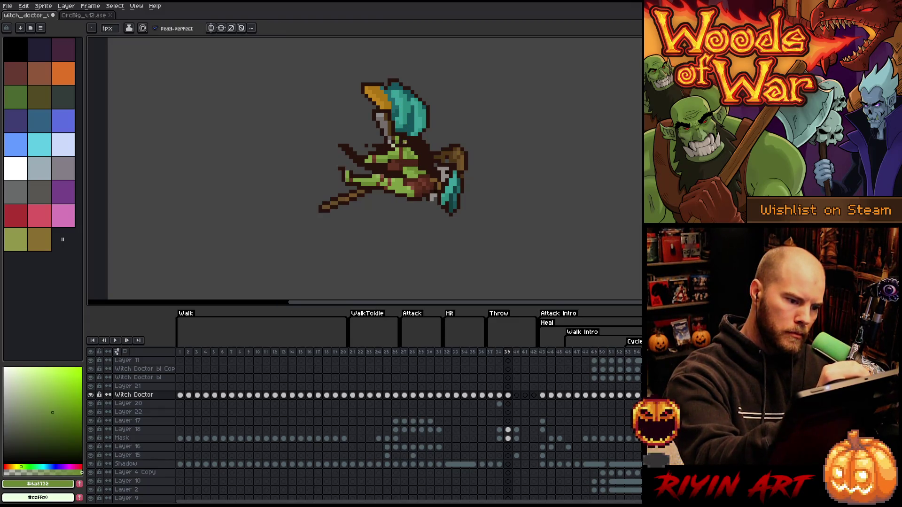
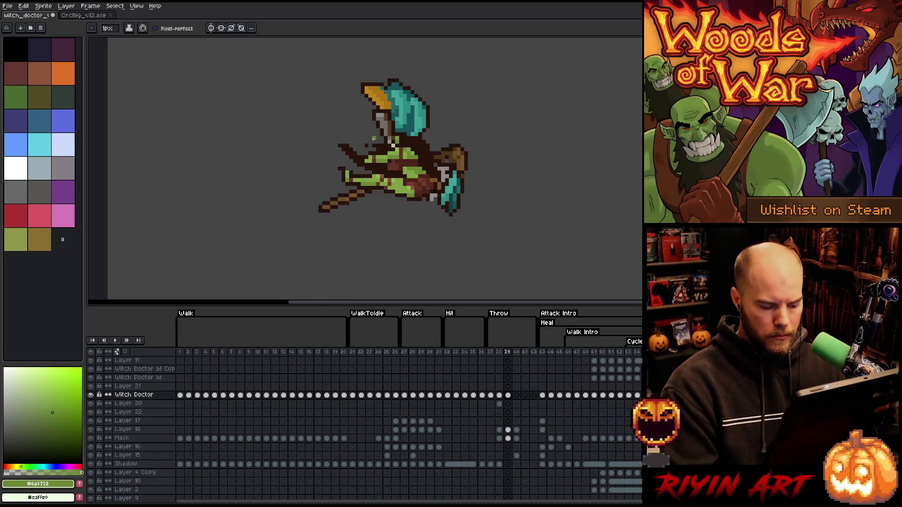
Step: Select the lower arm and staff area, pick dark brown, and erase stray pixels left of the arm
{"action": "key", "text": "m"}
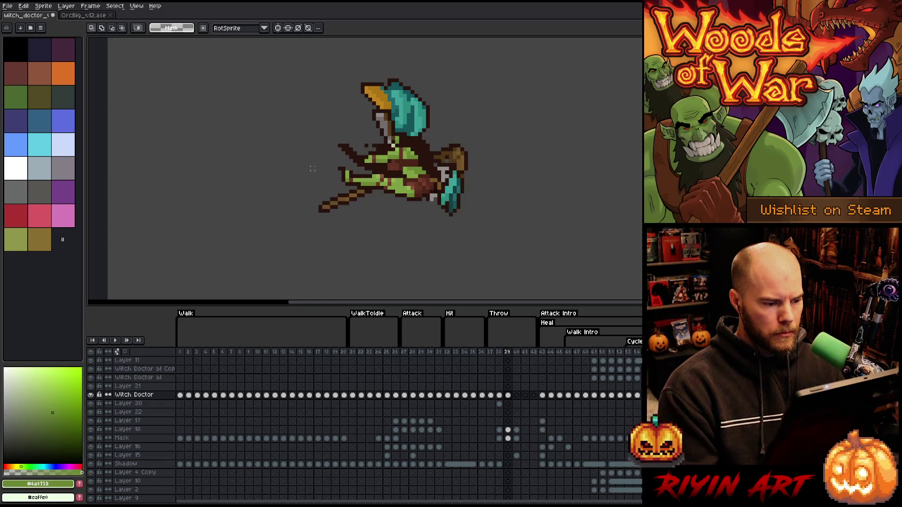
{"action": "mouse_move", "coordinate": [305, 162]}
{"action": "left_mouse_down"}
{"action": "mouse_move", "coordinate": [385, 202]}
{"action": "mouse_move", "coordinate": [347, 187]}
{"action": "left_mouse_up"}
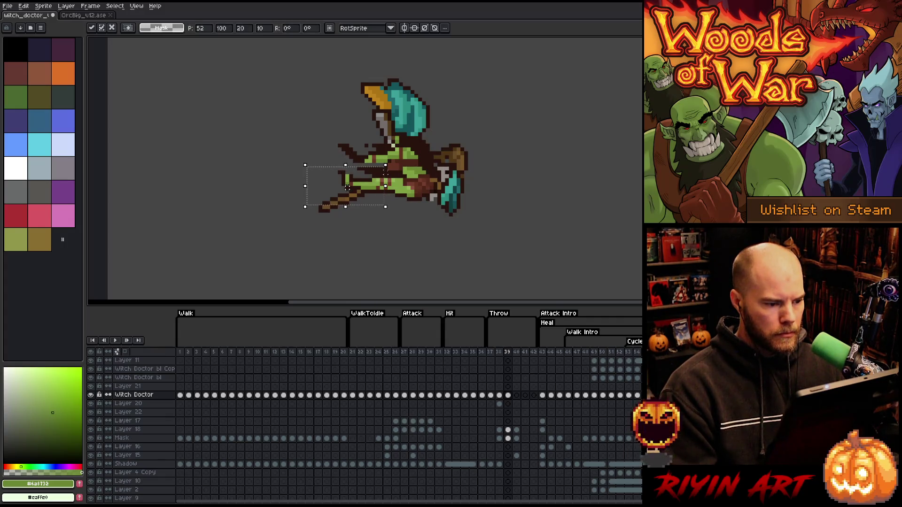
{"action": "left_click", "coordinate": [381, 147]}
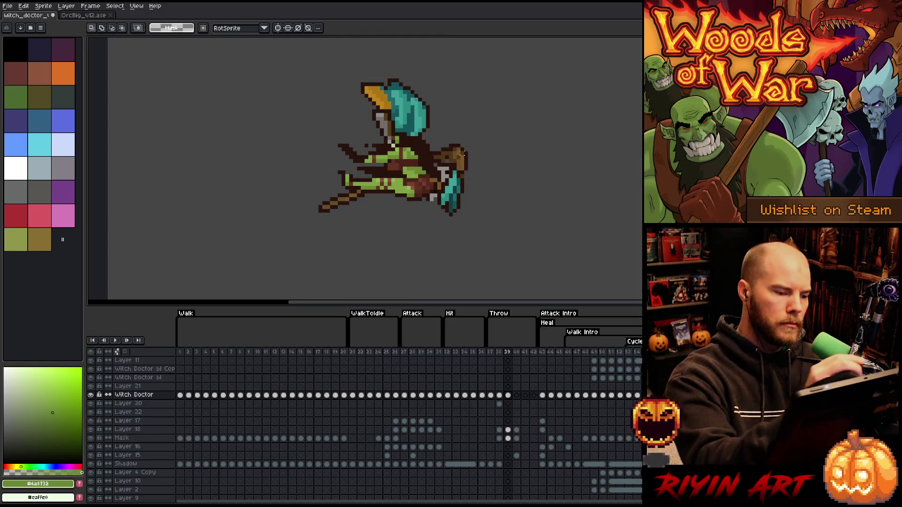
{"action": "key", "text": "b"}
{"action": "left_click", "coordinate": [379, 146], "text": "alt"}
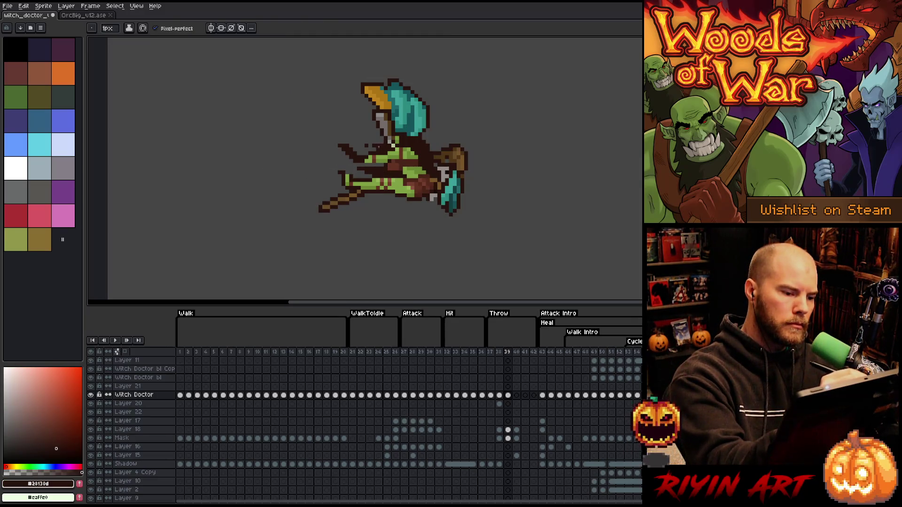
{"action": "key", "text": "e"}
{"action": "left_click_drag", "start_coordinate": [364, 143], "coordinate": [347, 142]}
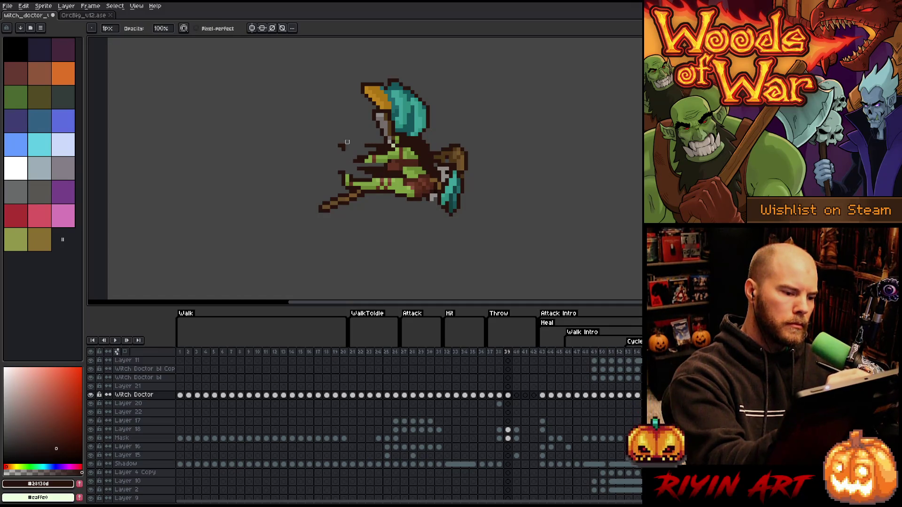
Step: Draw short dark brown streaks trailing left of the arm, redoing the overly long stroke
{"action": "key", "text": "b"}
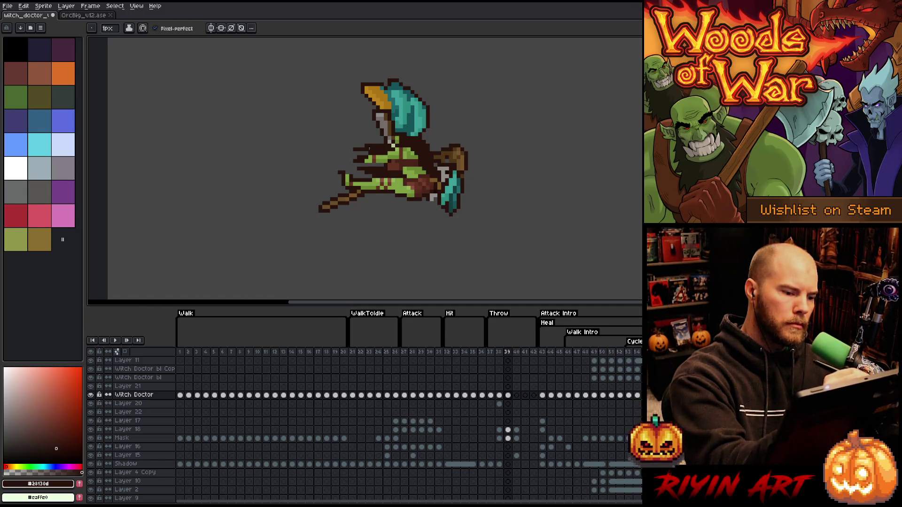
{"action": "mouse_move", "coordinate": [357, 160]}
{"action": "left_mouse_down"}
{"action": "mouse_move", "coordinate": [338, 152]}
{"action": "mouse_move", "coordinate": [360, 165]}
{"action": "mouse_move", "coordinate": [314, 173]}
{"action": "left_mouse_up"}
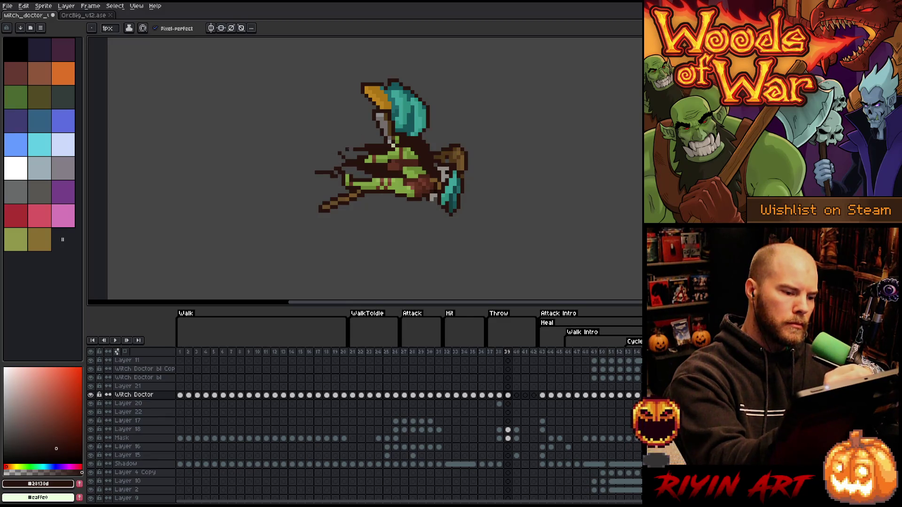
{"action": "key", "text": "ctrl+z"}
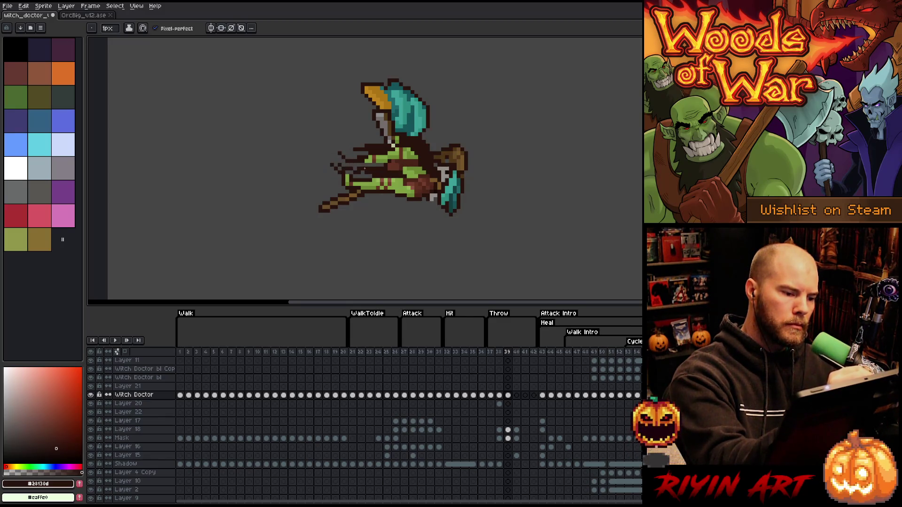
{"action": "left_click_drag", "start_coordinate": [339, 167], "coordinate": [332, 166]}
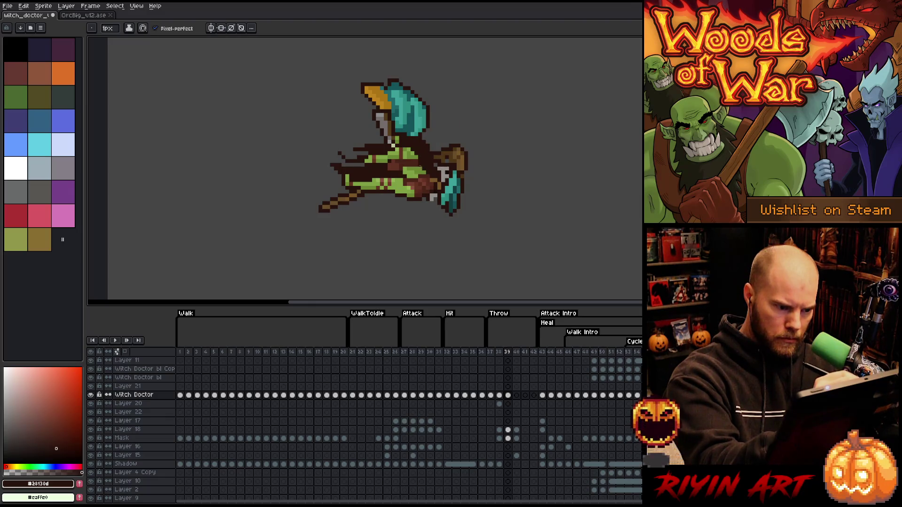
{"action": "left_click", "coordinate": [419, 164], "text": "alt"}
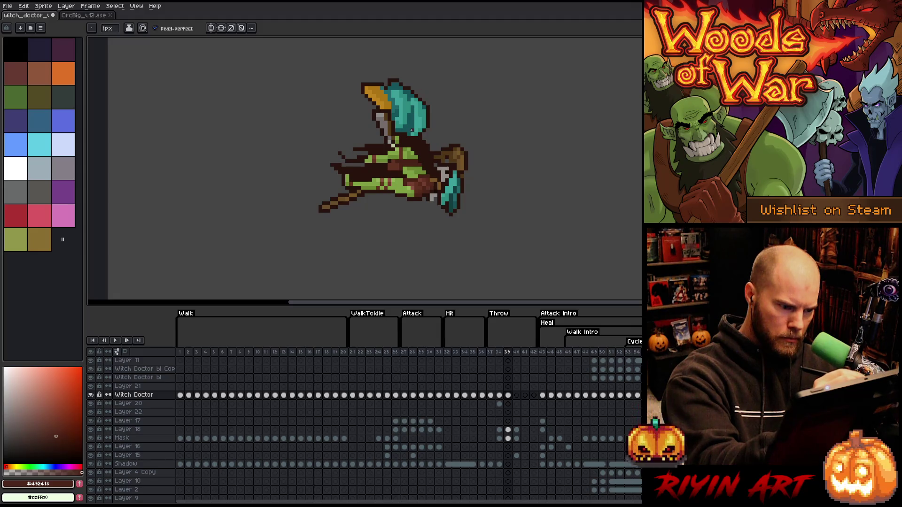
{"action": "left_click", "coordinate": [393, 145], "text": "alt"}
{"action": "left_click", "coordinate": [392, 189], "text": "alt"}
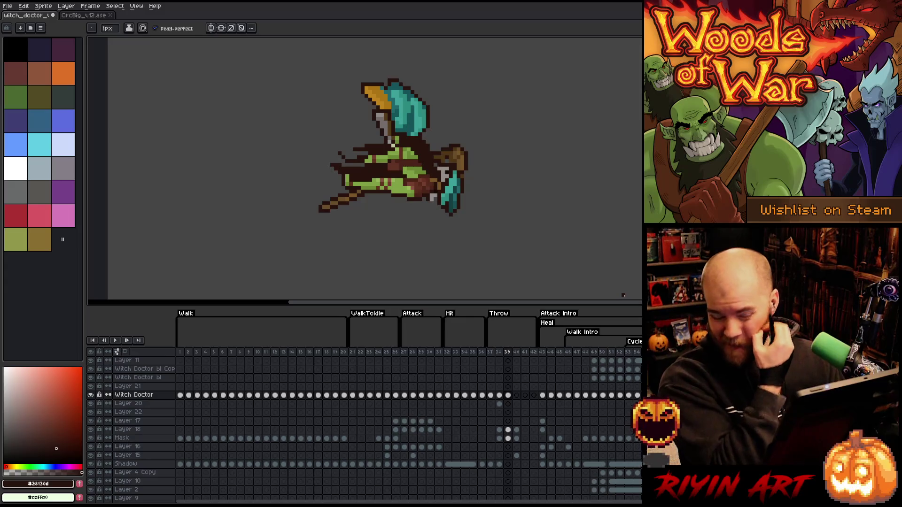
{"action": "left_click", "coordinate": [508, 429]}
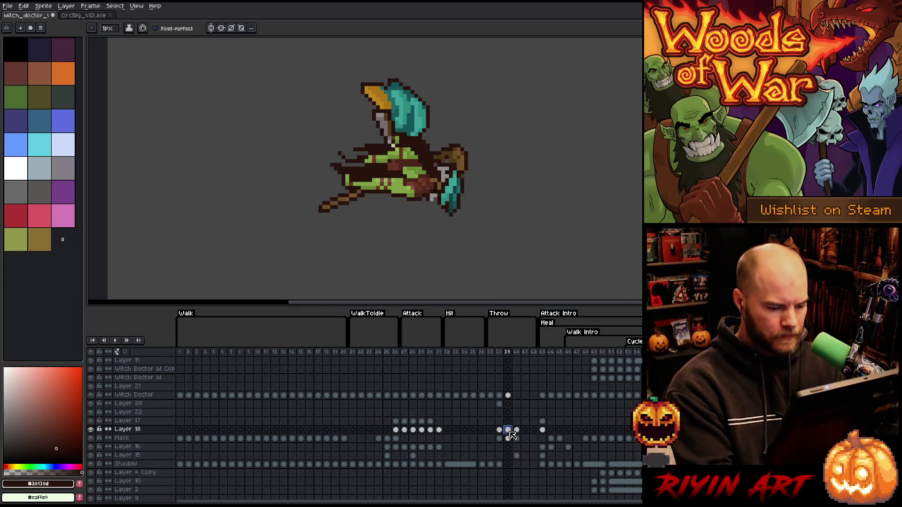
Step: Select the whole teal blade on the Mask layer at frame 39 and cut it out
{"action": "left_click", "coordinate": [507, 438]}
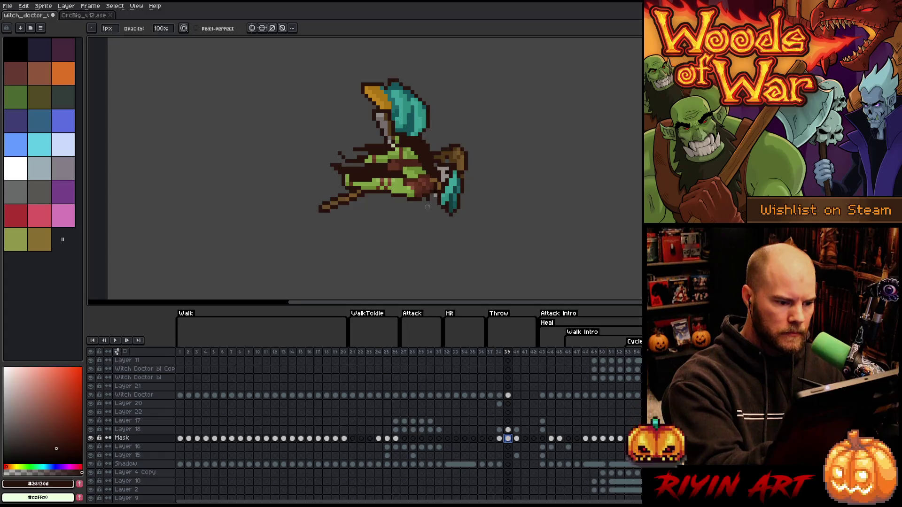
{"action": "left_click", "coordinate": [435, 203]}
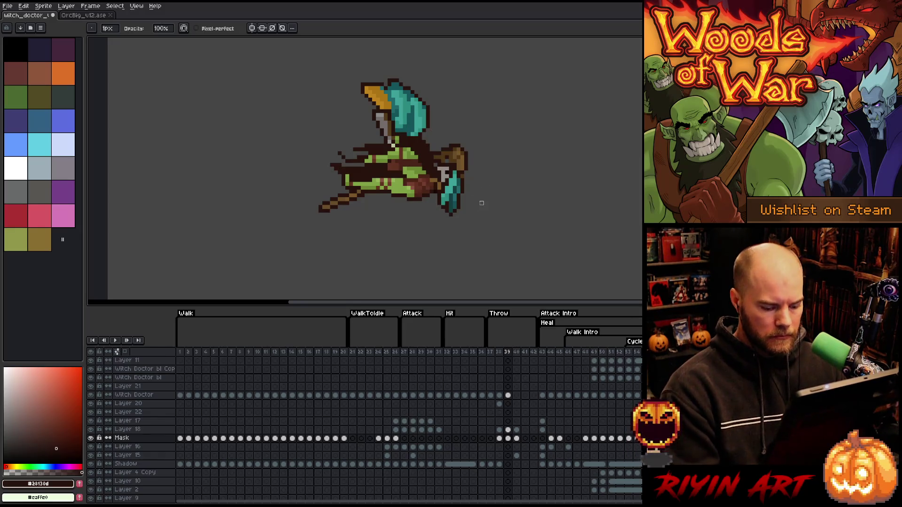
{"action": "key", "text": "m"}
{"action": "left_click_drag", "start_coordinate": [469, 184], "coordinate": [431, 230]}
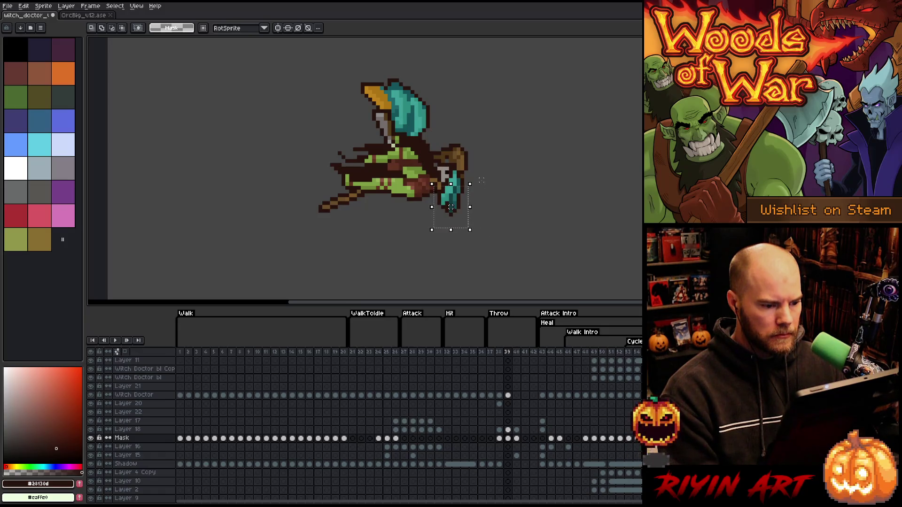
{"action": "left_click_drag", "start_coordinate": [450, 178], "coordinate": [499, 213]}
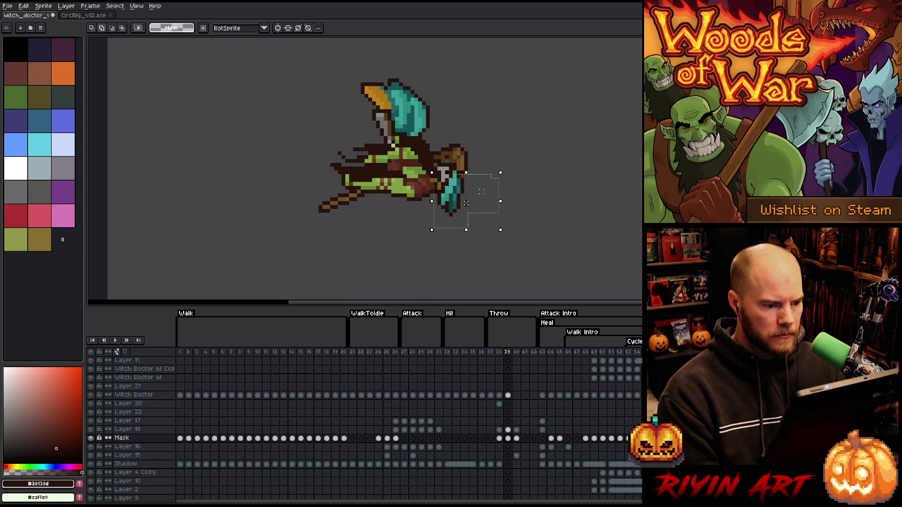
{"action": "left_click_drag", "start_coordinate": [452, 172], "coordinate": [466, 199]}
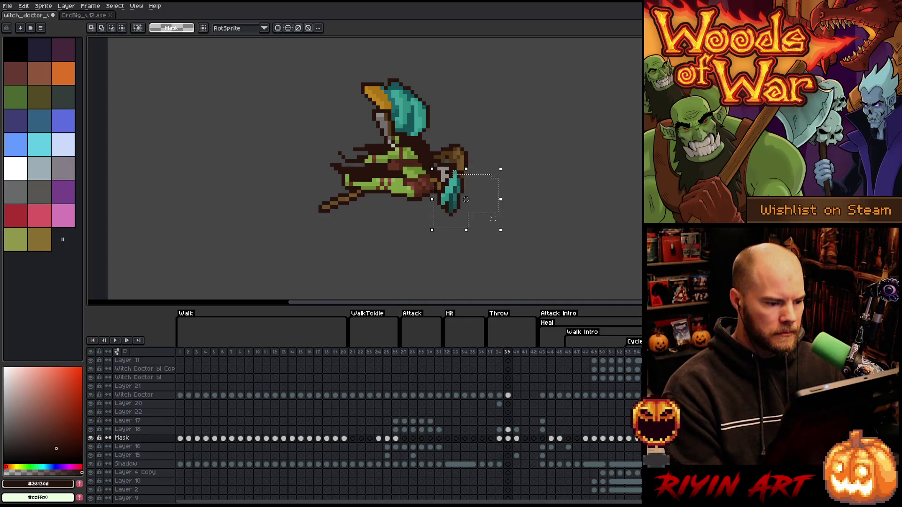
{"action": "key", "text": "Delete"}
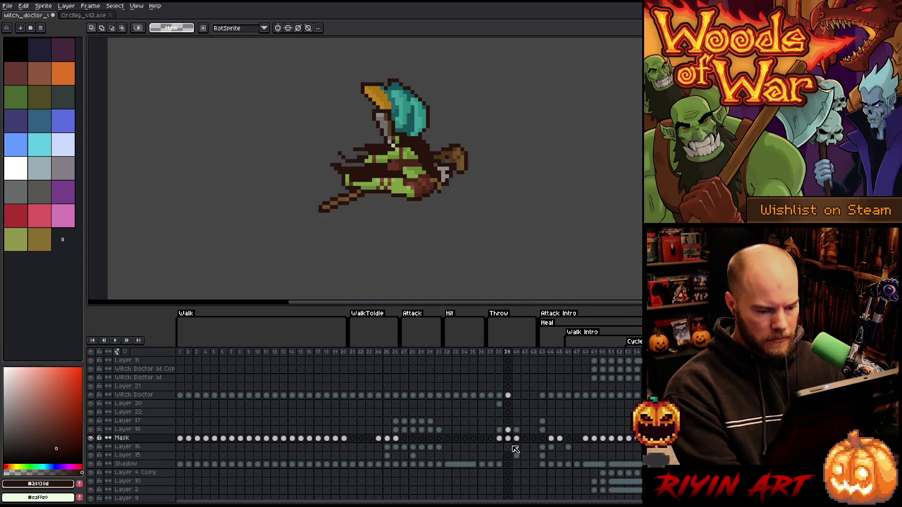
Step: Paste the blade onto Layer 16, turn it sideways to the right, and move the frame-39 cels to Layers 22 and 17
{"action": "left_click", "coordinate": [512, 446]}
{"action": "key", "text": "ctrl+v"}
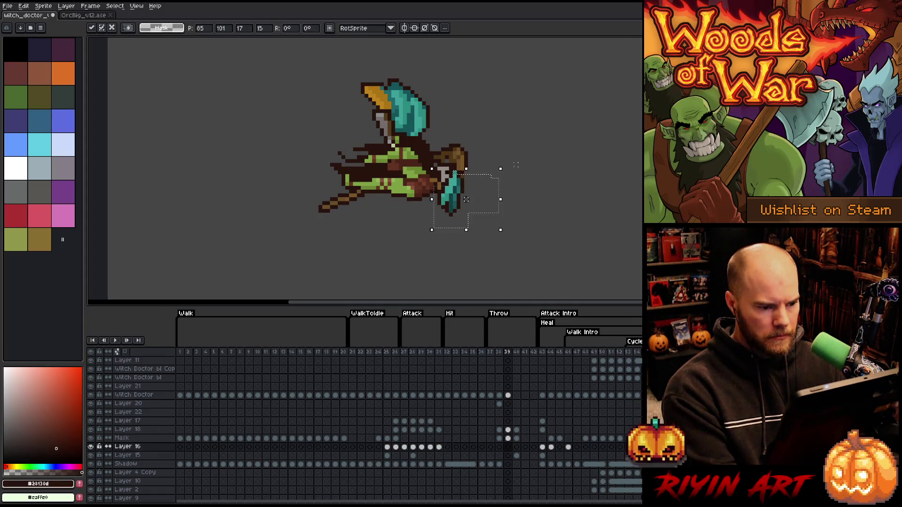
{"action": "left_click_drag", "start_coordinate": [515, 164], "coordinate": [528, 281]}
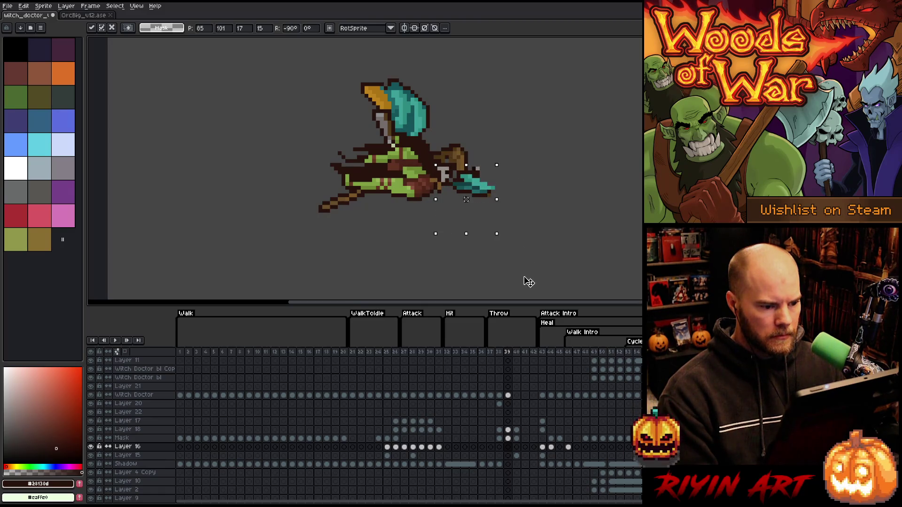
{"action": "mouse_move", "coordinate": [444, 172]}
{"action": "left_mouse_down"}
{"action": "mouse_move", "coordinate": [436, 166]}
{"action": "mouse_move", "coordinate": [521, 164]}
{"action": "left_mouse_up"}
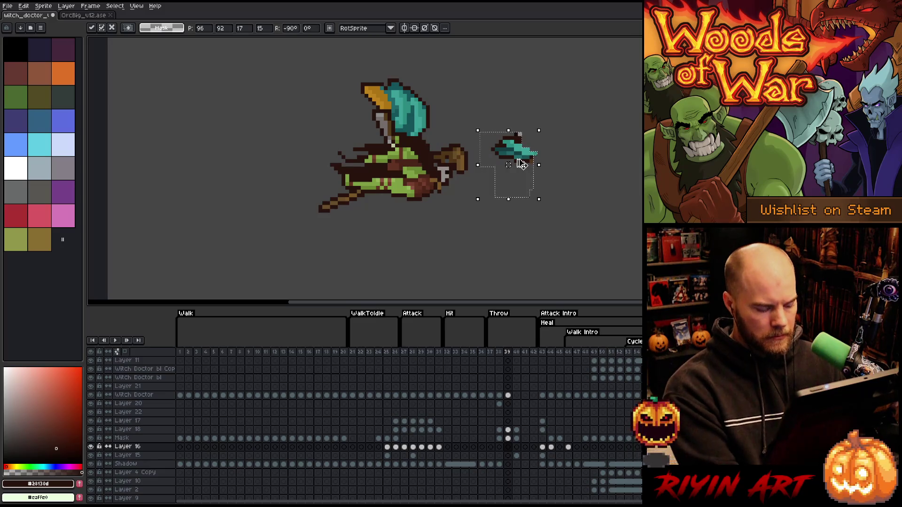
{"action": "left_click", "coordinate": [508, 447]}
{"action": "left_click", "coordinate": [508, 438], "text": "shift"}
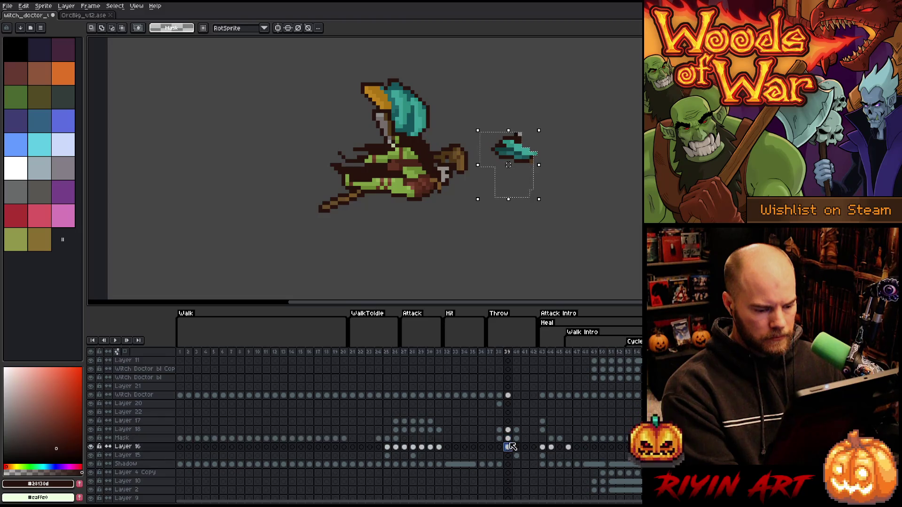
{"action": "left_click_drag", "start_coordinate": [507, 441], "coordinate": [507, 412]}
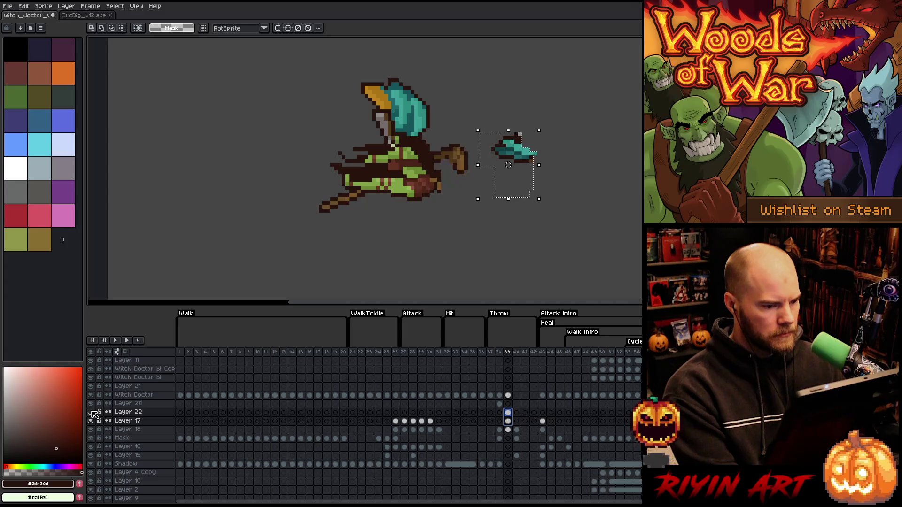
Step: Move the Layer 17 teal piece back to the hand and rotate the Layer 22 staff part -90° into place
{"action": "left_click", "coordinate": [507, 421]}
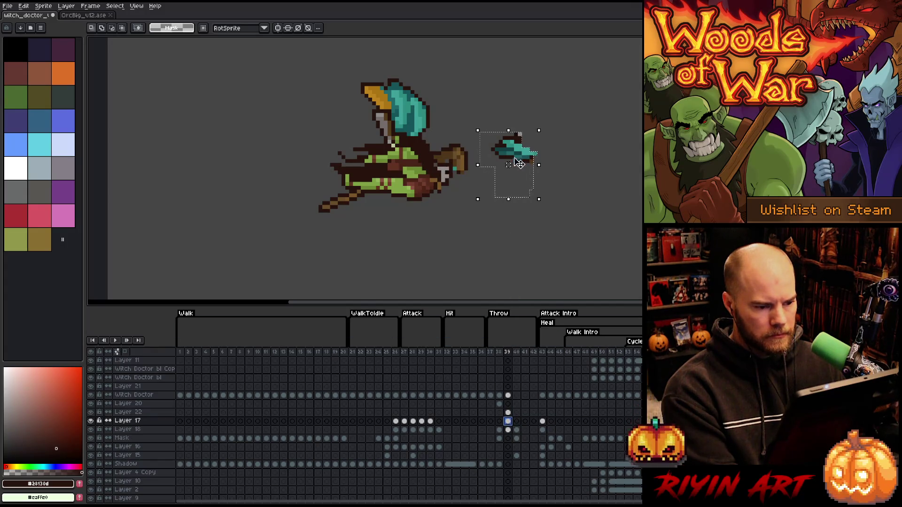
{"action": "mouse_move", "coordinate": [518, 163]}
{"action": "left_mouse_down"}
{"action": "mouse_move", "coordinate": [438, 158]}
{"action": "mouse_move", "coordinate": [446, 127]}
{"action": "mouse_move", "coordinate": [452, 165]}
{"action": "mouse_move", "coordinate": [432, 158]}
{"action": "left_mouse_up"}
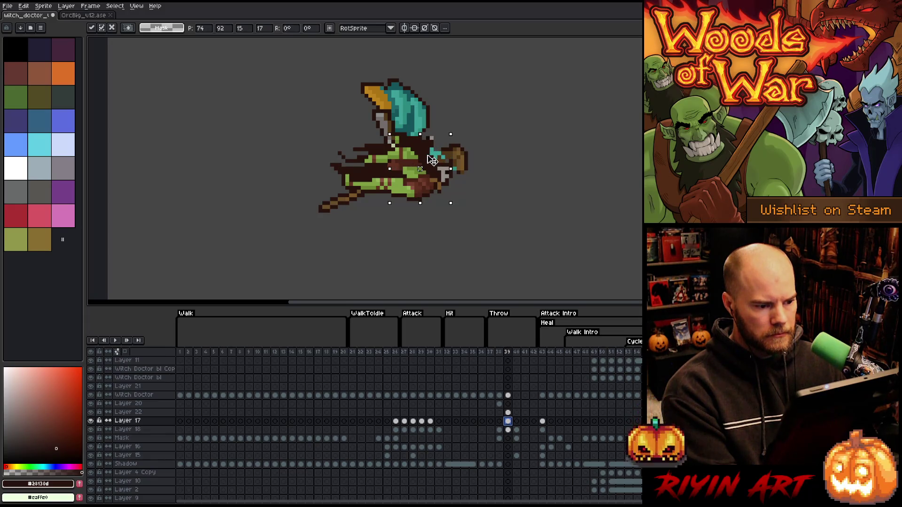
{"action": "left_click", "coordinate": [508, 412]}
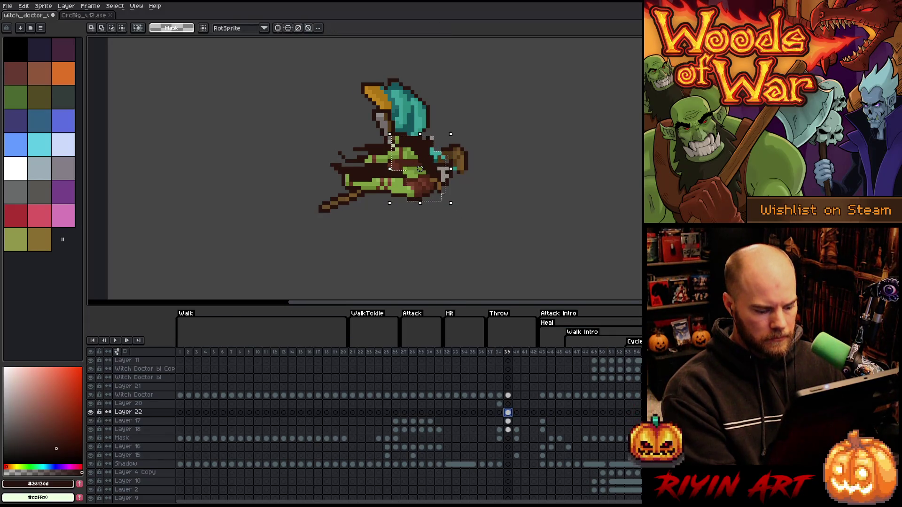
{"action": "left_click_drag", "start_coordinate": [420, 153], "coordinate": [466, 199]}
{"action": "left_click_drag", "start_coordinate": [473, 151], "coordinate": [491, 216]}
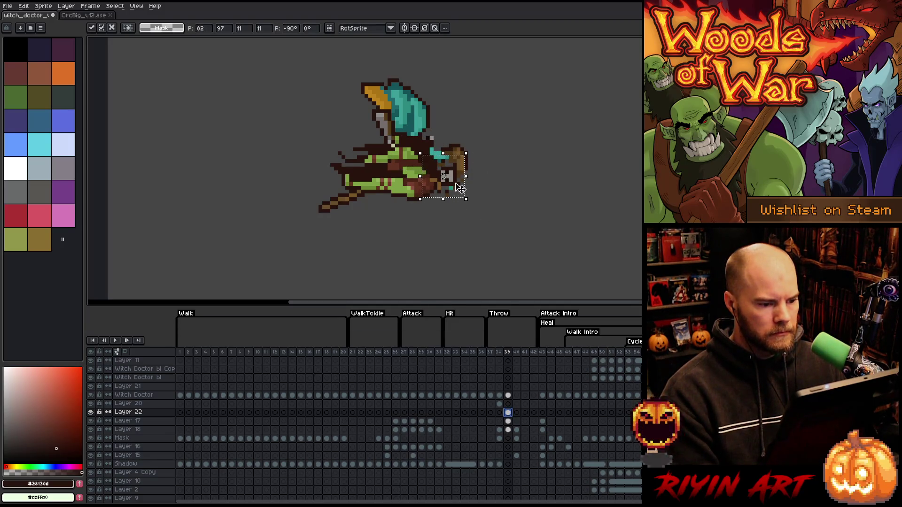
{"action": "mouse_move", "coordinate": [460, 184]}
{"action": "left_mouse_down"}
{"action": "mouse_move", "coordinate": [440, 168]}
{"action": "mouse_move", "coordinate": [448, 176]}
{"action": "left_mouse_up"}
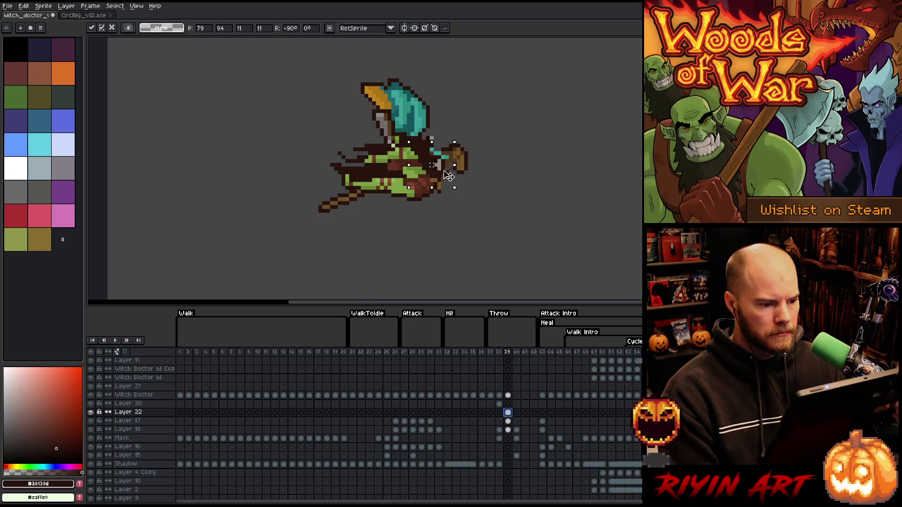
{"action": "left_click", "coordinate": [527, 188]}
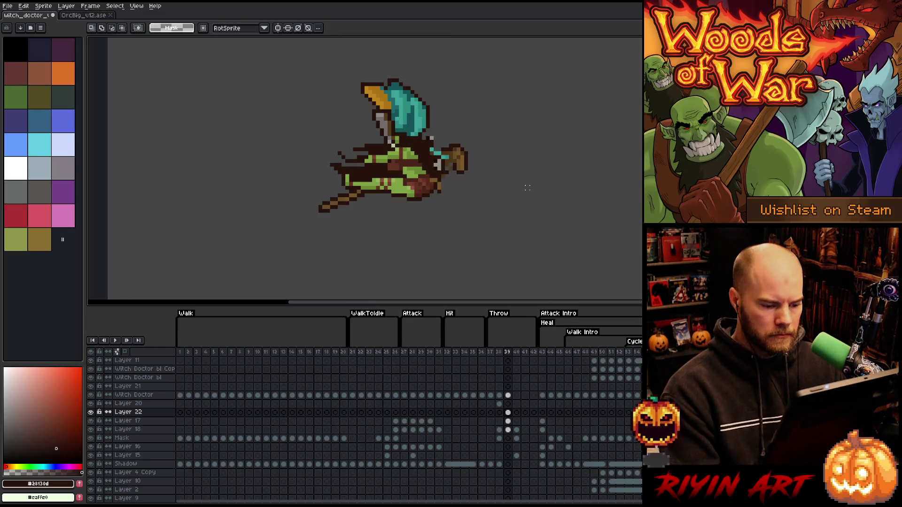
Step: Return to Layer 17 at frame 39 and save the file
{"action": "left_click", "coordinate": [507, 421]}
{"action": "key", "text": "b"}
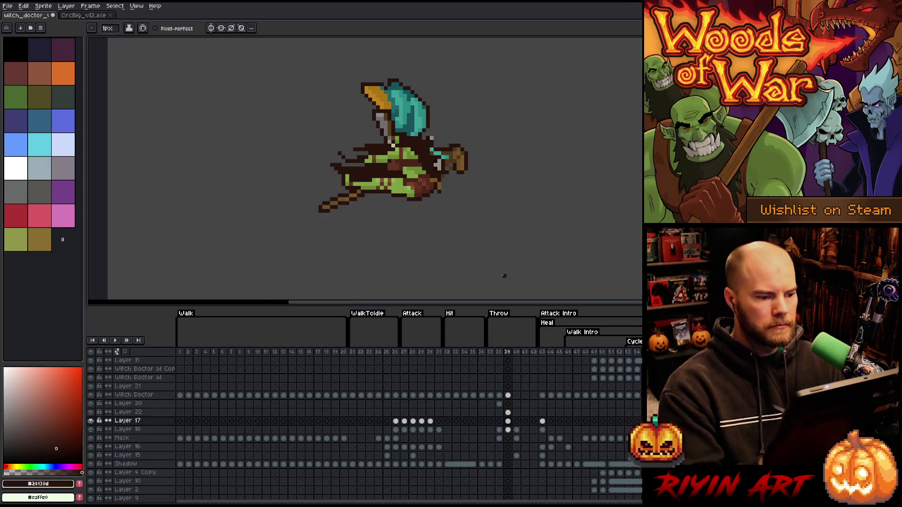
{"action": "key", "text": "ctrl+s"}
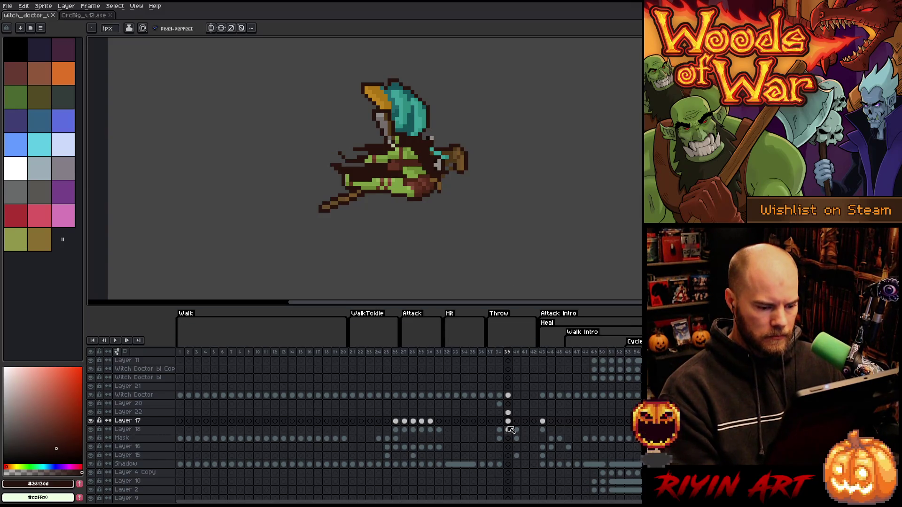
Step: On the Witch Doctor layer, squeeze the selected hat narrower from the right and stretch it slightly down
{"action": "left_click", "coordinate": [508, 396]}
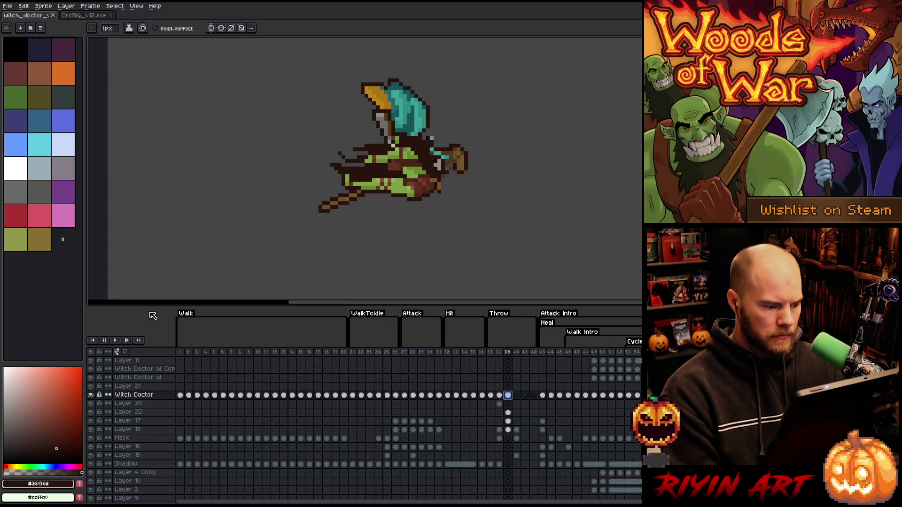
{"action": "left_click", "coordinate": [91, 395]}
{"action": "left_click", "coordinate": [92, 395]}
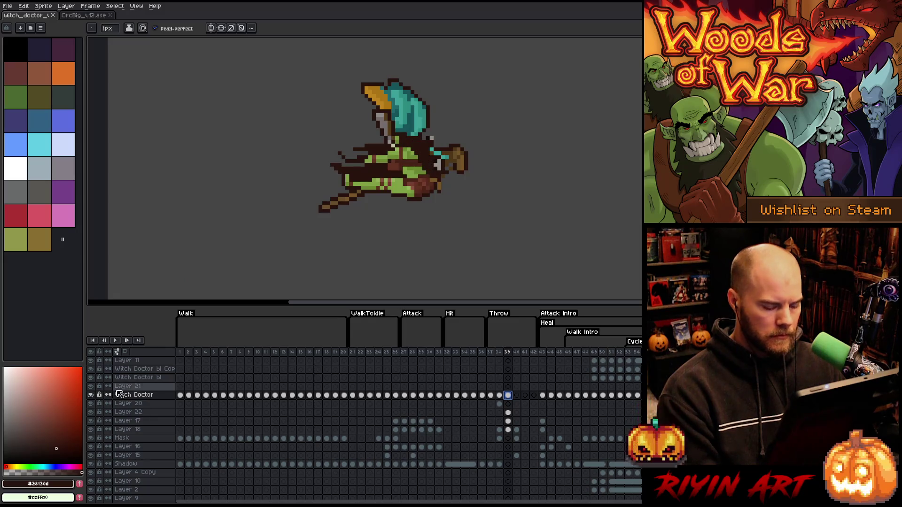
{"action": "key", "text": "m"}
{"action": "mouse_move", "coordinate": [471, 74]}
{"action": "left_mouse_down"}
{"action": "mouse_move", "coordinate": [343, 92]}
{"action": "mouse_move", "coordinate": [338, 104]}
{"action": "left_mouse_up"}
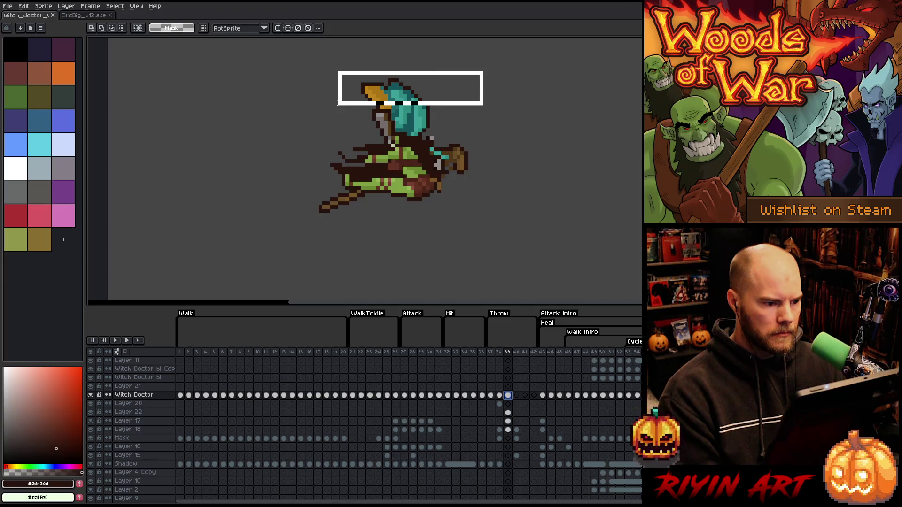
{"action": "left_click_drag", "start_coordinate": [430, 63], "coordinate": [305, 95]}
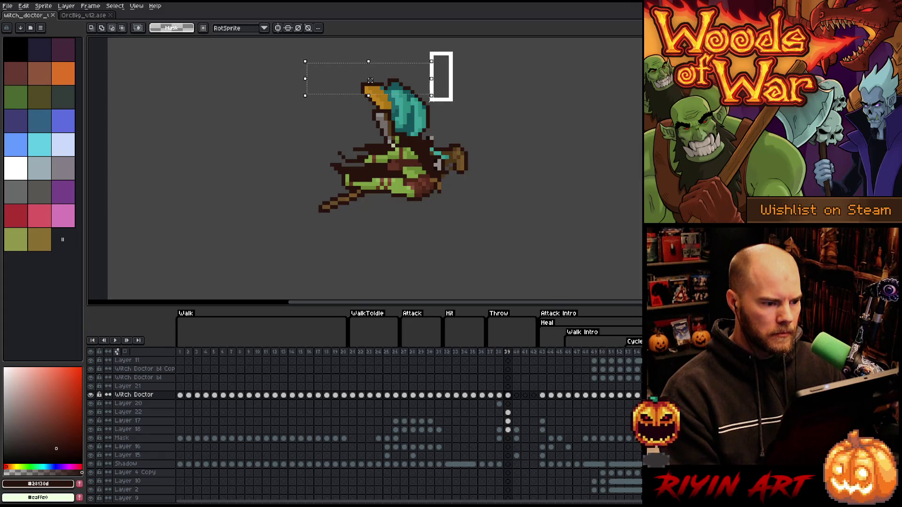
{"action": "left_click_drag", "start_coordinate": [431, 79], "coordinate": [416, 79]}
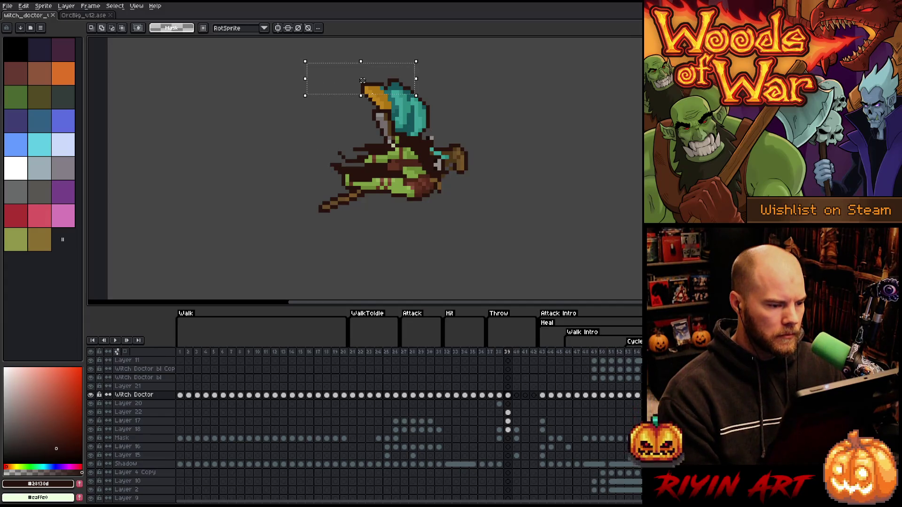
{"action": "left_click_drag", "start_coordinate": [361, 95], "coordinate": [362, 103]}
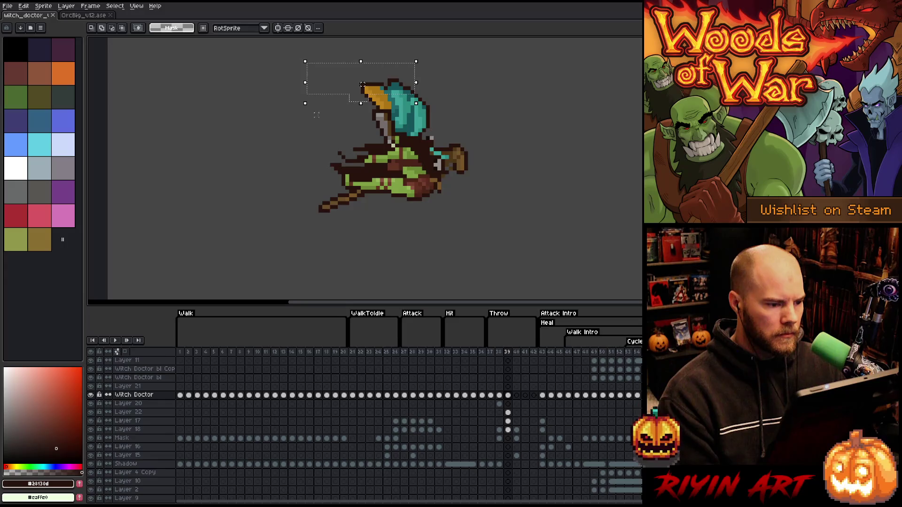
{"action": "key", "text": "ctrl+d"}
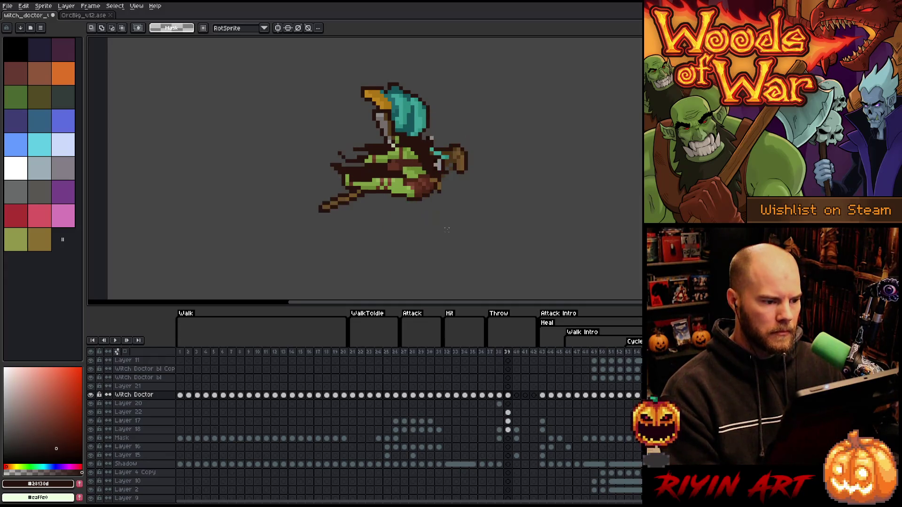
Step: Compare frames 38 and 39, then pick the mid brown and dark outline brown from the sprite
{"action": "key", "text": "Left"}
{"action": "key", "text": "Right"}
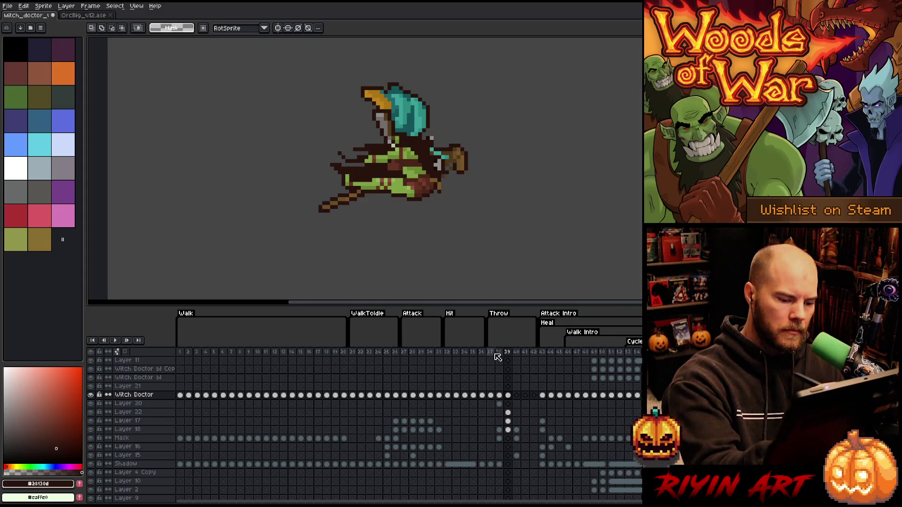
{"action": "left_click", "coordinate": [508, 412]}
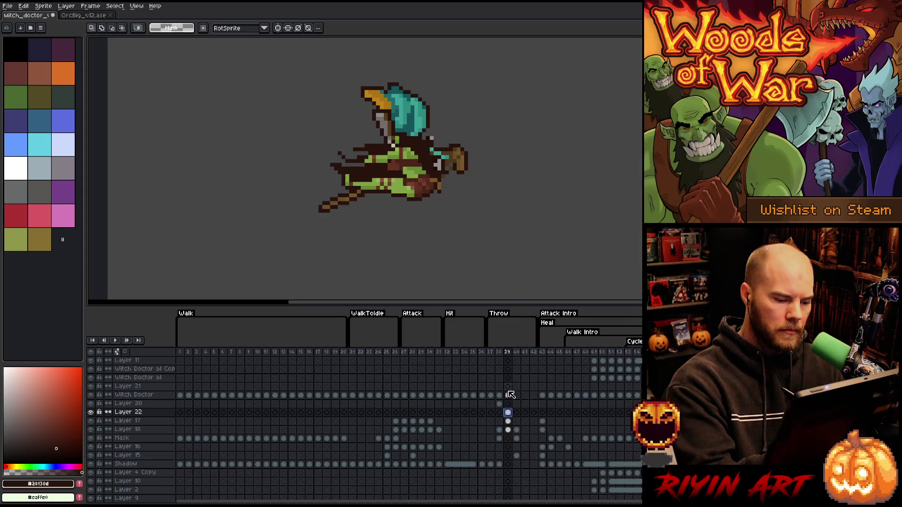
{"action": "left_click", "coordinate": [508, 395]}
{"action": "key", "text": "alt"}
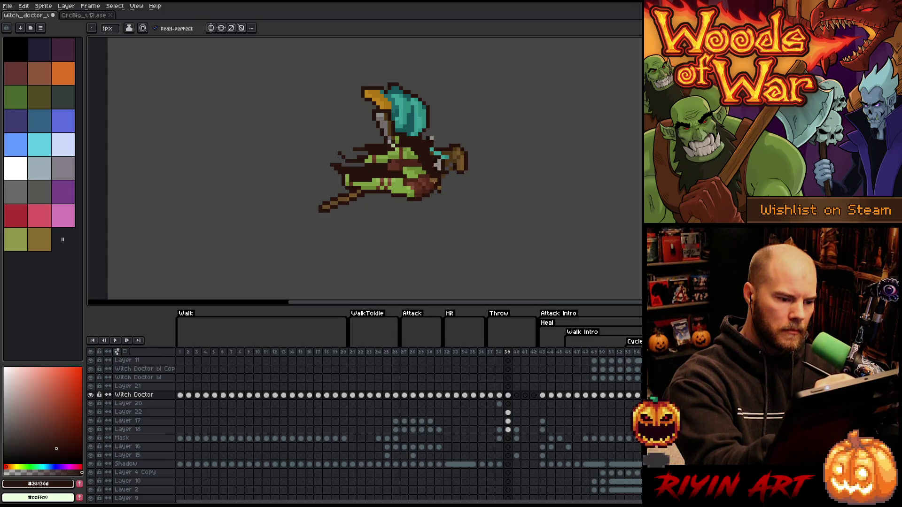
{"action": "left_click", "coordinate": [433, 181], "text": "alt"}
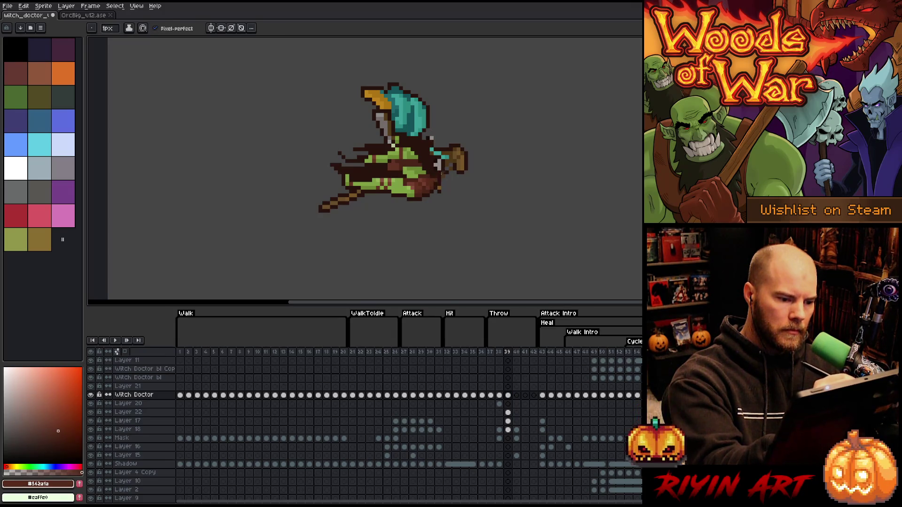
{"action": "left_click", "coordinate": [435, 181], "text": "alt"}
Step: Save the sprite and flip between frames 38 and 39 to compare the poses
{"action": "key", "text": "e"}
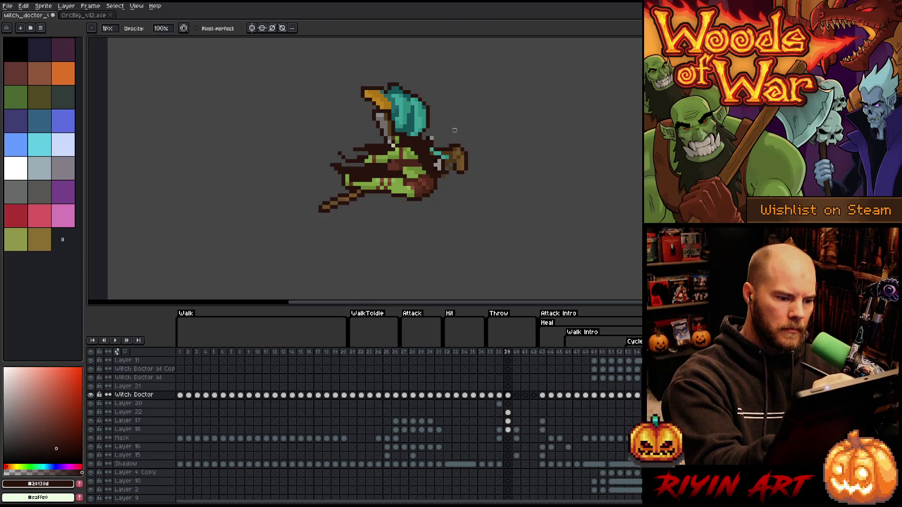
{"action": "key", "text": "ctrl+s"}
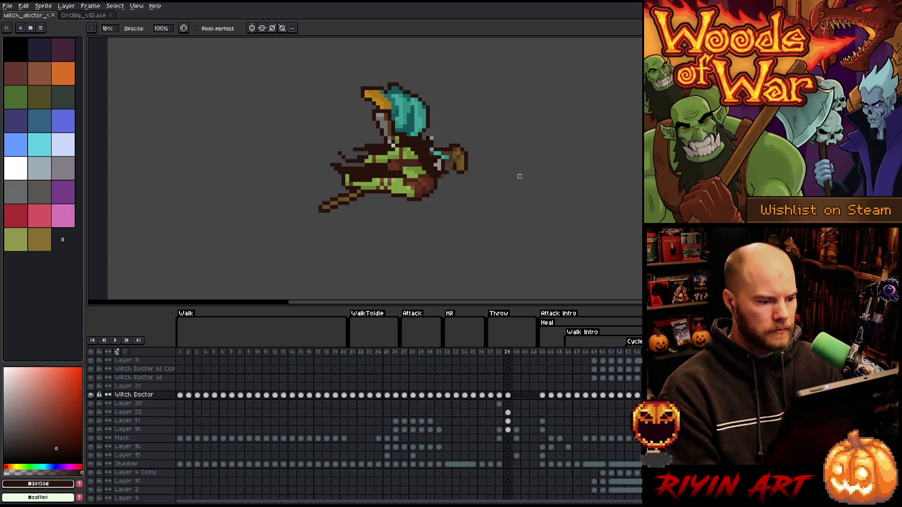
{"action": "key", "text": "Left"}
{"action": "key", "text": "Right"}
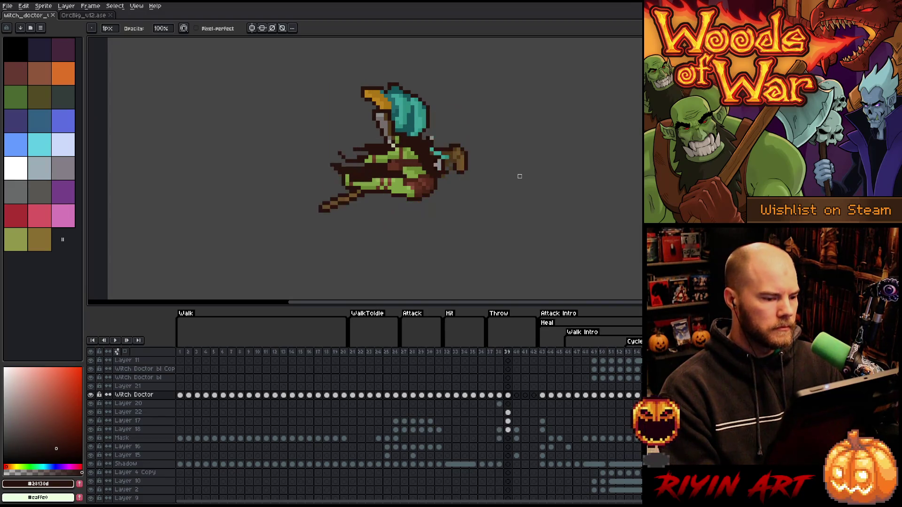
{"action": "key", "text": "Left"}
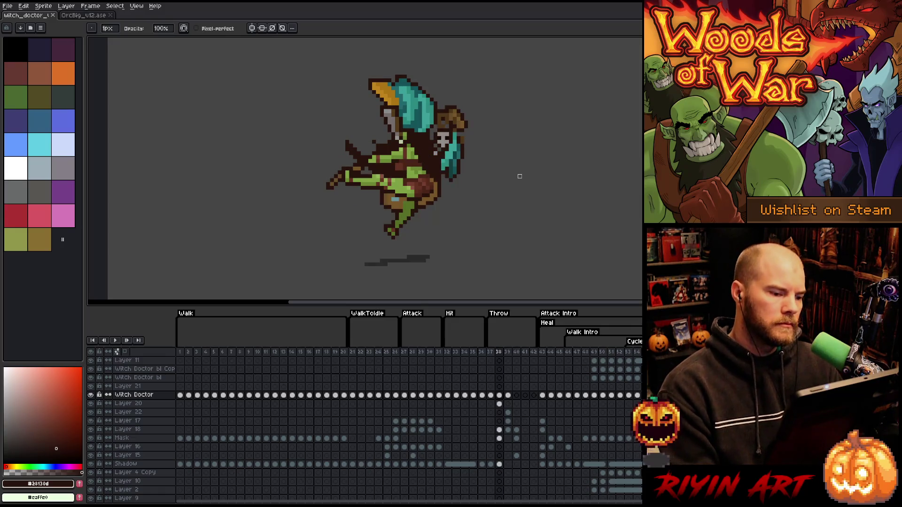
{"action": "key", "text": "Right"}
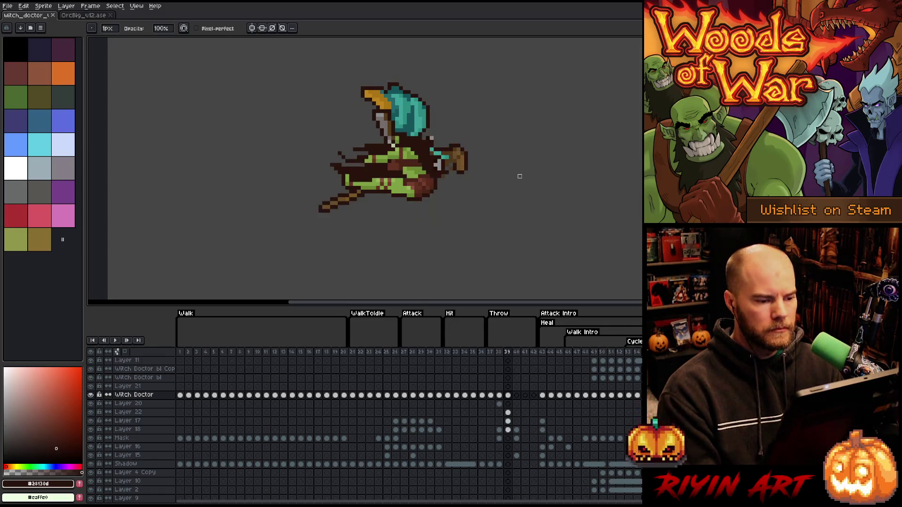
{"action": "key", "text": "Left"}
{"action": "key", "text": "Left"}
{"action": "key", "text": "Right"}
{"action": "key", "text": "Right"}
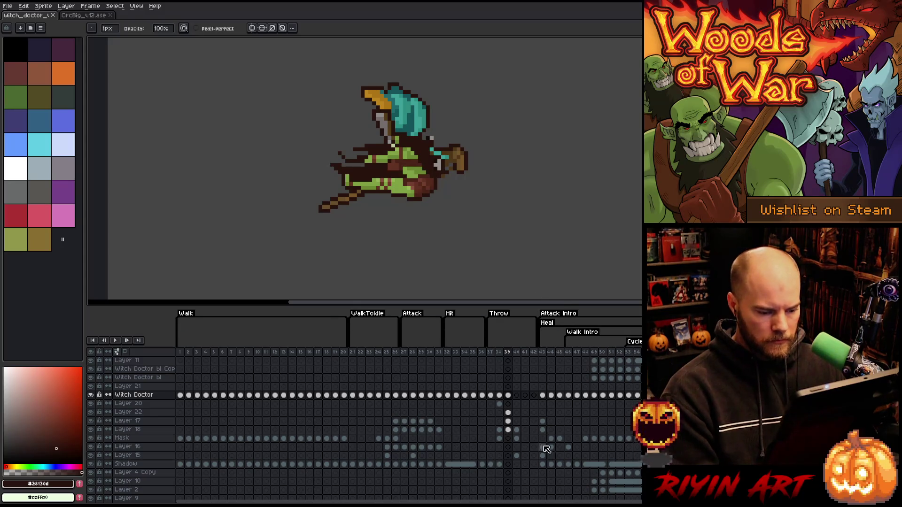
Step: Compare frames 38–40 again, then duplicate frame 39 as a new frame 40 with Alt+N
{"action": "key", "text": "Right"}
{"action": "key", "text": "Left"}
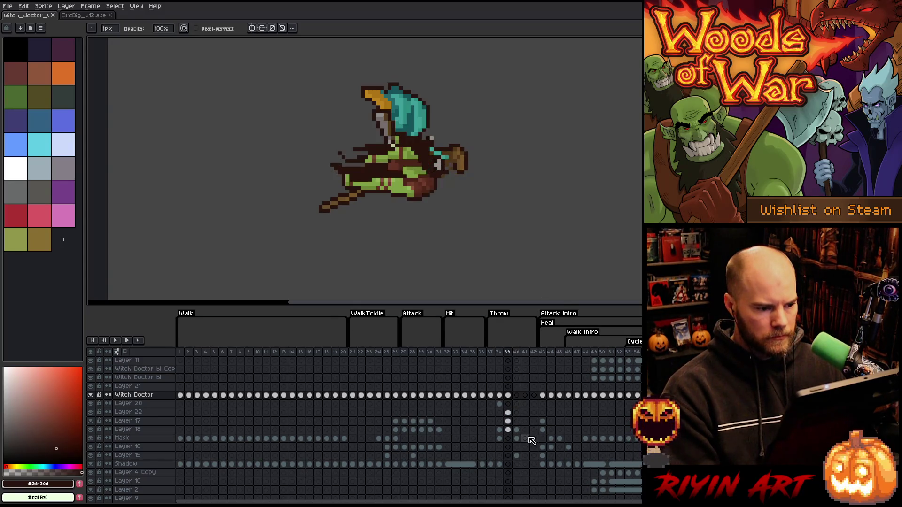
{"action": "key", "text": "Left"}
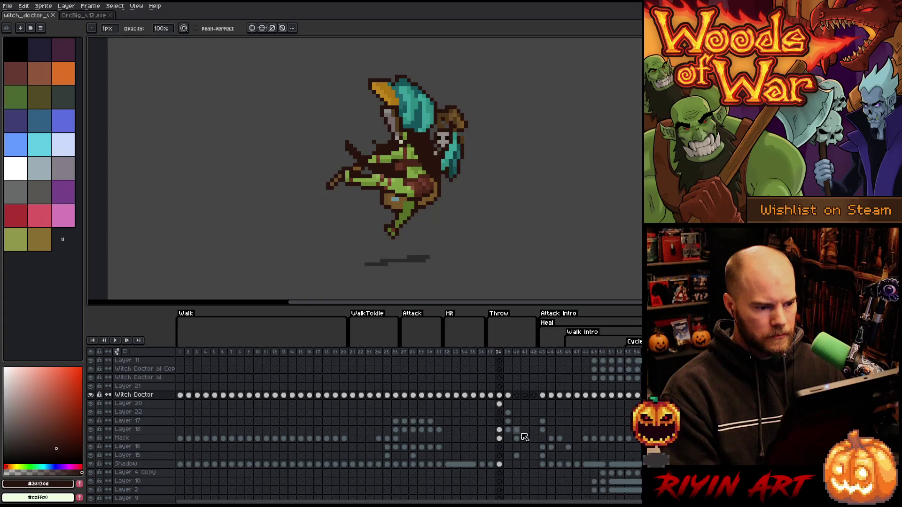
{"action": "key", "text": "Right"}
{"action": "key", "text": "Right"}
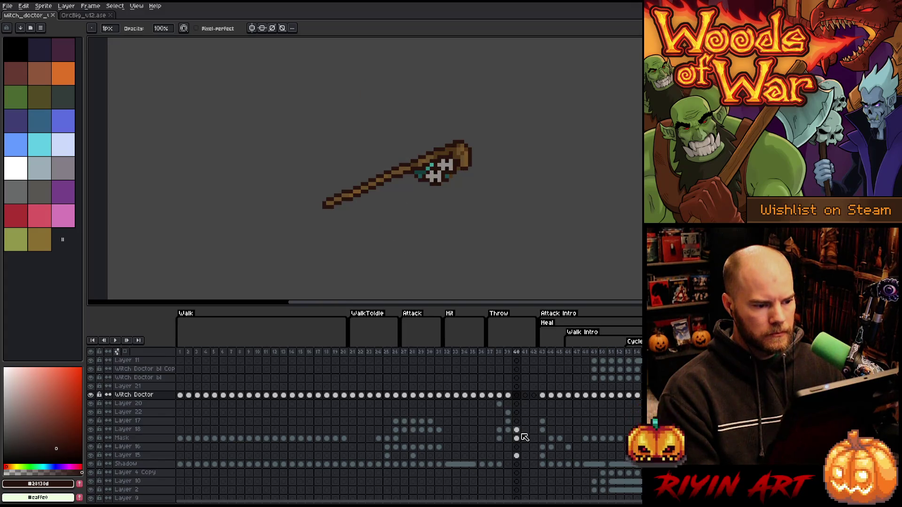
{"action": "key", "text": "Left"}
{"action": "key", "text": "Left"}
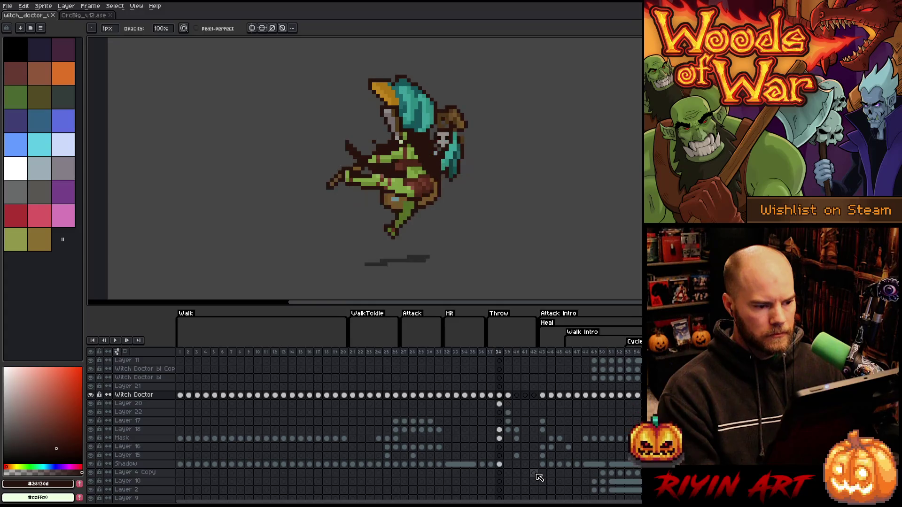
{"action": "key", "text": "Left"}
{"action": "key", "text": "Right"}
{"action": "key", "text": "Right"}
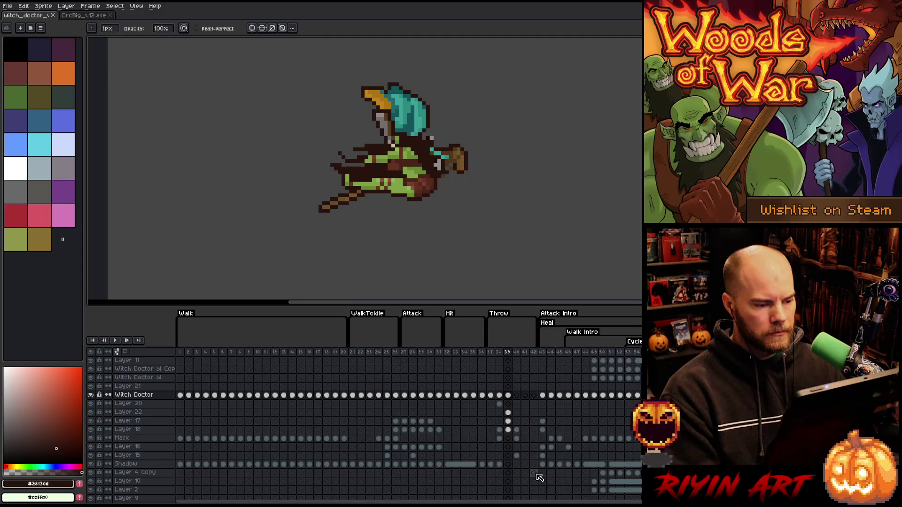
{"action": "key", "text": "Left"}
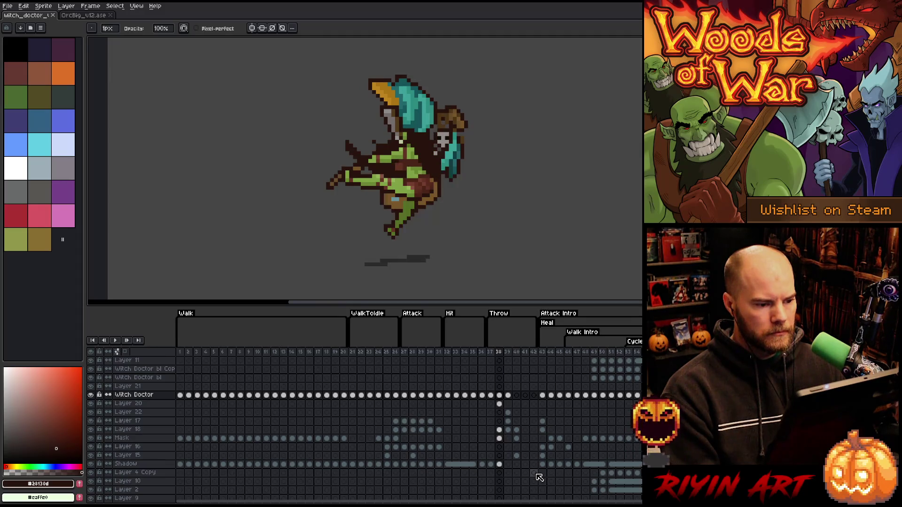
{"action": "key", "text": "Right"}
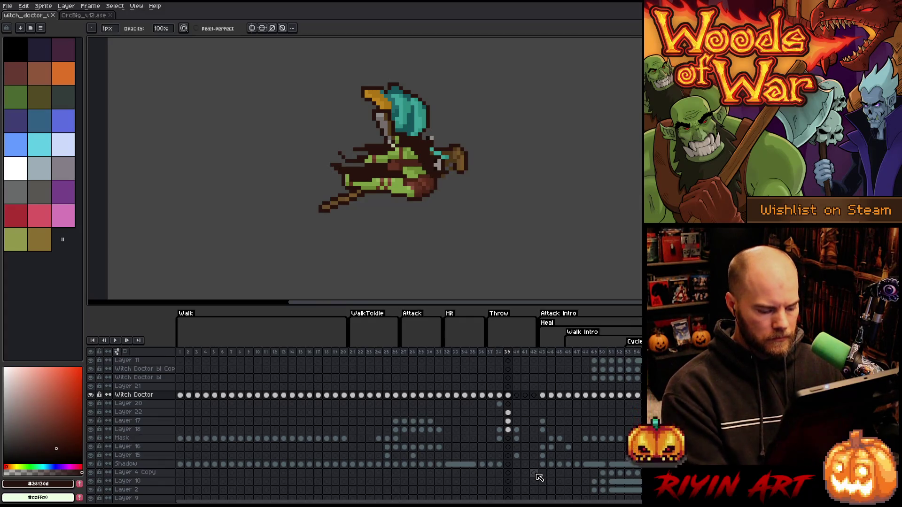
{"action": "key", "text": "alt+n"}
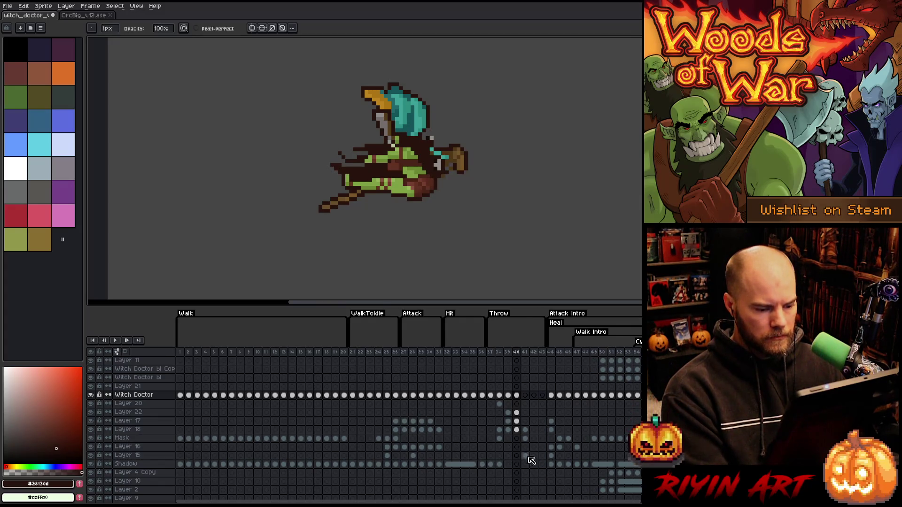
Step: Select the frame 40 cels, then check the Shadow layer across frames 38–40, ending on frame 40
{"action": "left_click_drag", "start_coordinate": [516, 395], "coordinate": [519, 431]}
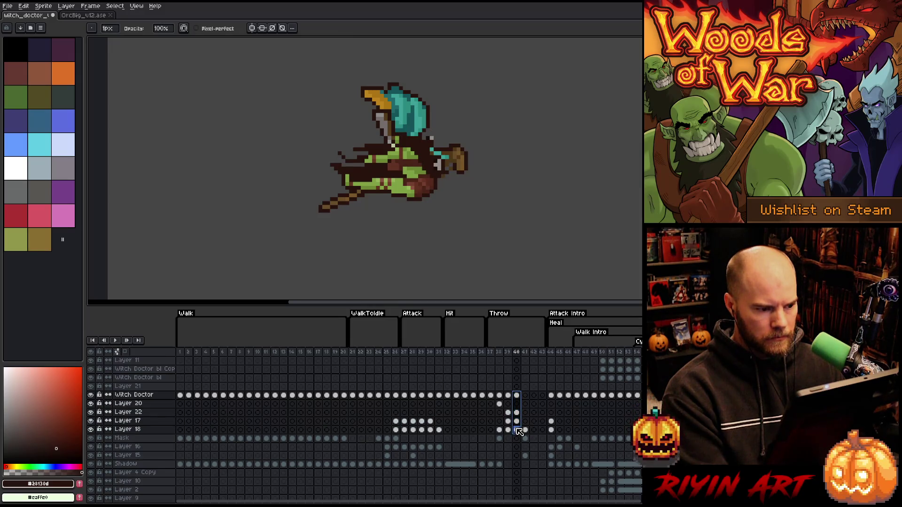
{"action": "key", "text": "v"}
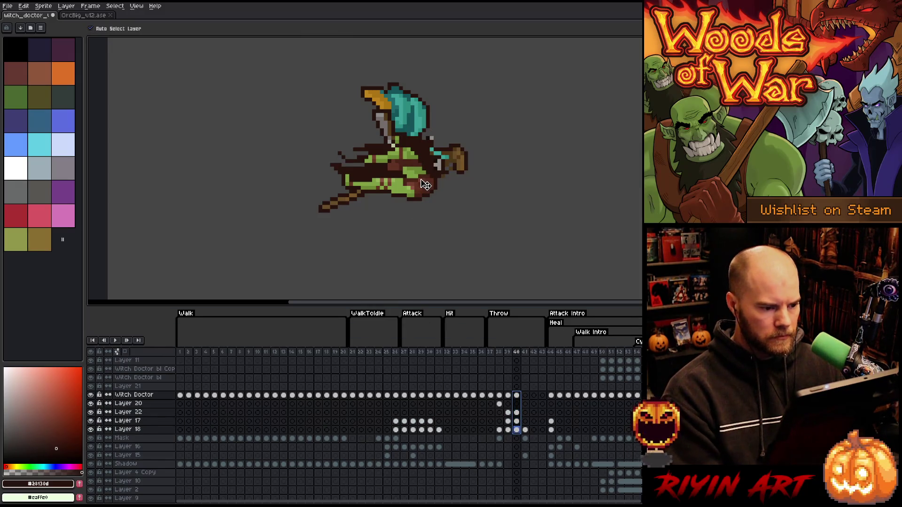
{"action": "scroll", "coordinate": [516, 454], "scroll_direction": "down", "scroll_amount": 2}
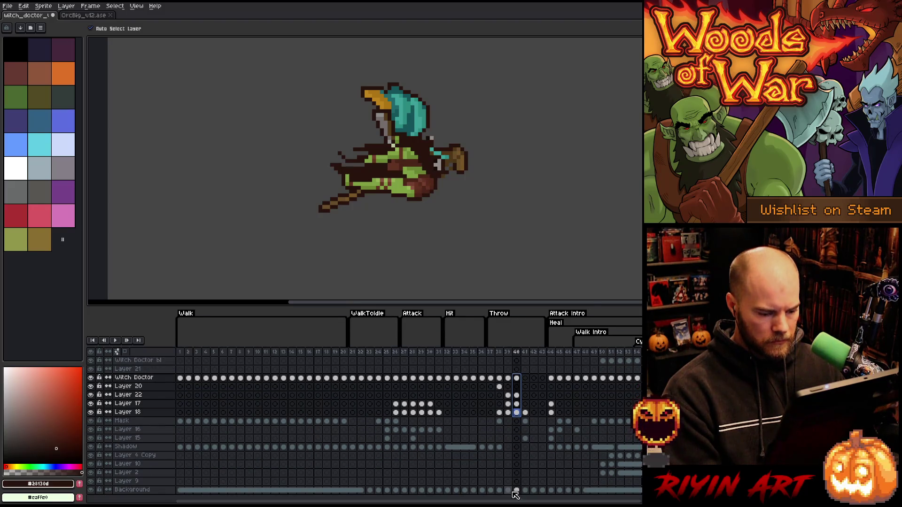
{"action": "left_click", "coordinate": [499, 447]}
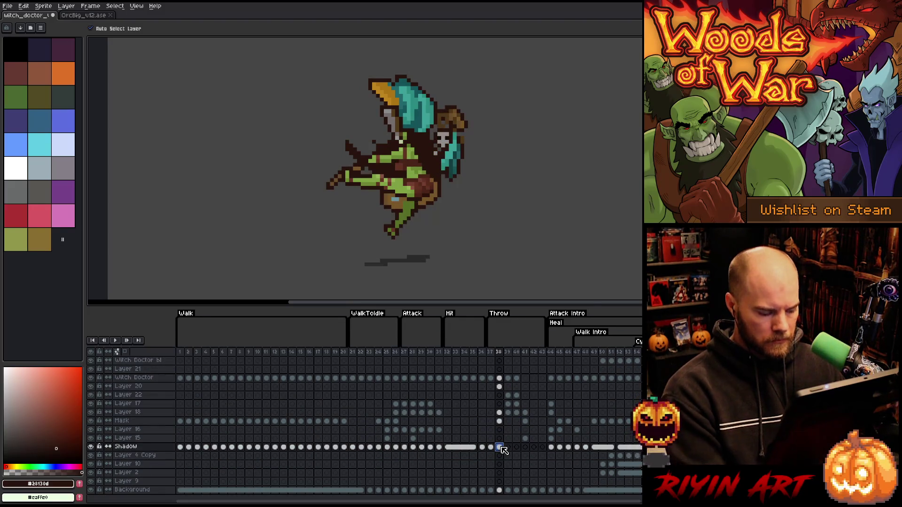
{"action": "left_click", "coordinate": [508, 448]}
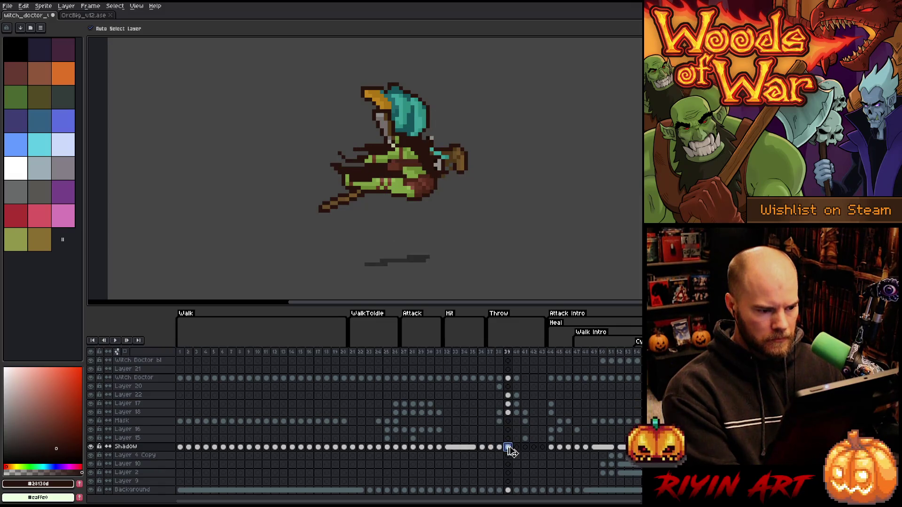
{"action": "left_click", "coordinate": [517, 449]}
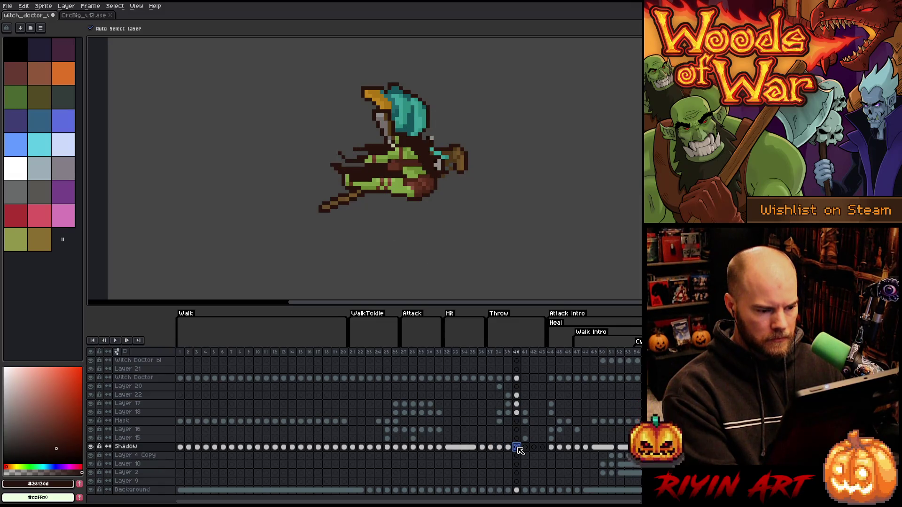
{"action": "left_click", "coordinate": [510, 448]}
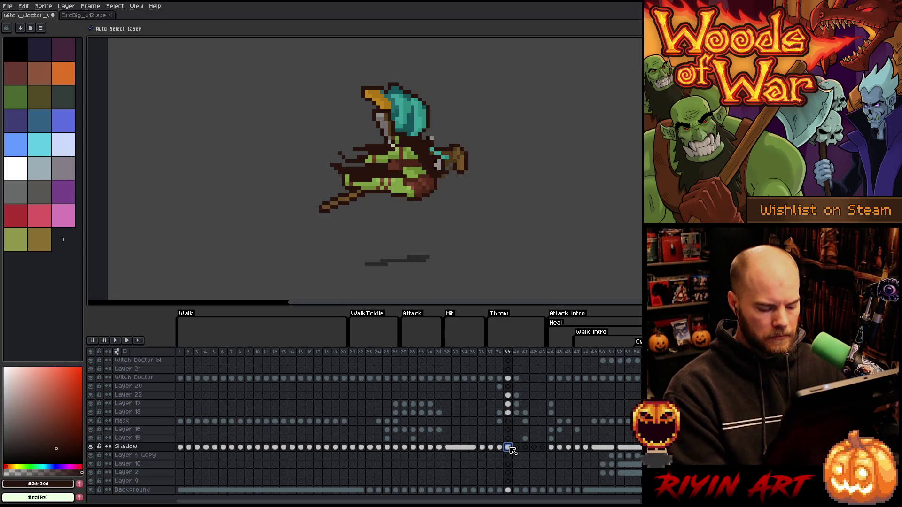
{"action": "key", "text": "Left"}
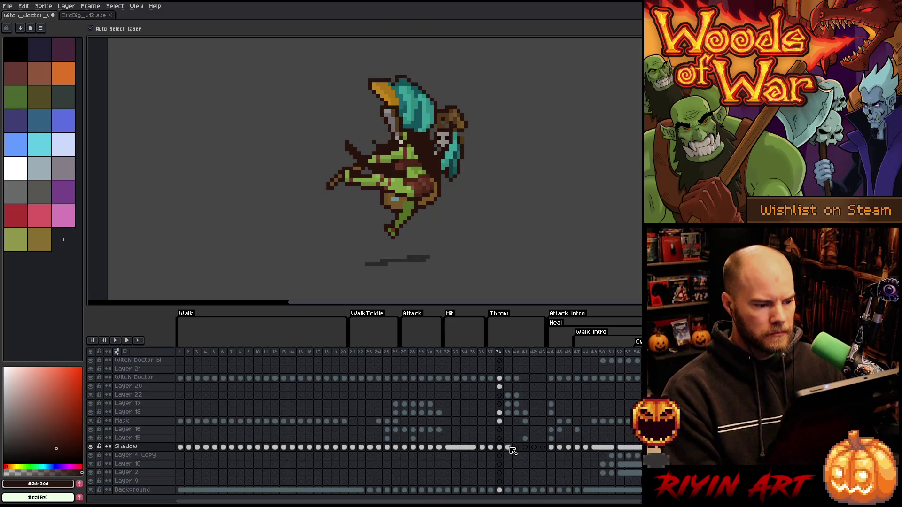
{"action": "key", "text": "Right"}
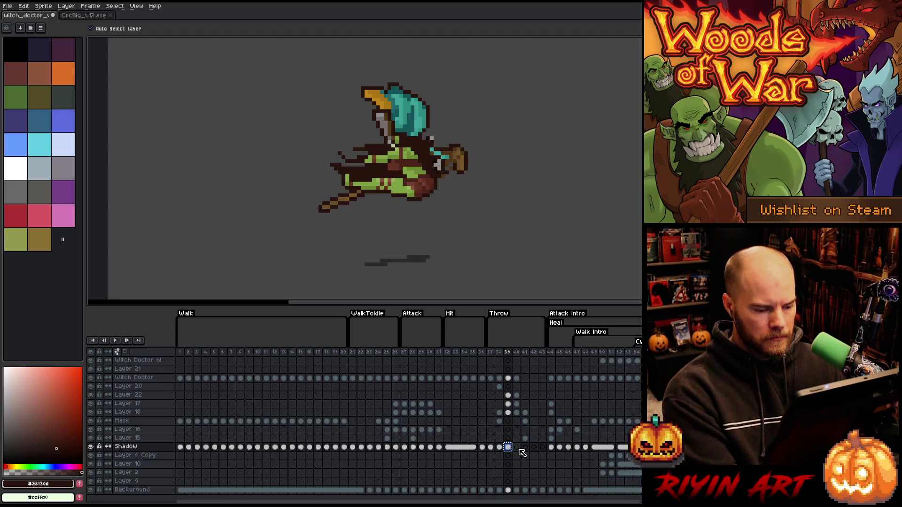
{"action": "left_click", "coordinate": [517, 447]}
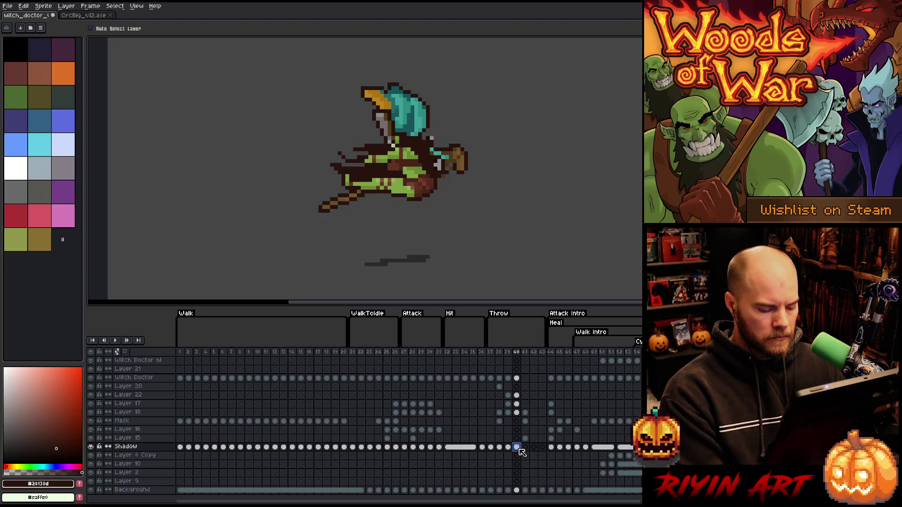
{"action": "left_click", "coordinate": [88, 16]}
{"action": "left_click", "coordinate": [577, 325]}
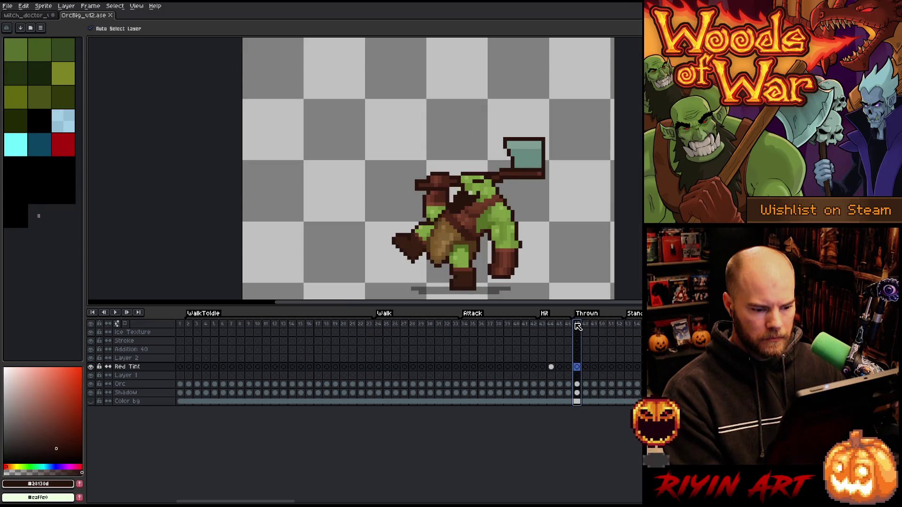
{"action": "key", "text": "Right"}
{"action": "key", "text": "Right"}
{"action": "key", "text": "Right"}
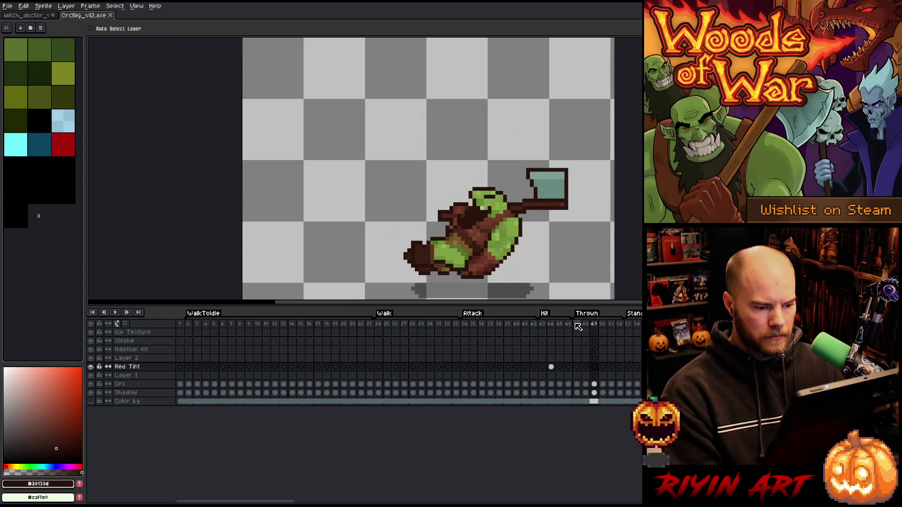
{"action": "key", "text": "Right"}
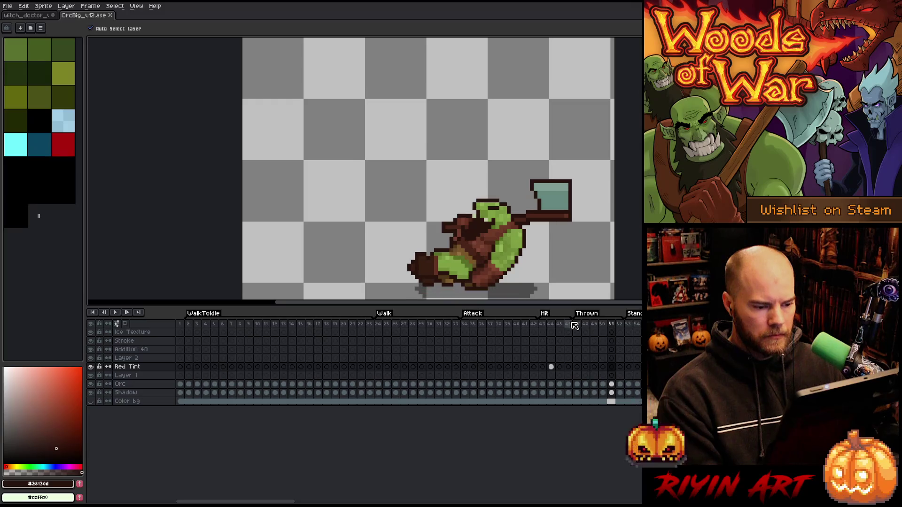
{"action": "left_click", "coordinate": [29, 15]}
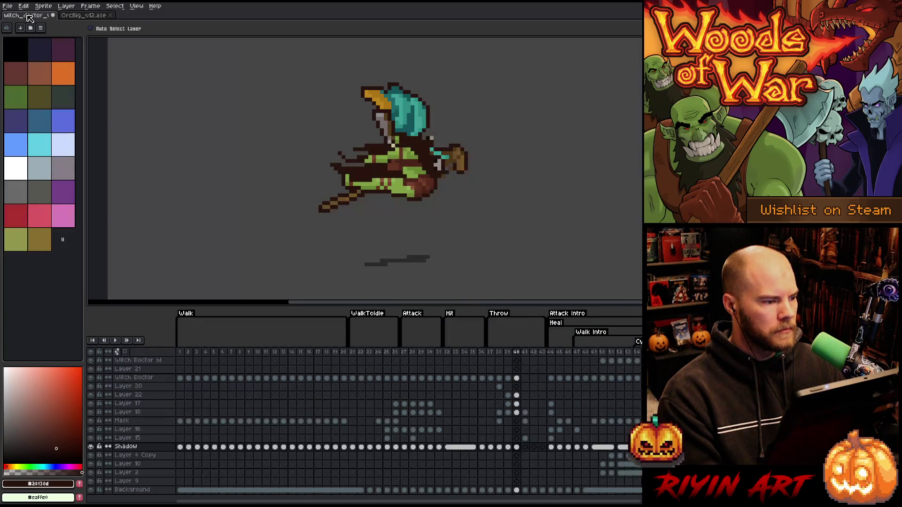
Step: Play the animation, go to frame 38, solo the Shadow layer and pick its black #000000
{"action": "key", "text": "Return"}
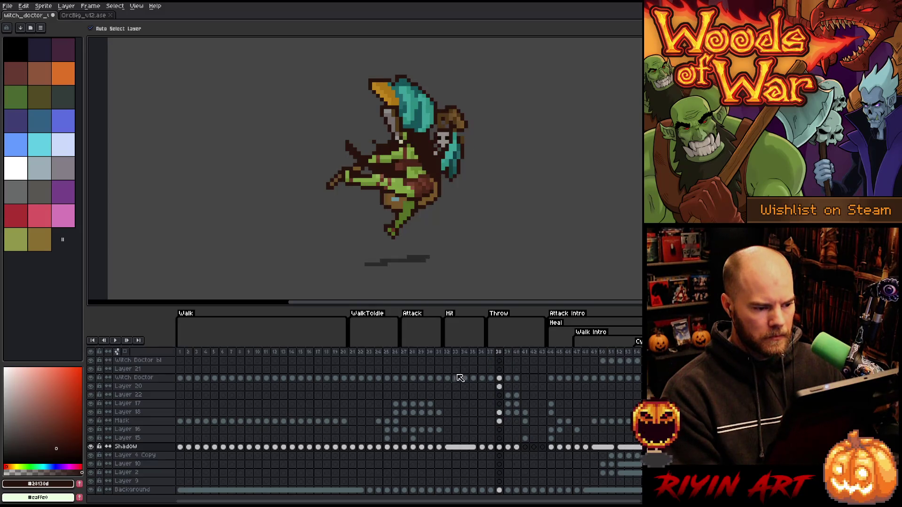
{"action": "key", "text": "Right"}
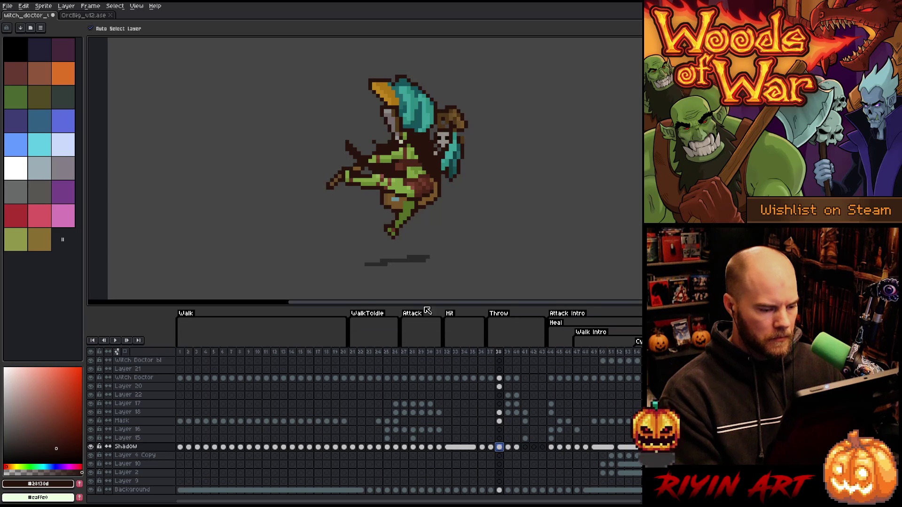
{"action": "left_click", "coordinate": [91, 447], "text": "alt"}
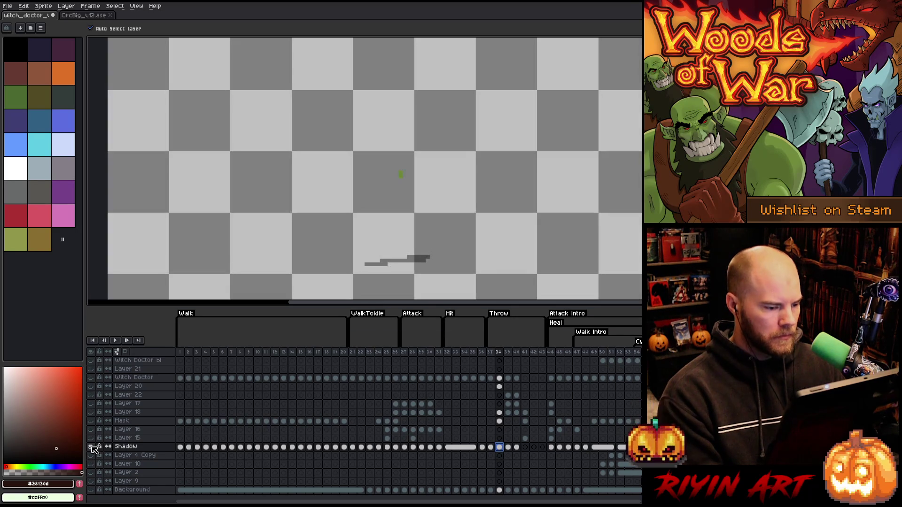
{"action": "left_click", "coordinate": [419, 259], "text": "alt"}
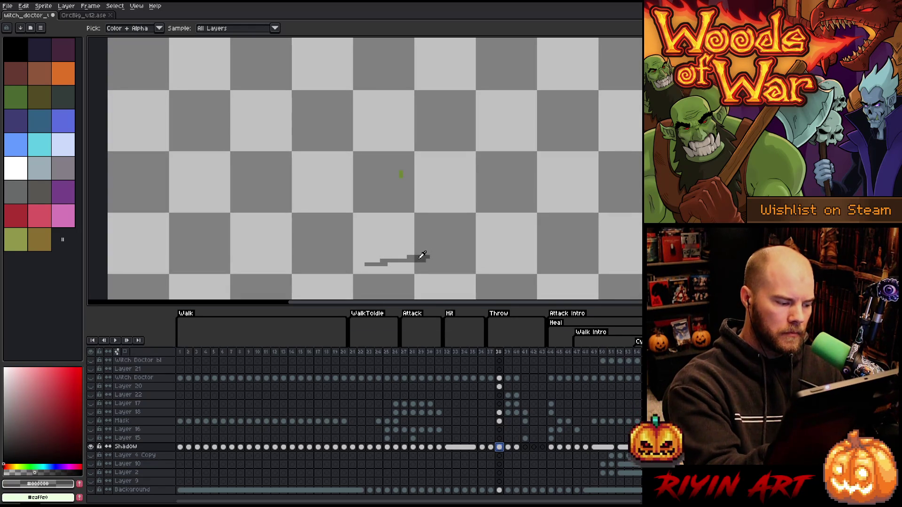
{"action": "double_click", "coordinate": [126, 447]}
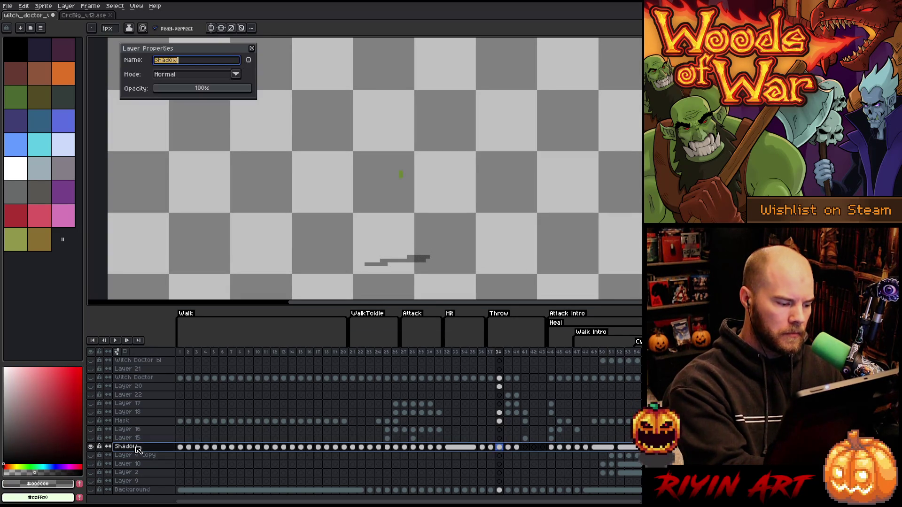
{"action": "left_click", "coordinate": [251, 48]}
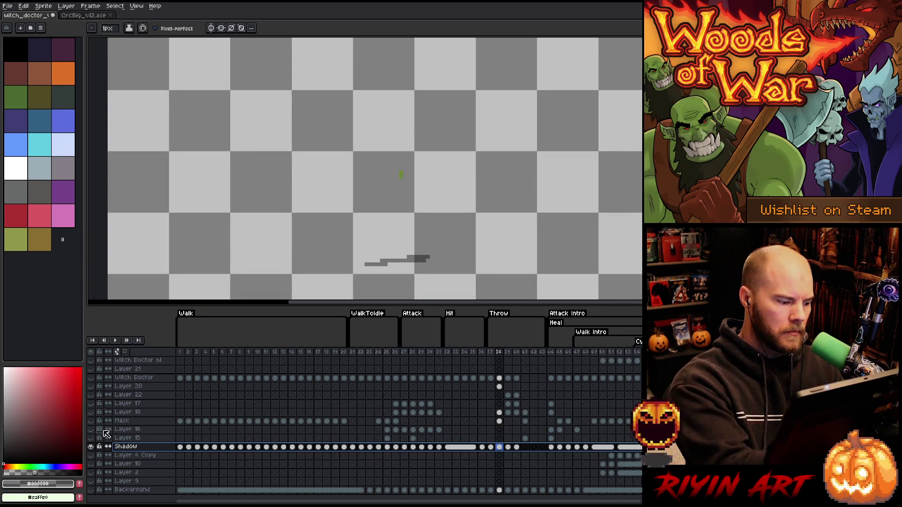
{"action": "left_click", "coordinate": [91, 447], "text": "alt"}
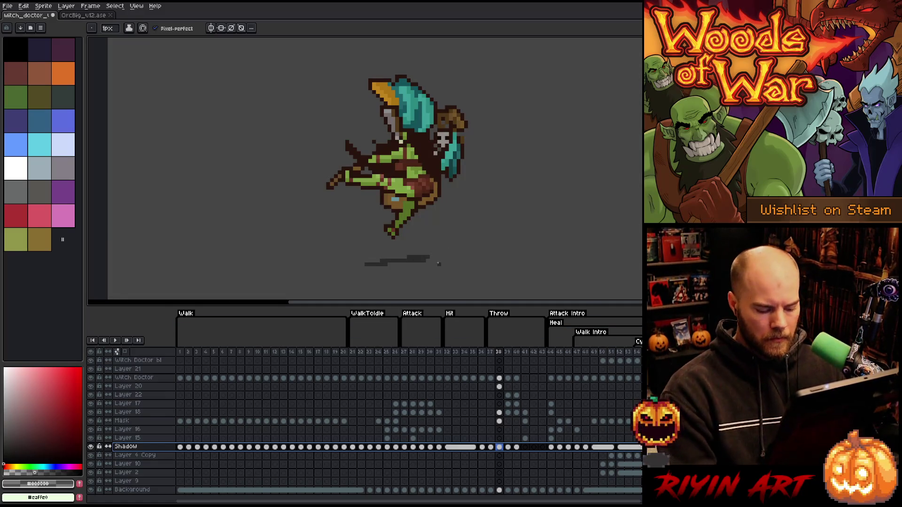
Step: Delete the old shadow on frame 38, draw and fill a new dark outline, and check frames 37–39
{"action": "key", "text": "m"}
{"action": "left_click_drag", "start_coordinate": [446, 242], "coordinate": [335, 276]}
{"action": "key", "text": "Delete"}
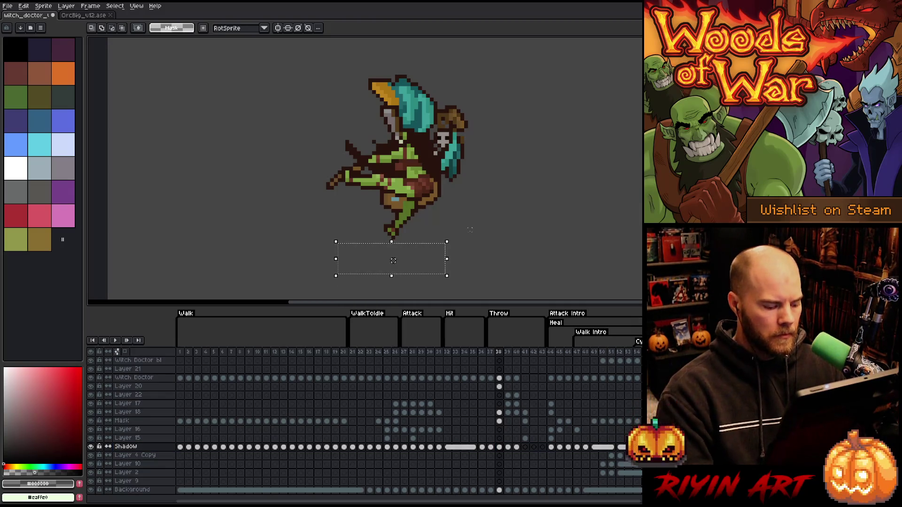
{"action": "key", "text": "b"}
{"action": "key", "text": "ctrl+d"}
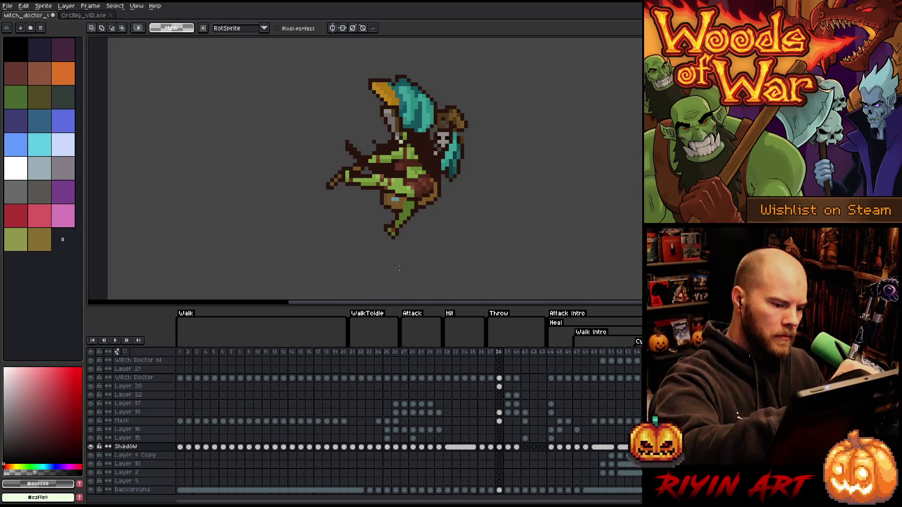
{"action": "mouse_move", "coordinate": [397, 266]}
{"action": "left_mouse_down"}
{"action": "mouse_move", "coordinate": [350, 258]}
{"action": "mouse_move", "coordinate": [451, 262]}
{"action": "mouse_move", "coordinate": [340, 263]}
{"action": "left_mouse_up"}
{"action": "key", "text": "f"}
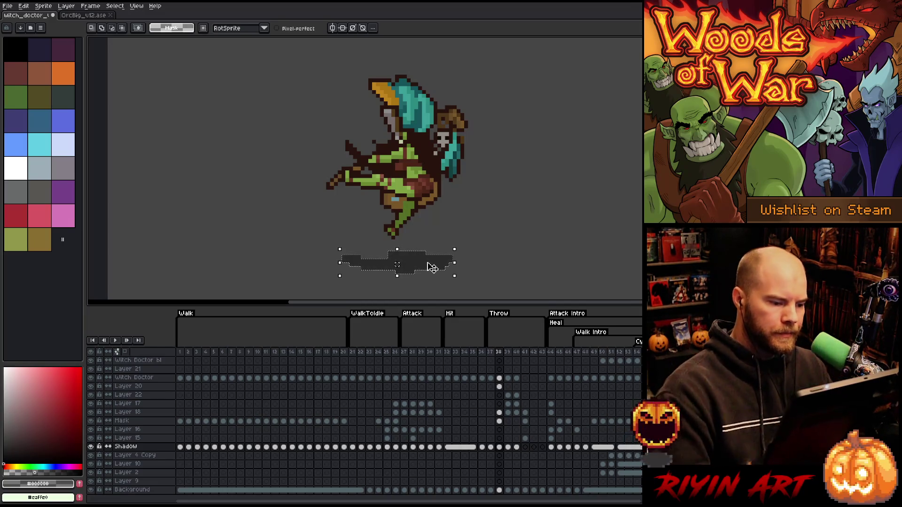
{"action": "key", "text": "comma"}
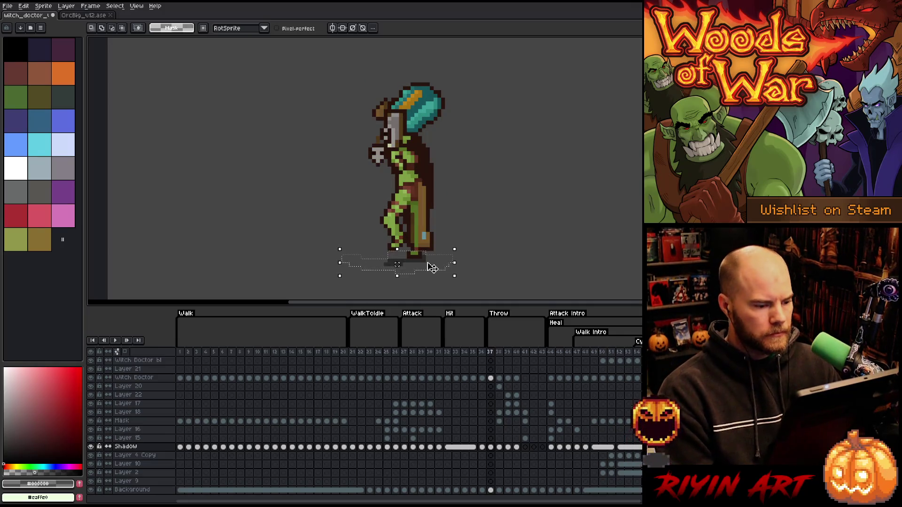
{"action": "key", "text": "period"}
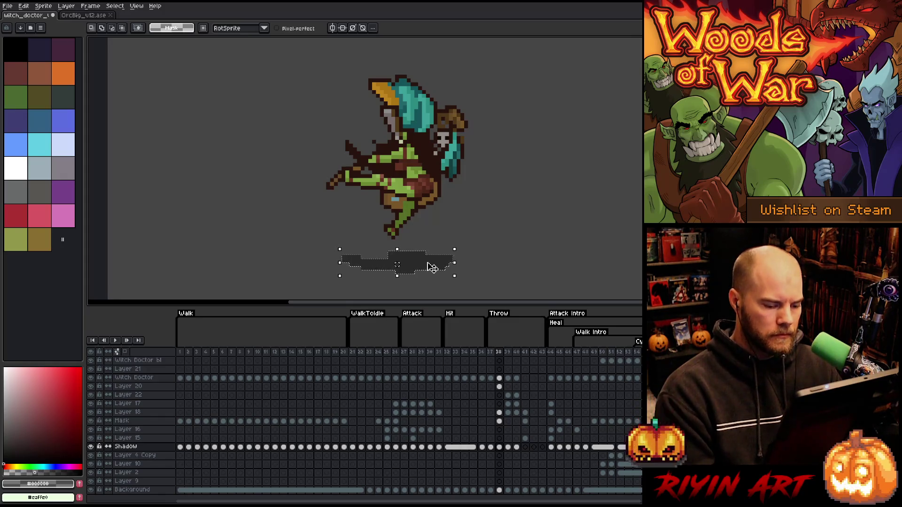
{"action": "key", "text": "period"}
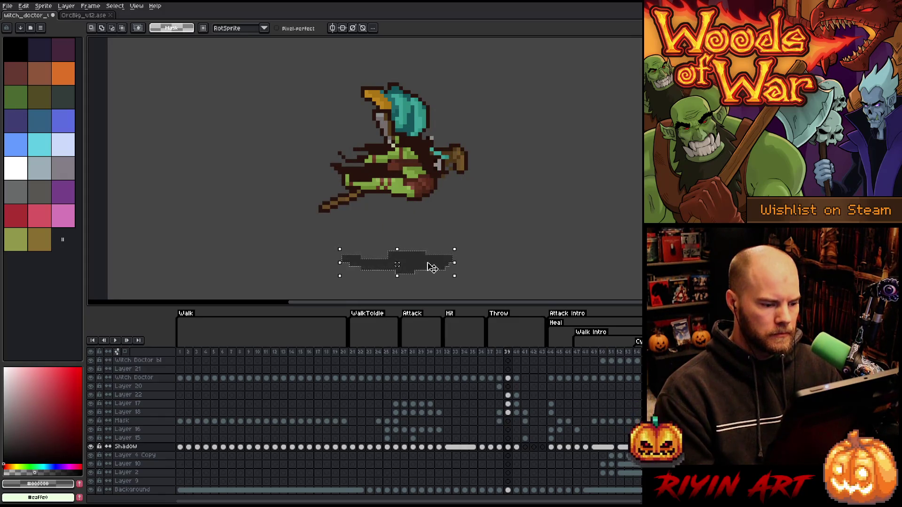
{"action": "key", "text": "comma"}
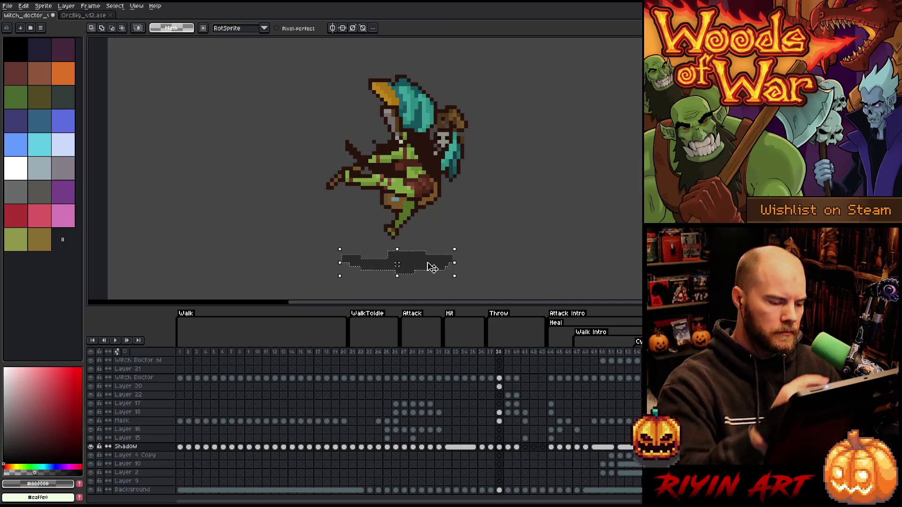
Step: Add an extra filled stroke to the new shadow and preview it across frames 37–39
{"action": "left_click", "coordinate": [465, 214]}
{"action": "left_click_drag", "start_coordinate": [390, 268], "coordinate": [365, 260]}
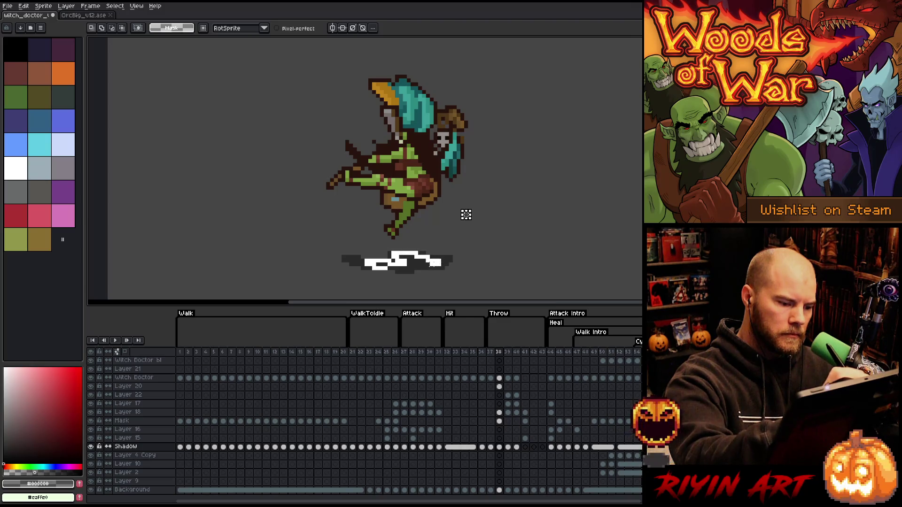
{"action": "key", "text": "ctrl+a"}
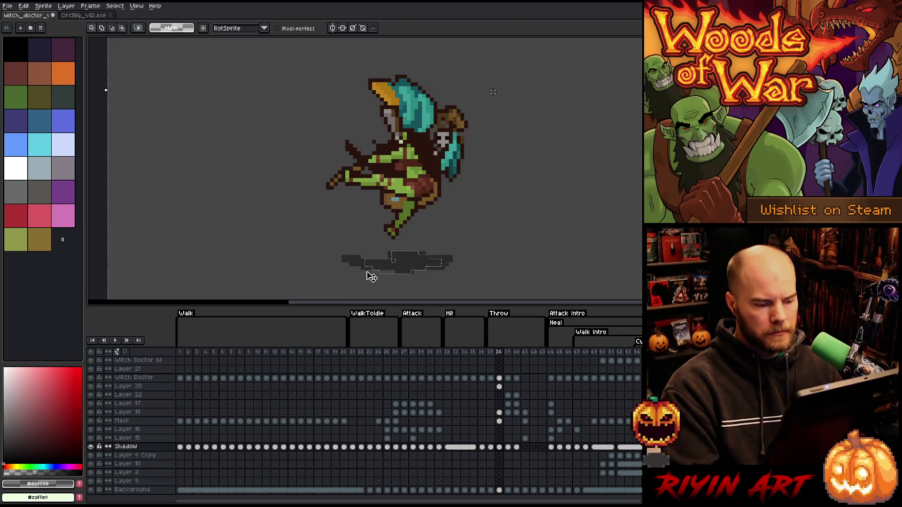
{"action": "key", "text": "ctrl+d"}
{"action": "key", "text": "Left"}
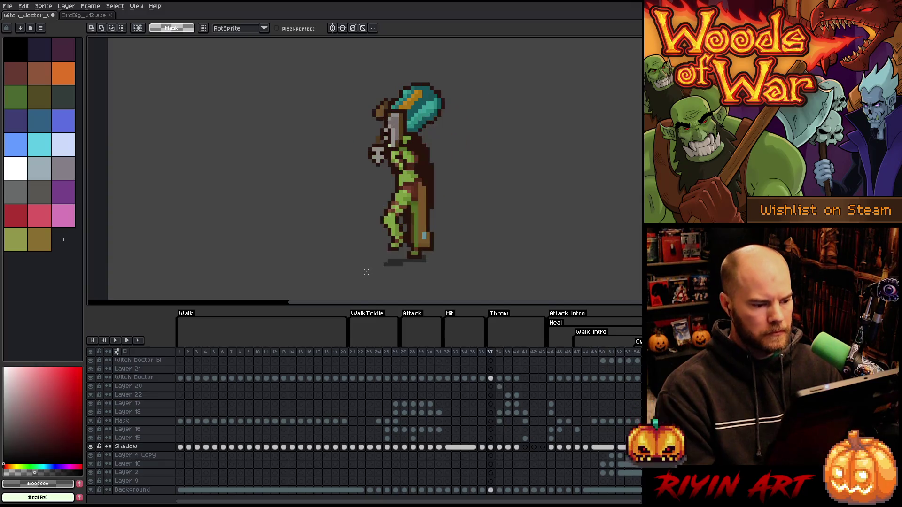
{"action": "key", "text": "Right"}
{"action": "key", "text": "Right"}
{"action": "key", "text": "Left"}
{"action": "key", "text": "b"}
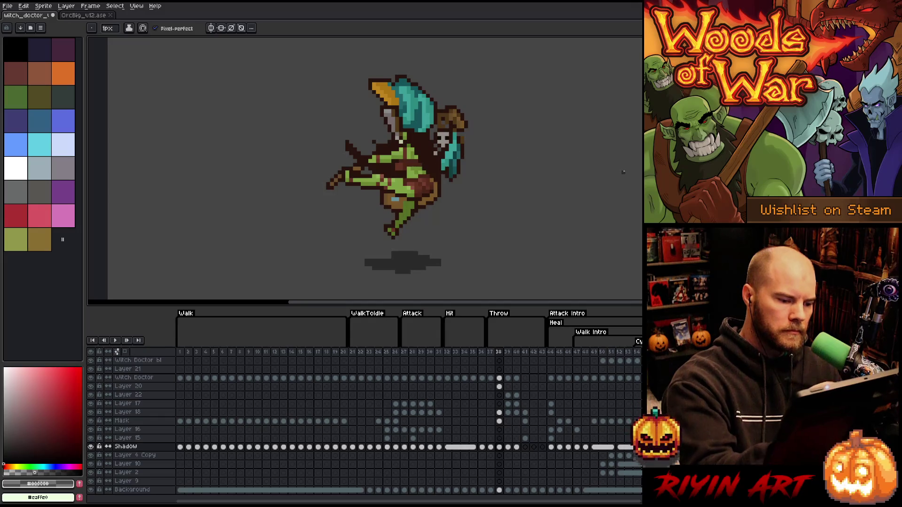
{"action": "key", "text": "Left"}
{"action": "key", "text": "Right"}
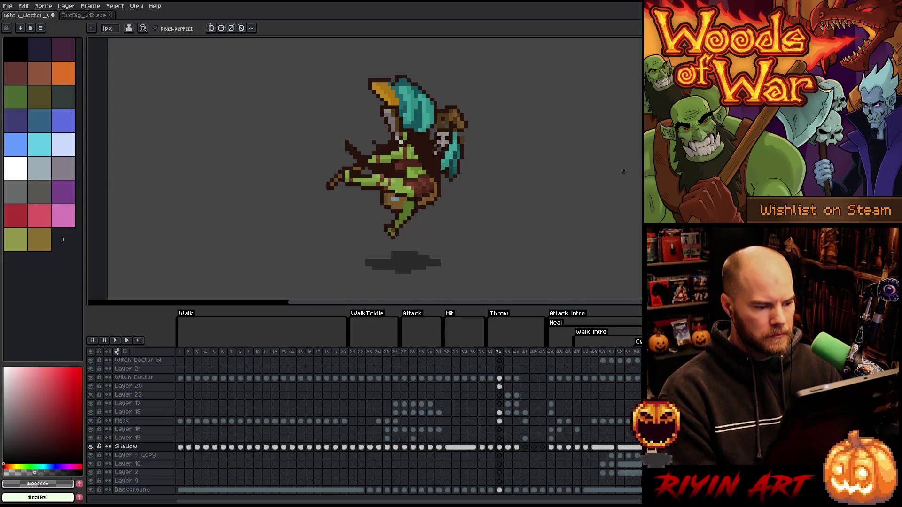
{"action": "key", "text": "e"}
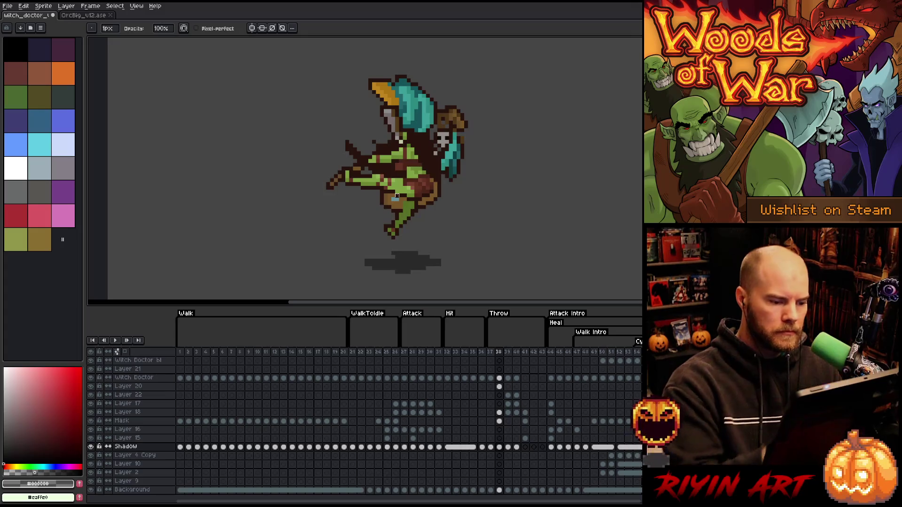
{"action": "key", "text": "Right"}
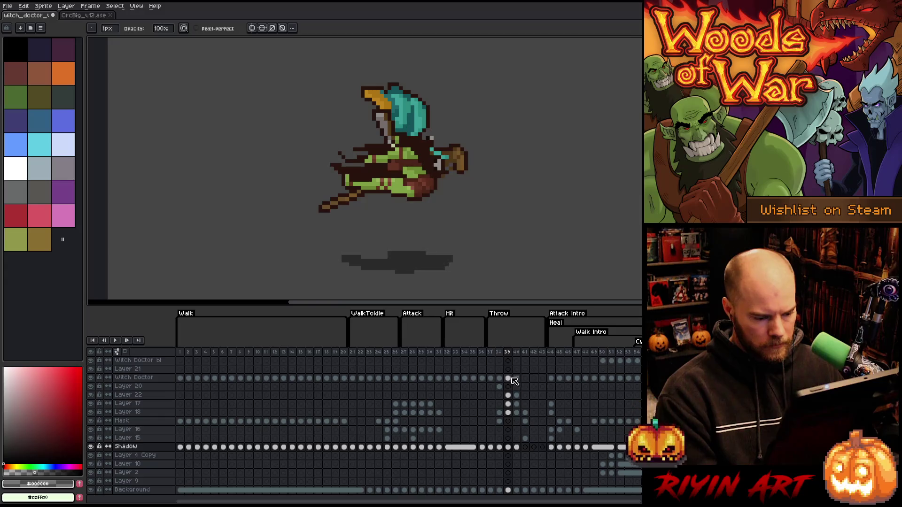
{"action": "left_click_drag", "start_coordinate": [508, 378], "coordinate": [510, 411]}
{"action": "key", "text": "v"}
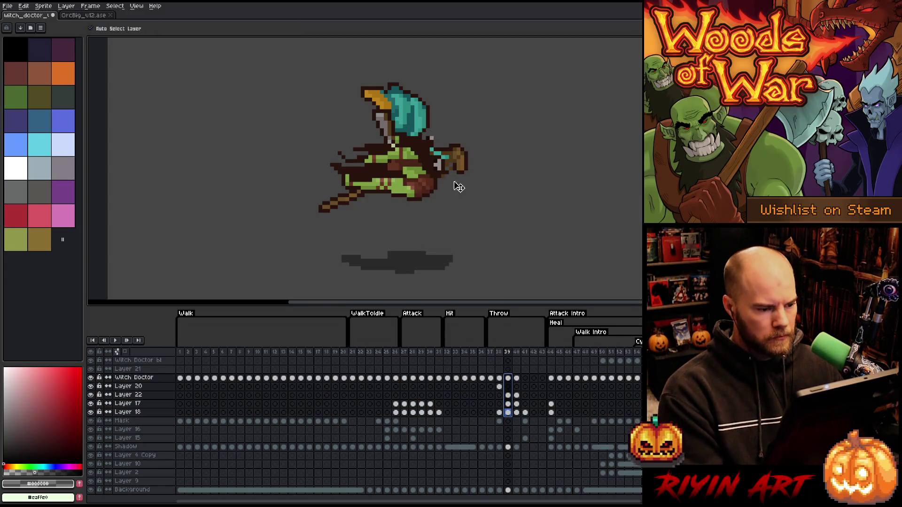
{"action": "left_click_drag", "start_coordinate": [423, 180], "coordinate": [421, 203]}
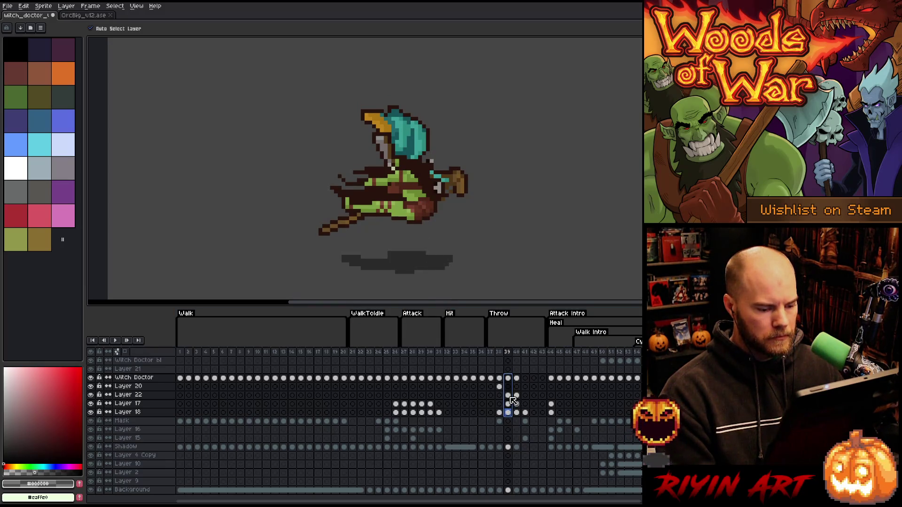
{"action": "left_click_drag", "start_coordinate": [507, 395], "coordinate": [508, 411]}
{"action": "key", "text": "Up"}
{"action": "key", "text": "Up"}
{"action": "key", "text": "Up"}
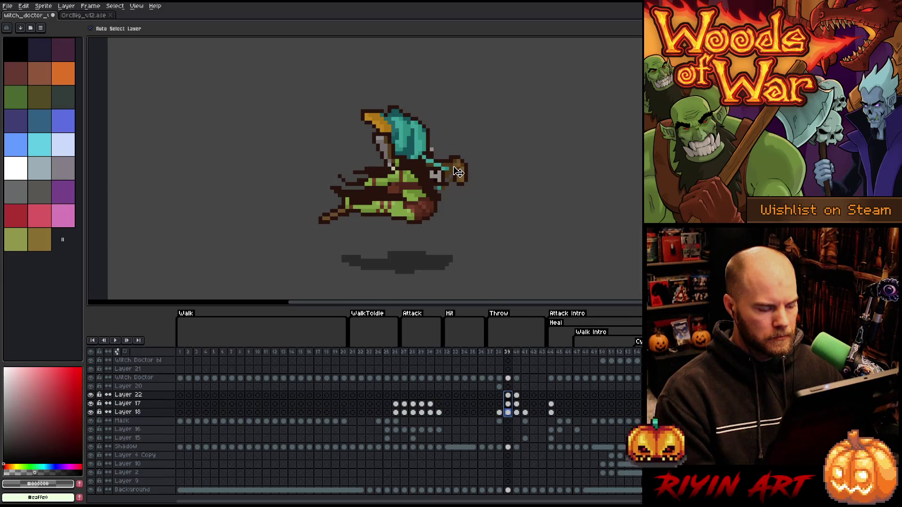
{"action": "key", "text": "Escape"}
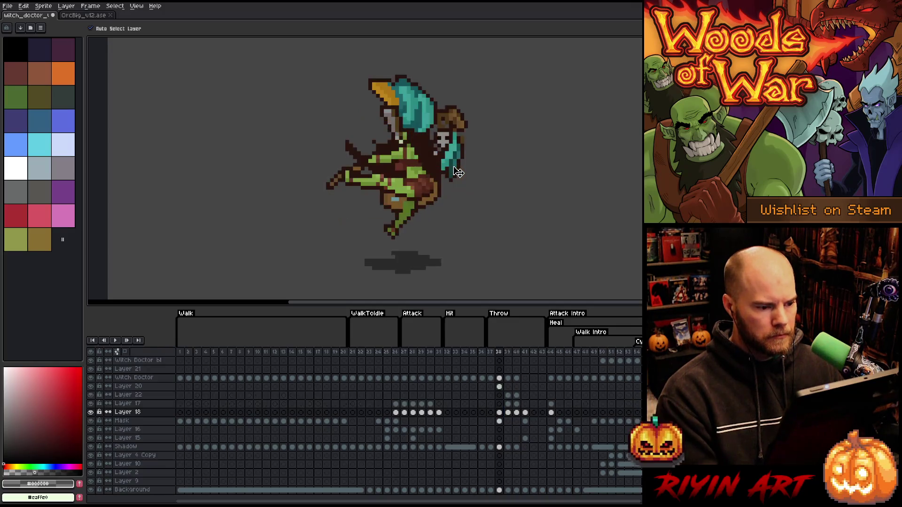
{"action": "key", "text": "Right"}
{"action": "key", "text": "Right"}
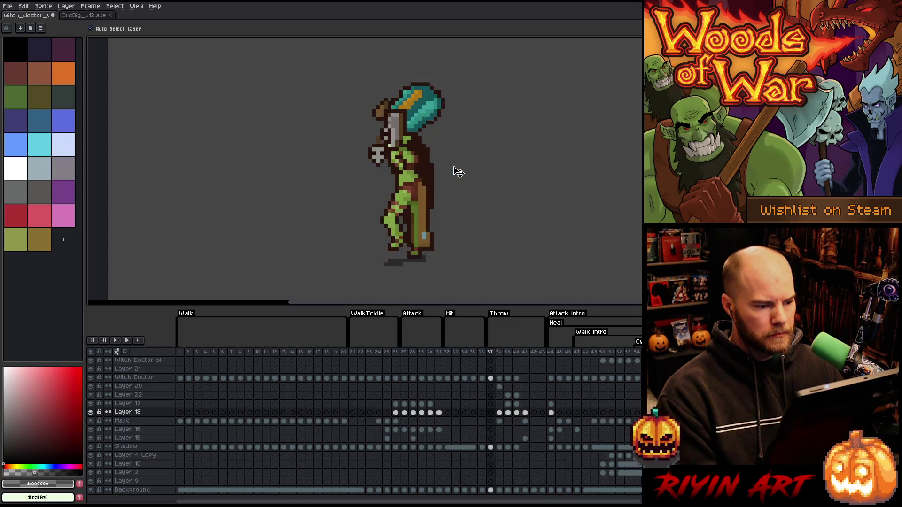
{"action": "key", "text": "Left"}
{"action": "key", "text": "Left"}
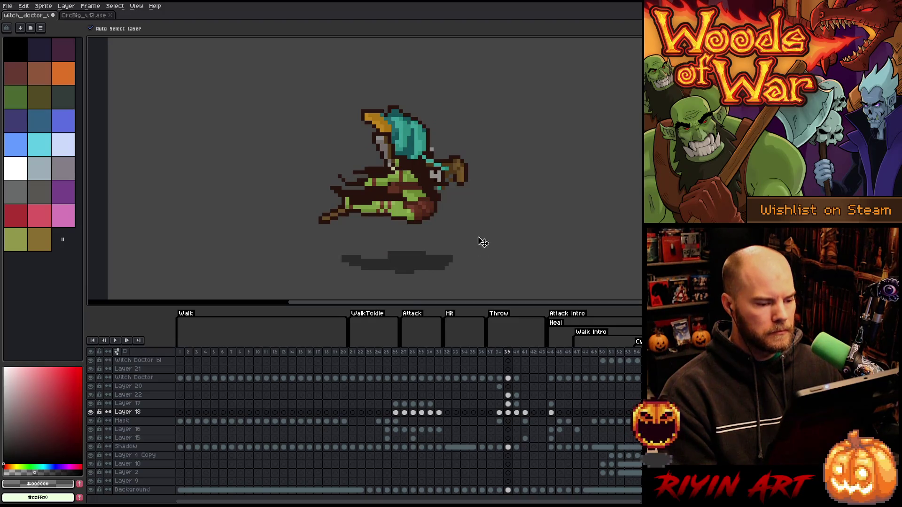
{"action": "key", "text": "Right"}
{"action": "key", "text": "Left"}
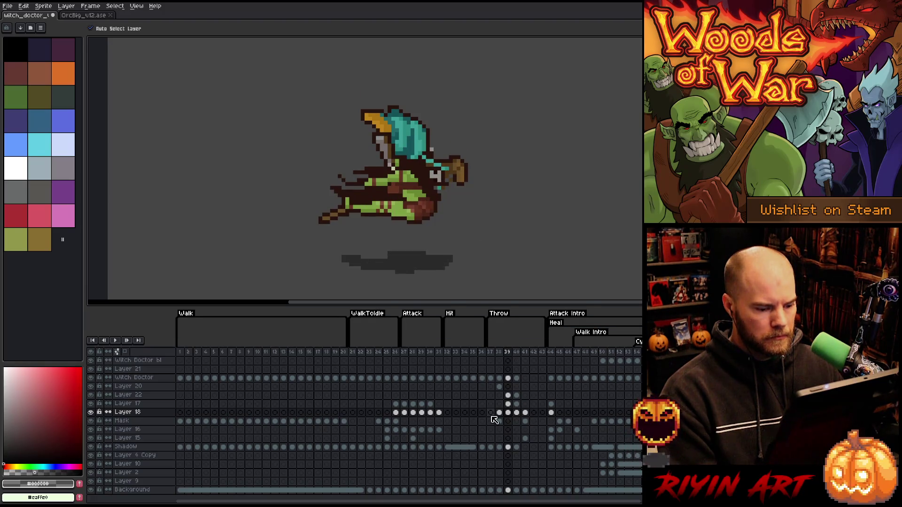
{"action": "key", "text": "Right"}
{"action": "key", "text": "Left"}
{"action": "key", "text": "Right"}
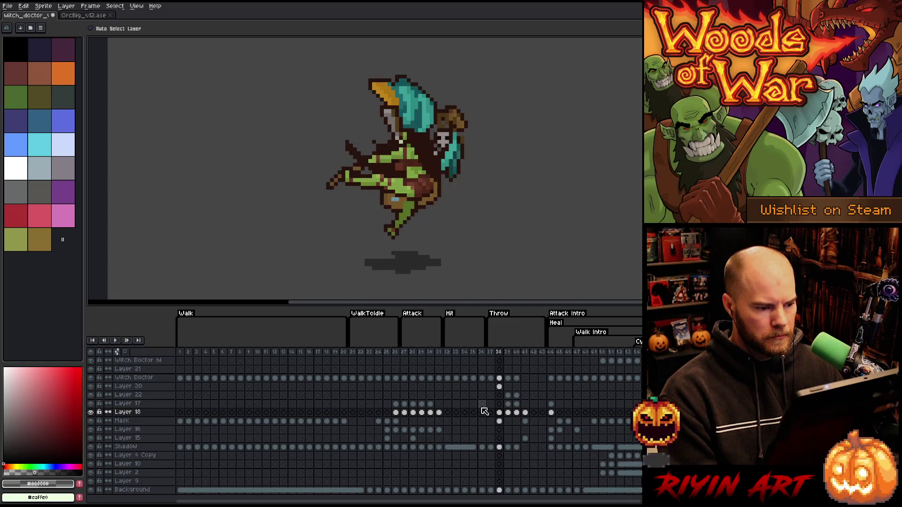
{"action": "key", "text": "Left"}
{"action": "key", "text": "Right"}
{"action": "key", "text": "Left"}
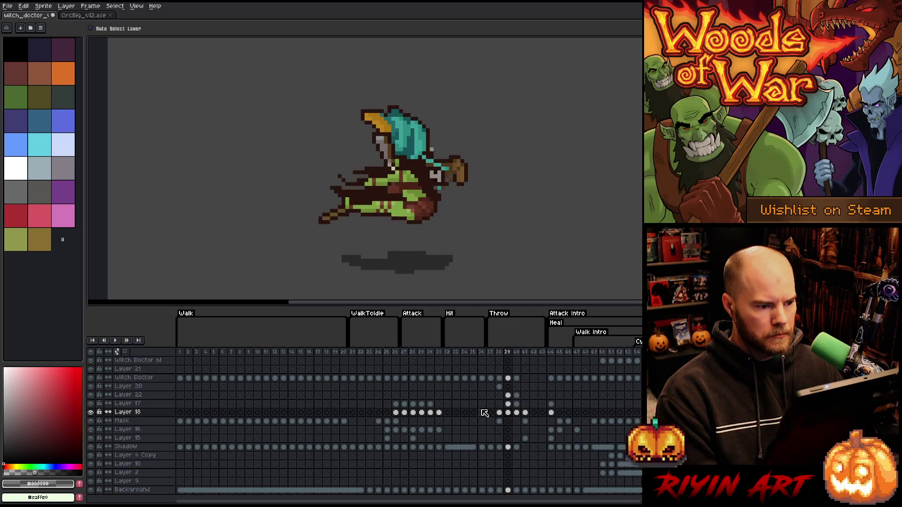
{"action": "key", "text": "Right"}
{"action": "key", "text": "Left"}
{"action": "key", "text": "Right"}
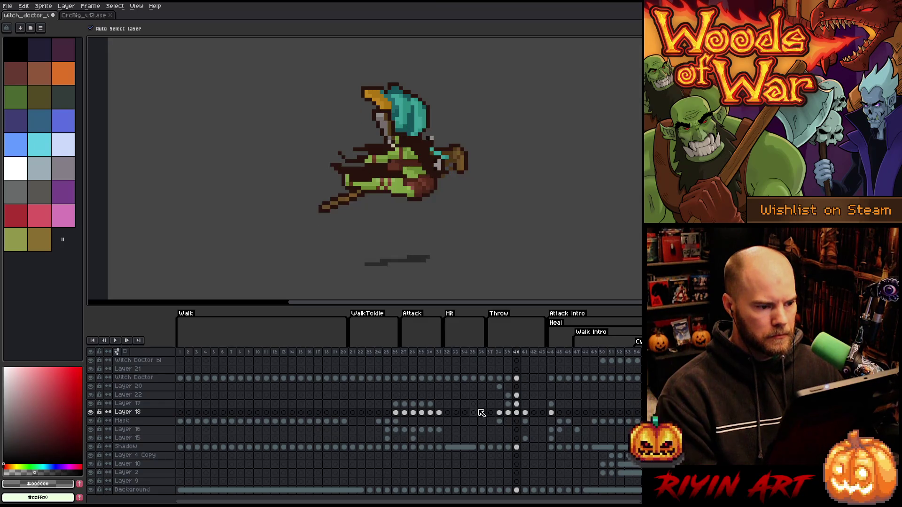
{"action": "key", "text": "Left"}
{"action": "key", "text": "Right"}
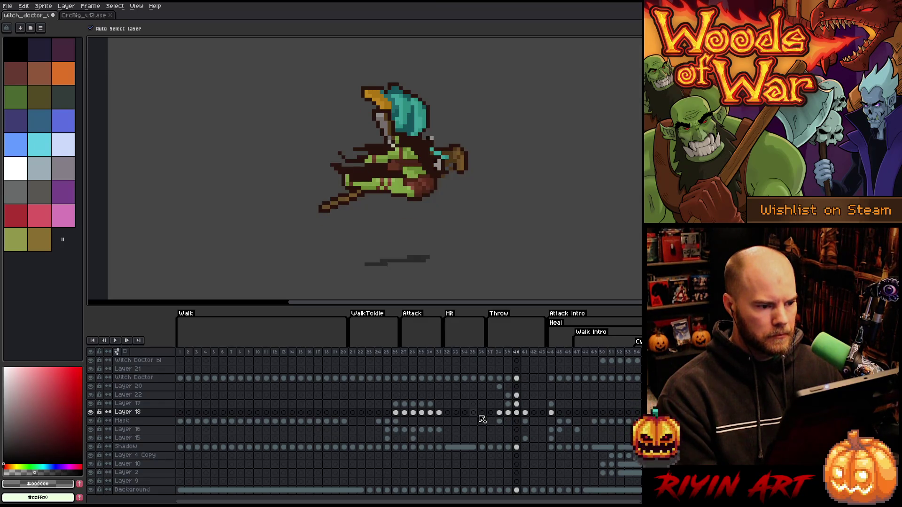
{"action": "key", "text": "Left"}
{"action": "key", "text": "Left"}
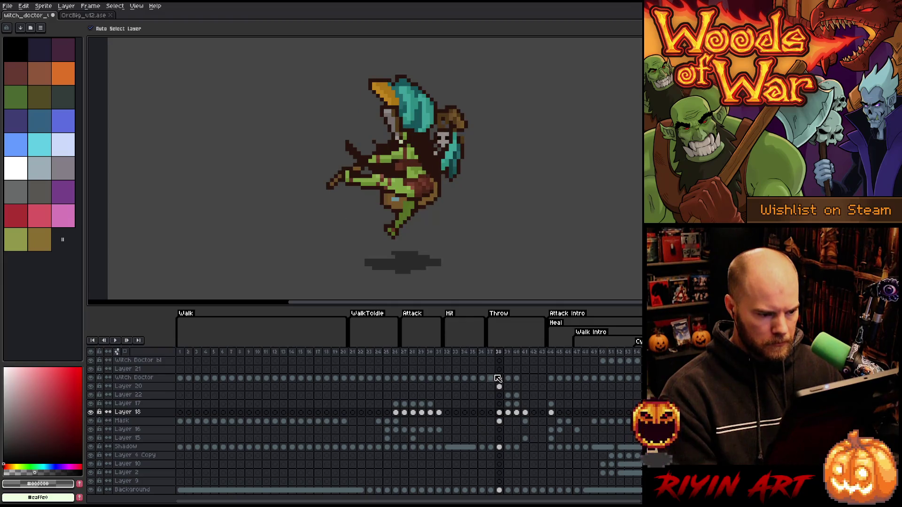
{"action": "key", "text": "Right"}
{"action": "key", "text": "Right"}
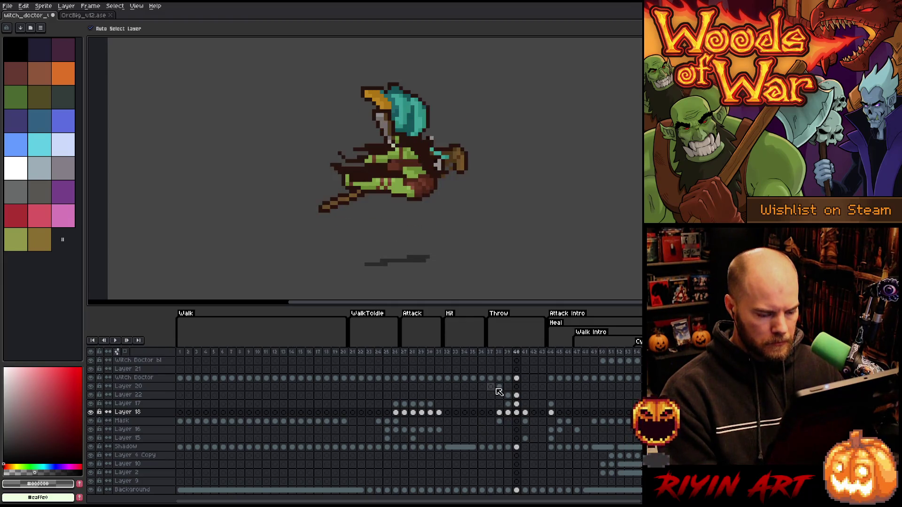
{"action": "left_click", "coordinate": [500, 379]}
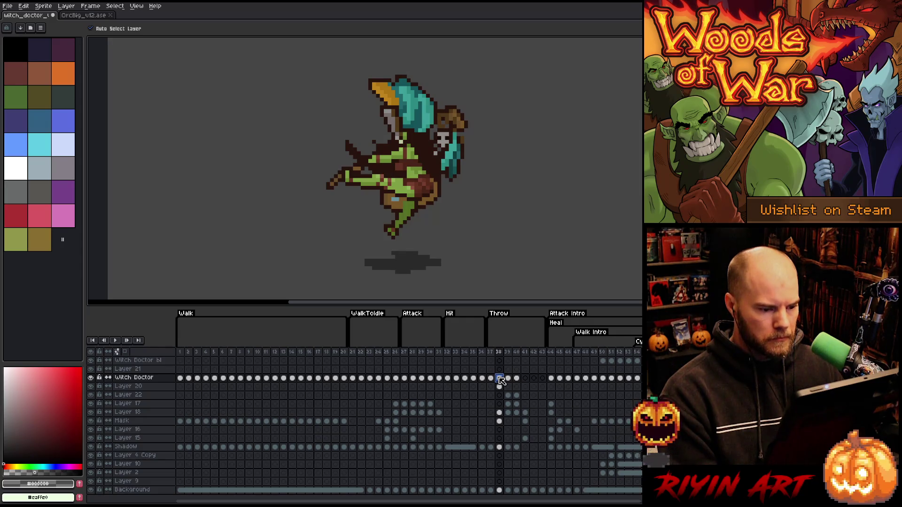
Step: Select the witch doctor's head, shift it left and down on frame 40, and play the throw to check
{"action": "key", "text": "m"}
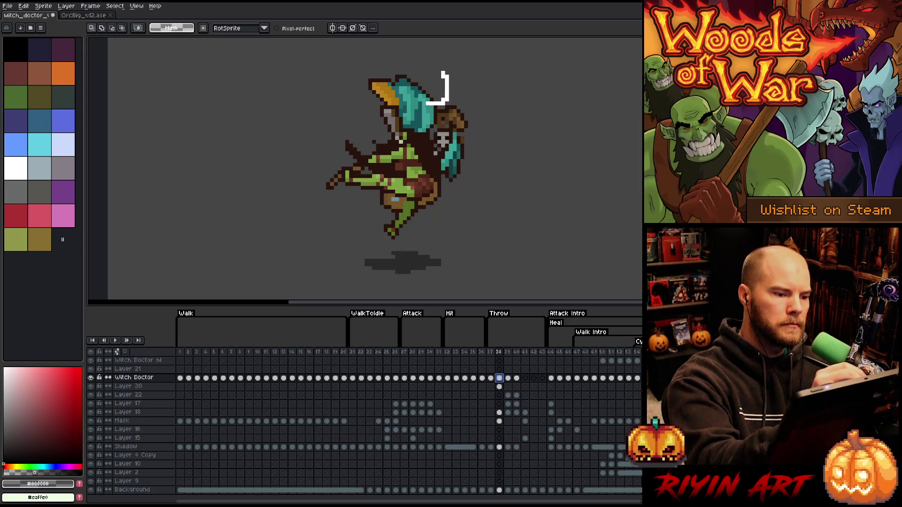
{"action": "mouse_move", "coordinate": [443, 71]}
{"action": "left_mouse_down"}
{"action": "mouse_move", "coordinate": [364, 87]}
{"action": "mouse_move", "coordinate": [423, 102]}
{"action": "left_mouse_up"}
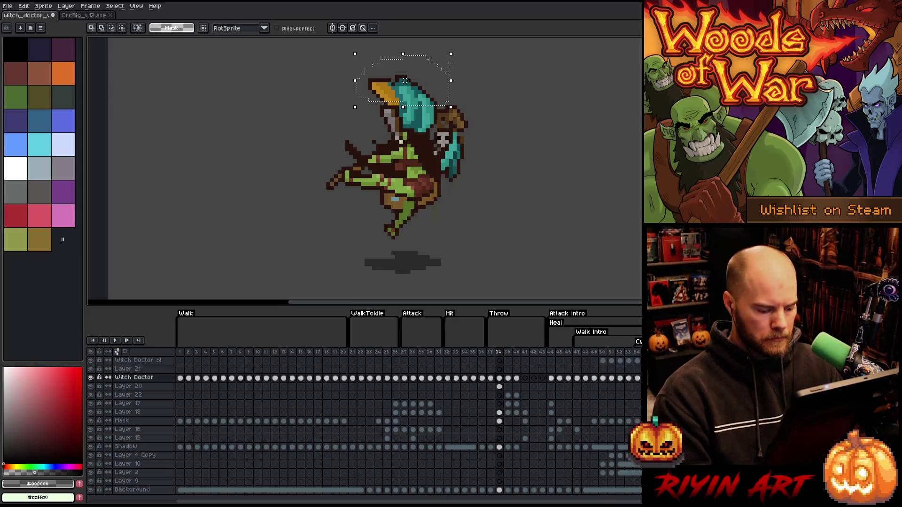
{"action": "key", "text": "period"}
{"action": "key", "text": "period"}
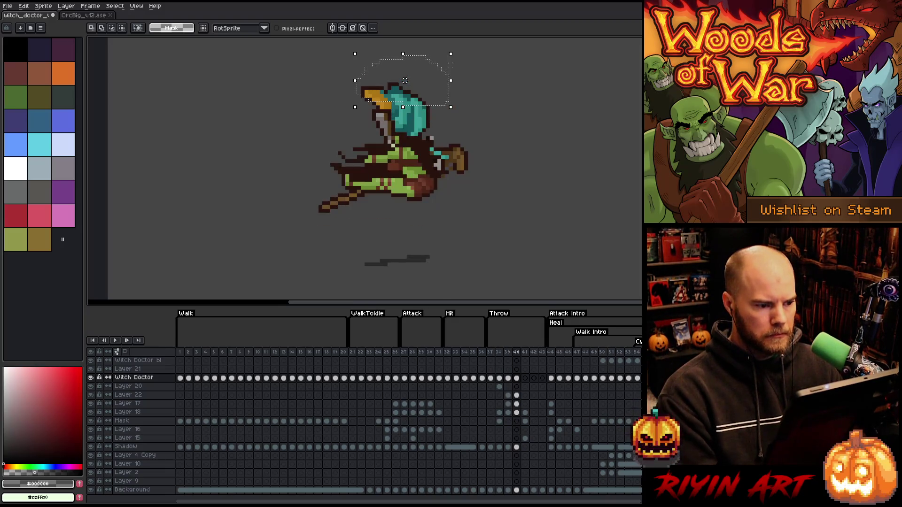
{"action": "left_click_drag", "start_coordinate": [405, 80], "coordinate": [397, 88]}
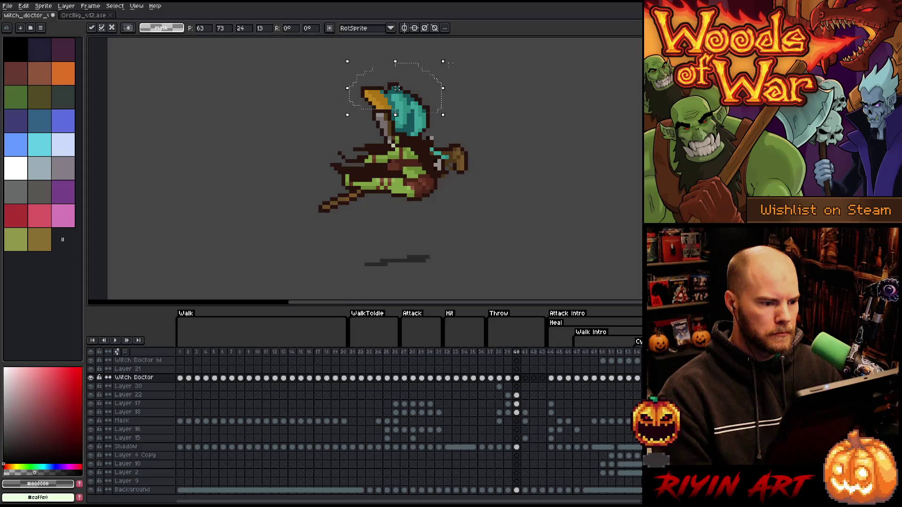
{"action": "key", "text": "ctrl+d"}
{"action": "key", "text": "b"}
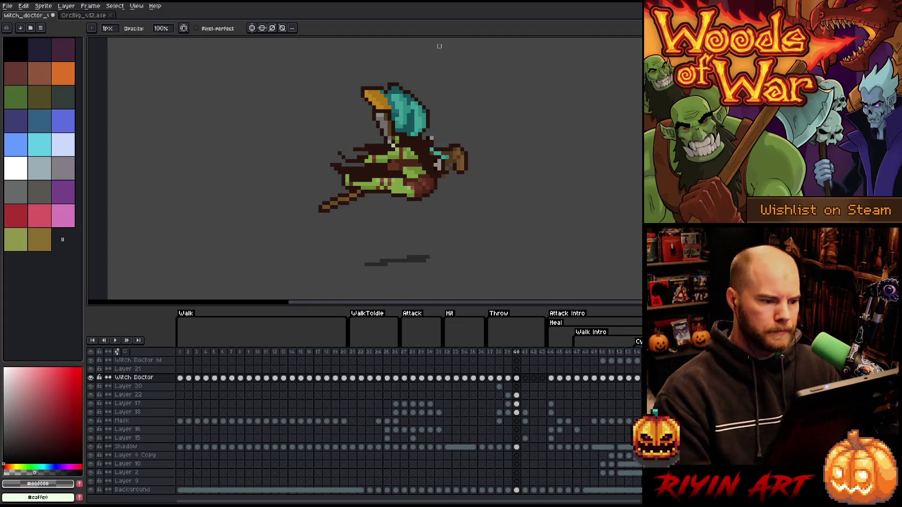
{"action": "key", "text": "Return"}
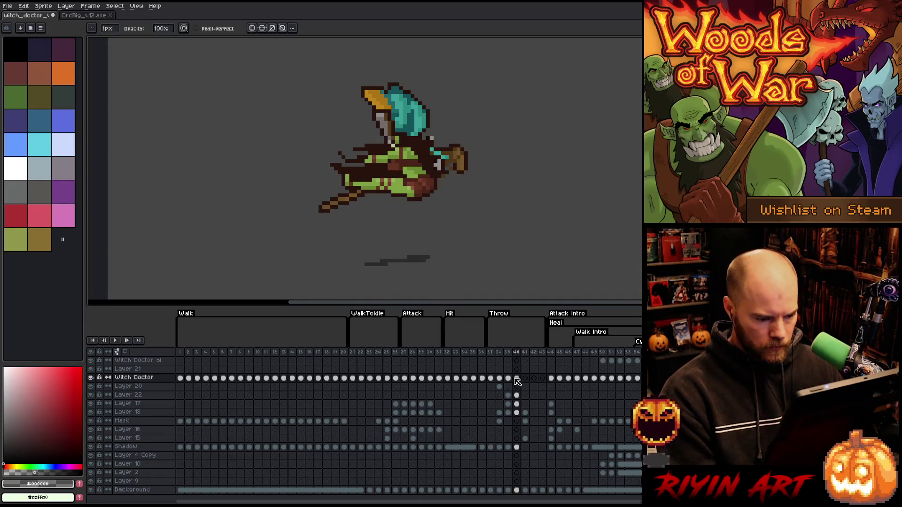
{"action": "left_click_drag", "start_coordinate": [518, 380], "coordinate": [517, 411]}
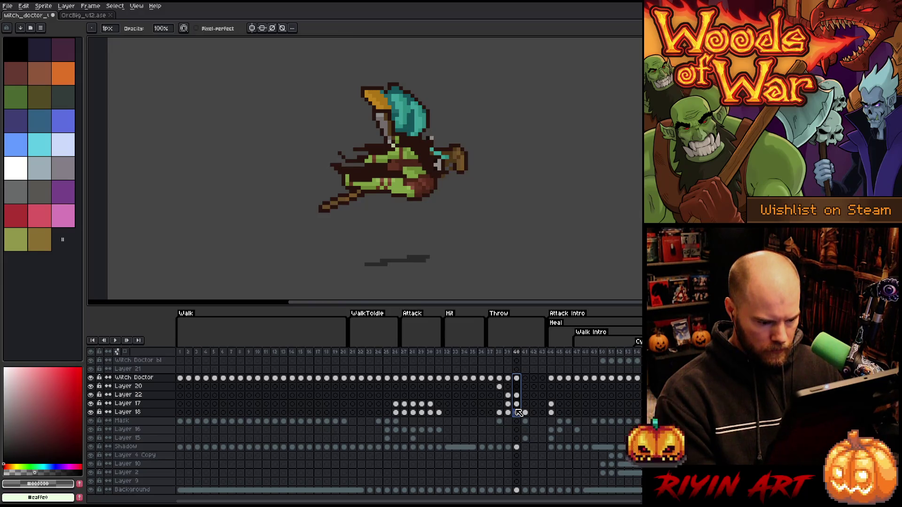
Step: Delete and re-paste the frame-40 Shadow cel to compare it with frame 39's shadow
{"action": "left_click", "coordinate": [517, 447]}
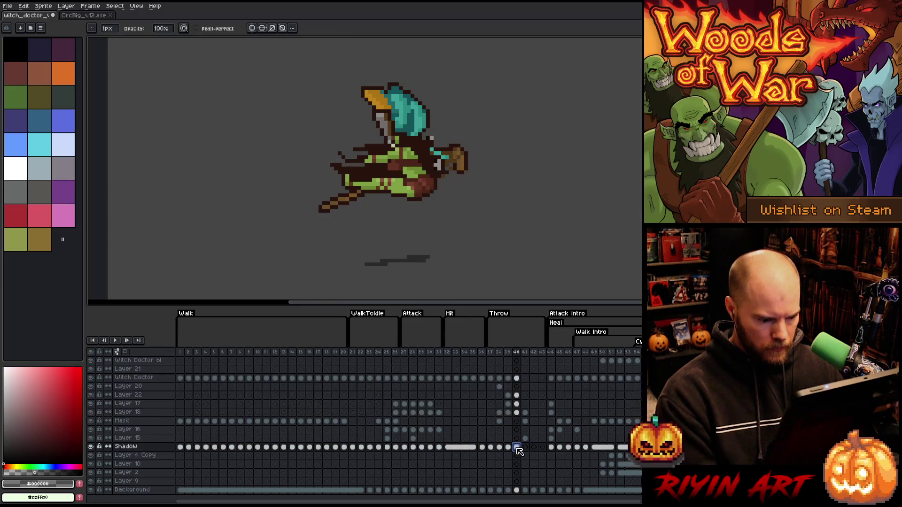
{"action": "key", "text": "Delete"}
{"action": "key", "text": "Left"}
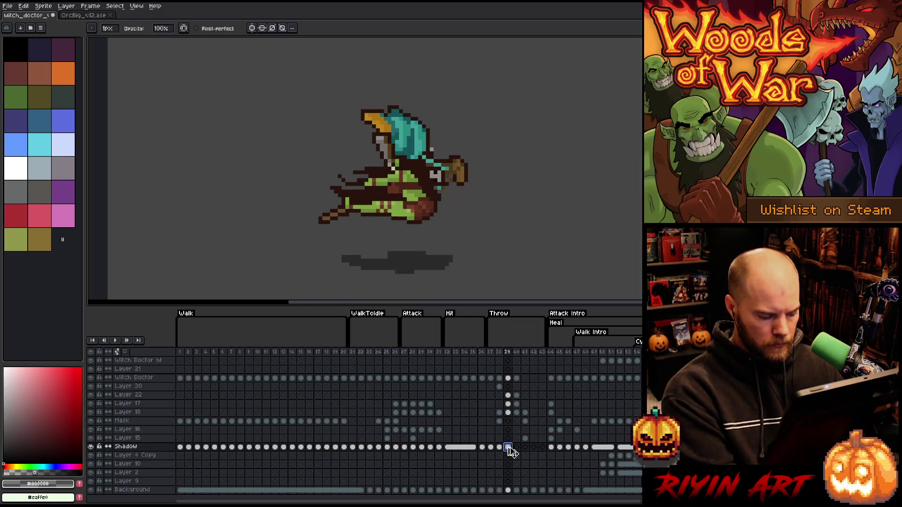
{"action": "left_click", "coordinate": [517, 446]}
{"action": "key", "text": "ctrl+v"}
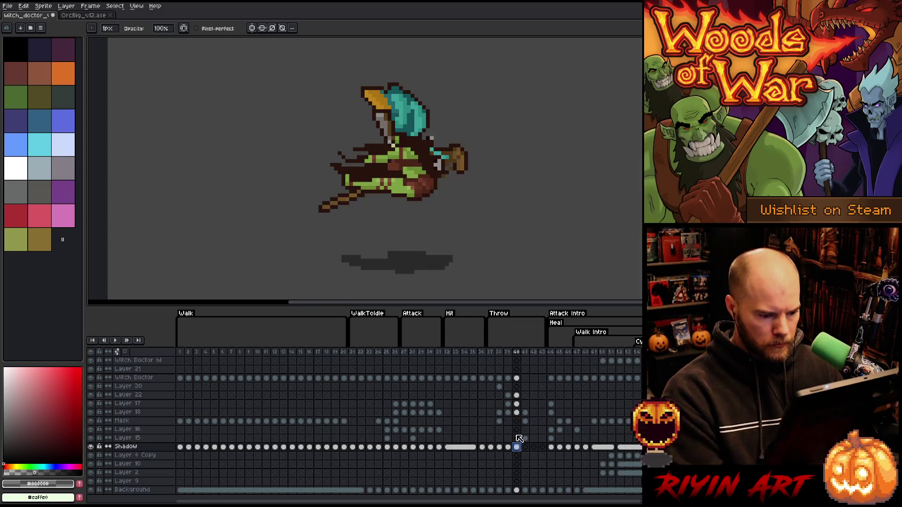
Step: Move the frame-40 cels from Witch Doctor to Layer 18 down onto the shadow
{"action": "left_click_drag", "start_coordinate": [517, 378], "coordinate": [517, 412]}
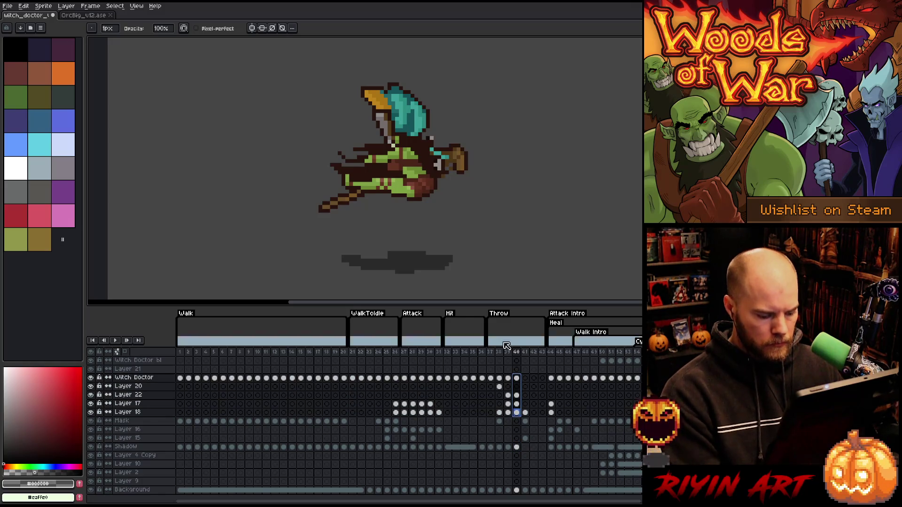
{"action": "key", "text": "v"}
{"action": "left_click_drag", "start_coordinate": [435, 190], "coordinate": [430, 250]}
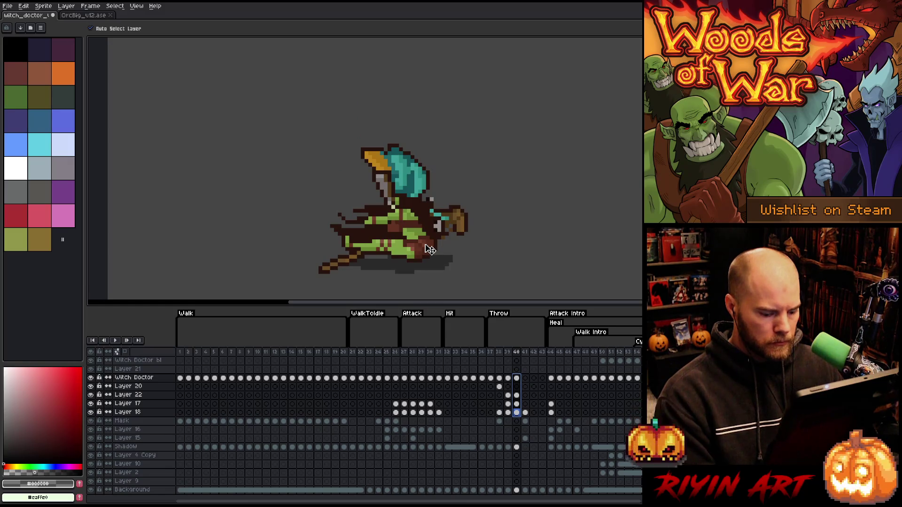
Step: Lower the frame-39 Witch Doctor to Layer 18 cels with Auto Select Layer turned off
{"action": "key", "text": "Left"}
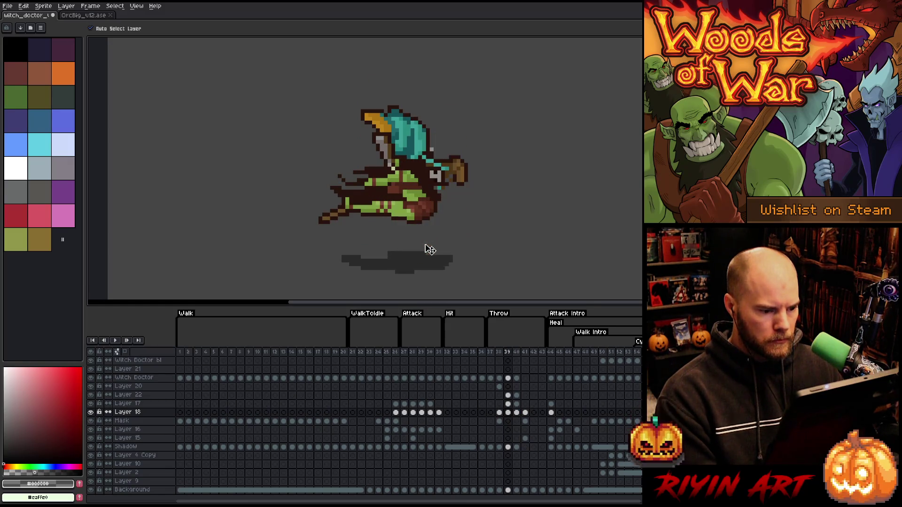
{"action": "left_click_drag", "start_coordinate": [507, 378], "coordinate": [508, 412]}
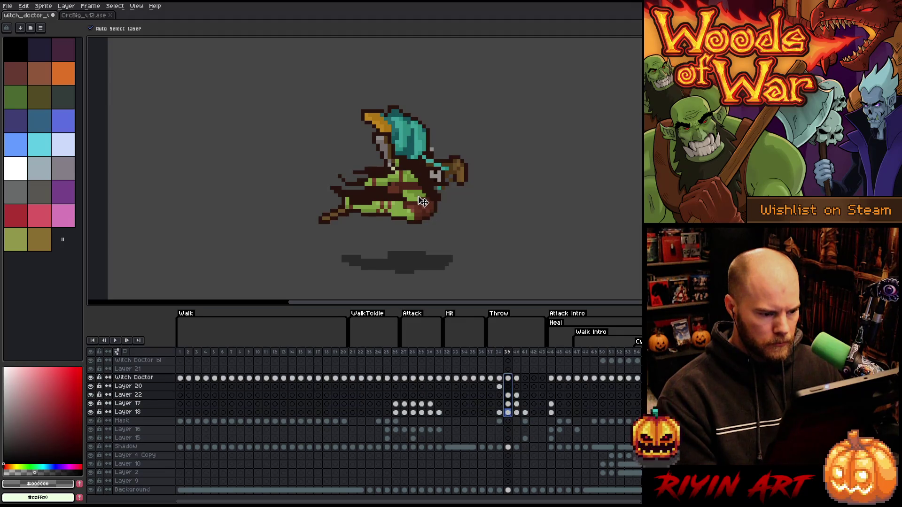
{"action": "left_click", "coordinate": [133, 29]}
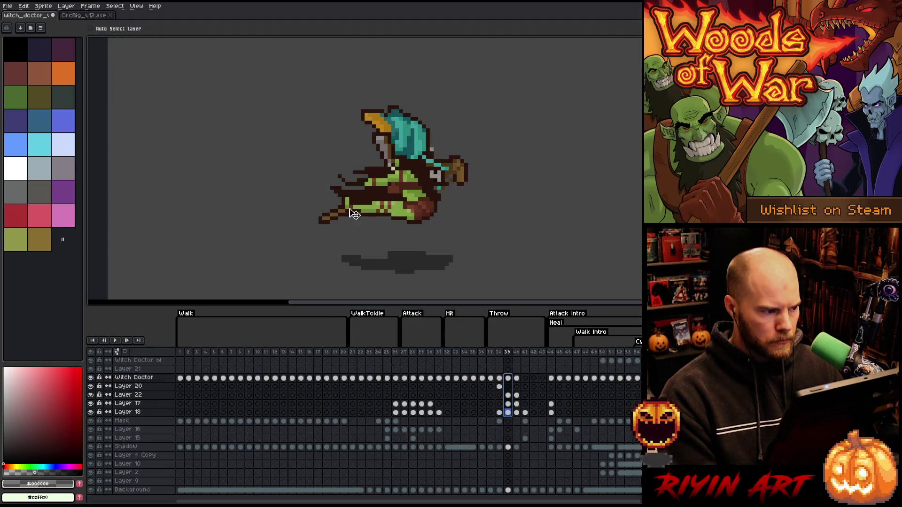
{"action": "left_click_drag", "start_coordinate": [414, 201], "coordinate": [416, 214]}
Step: Raise the frame-39 orc slightly after comparing it against frames 37 and 38
{"action": "key", "text": "Left"}
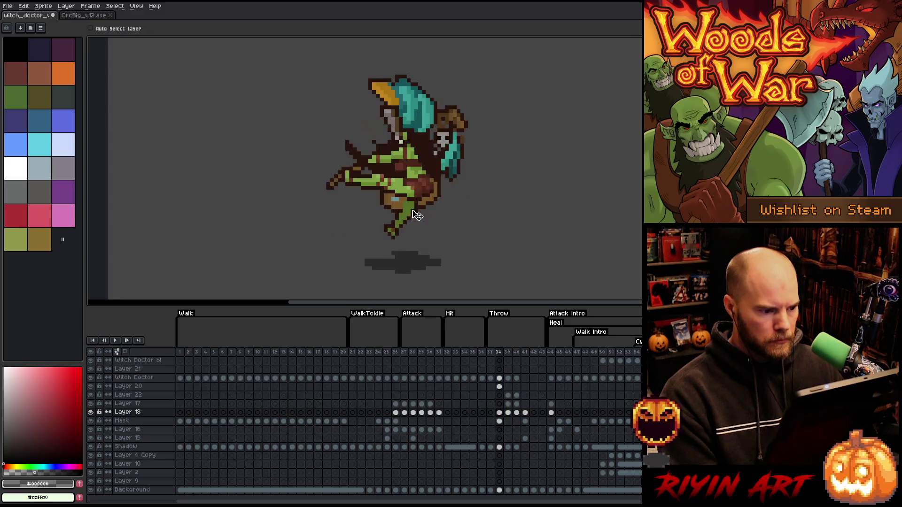
{"action": "key", "text": "Left"}
{"action": "key", "text": "Right"}
{"action": "key", "text": "Right"}
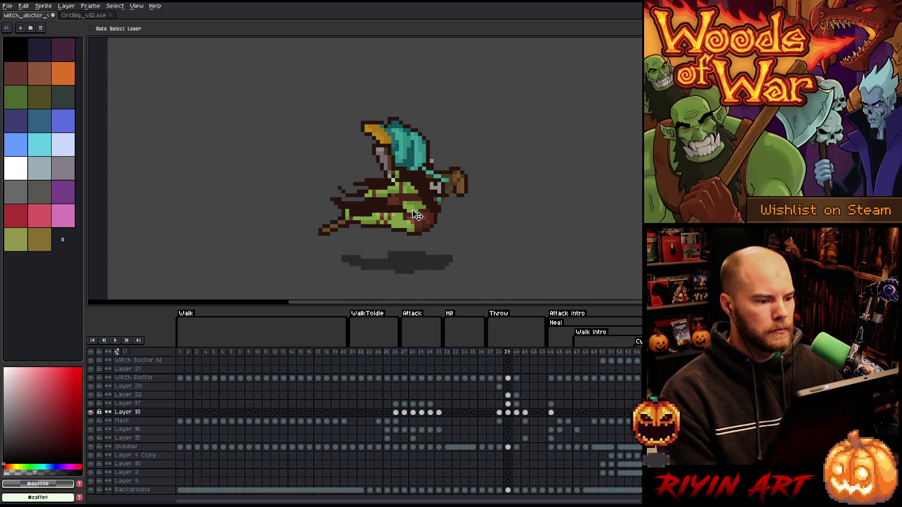
{"action": "key", "text": "shift+Up"}
{"action": "key", "text": "shift+Up"}
{"action": "key", "text": "shift+Up"}
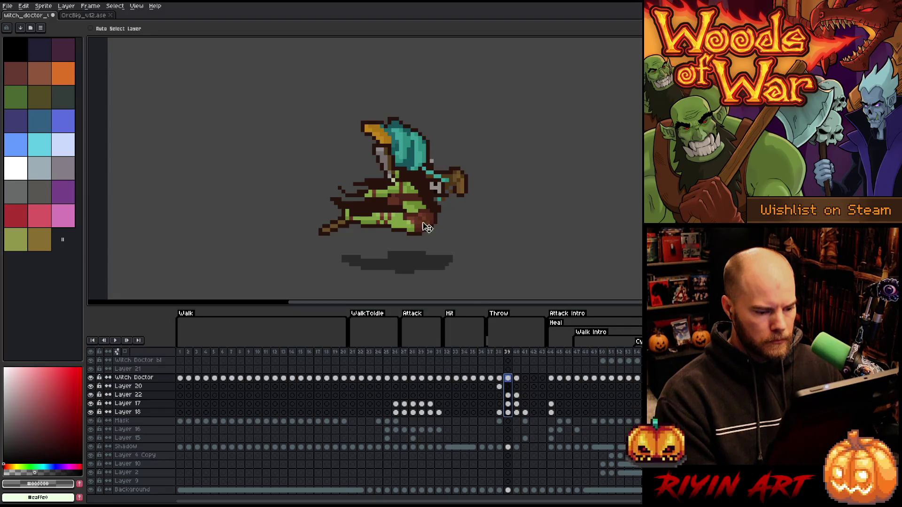
{"action": "left_click_drag", "start_coordinate": [419, 217], "coordinate": [420, 210]}
{"action": "key", "text": "Left"}
{"action": "key", "text": "Right"}
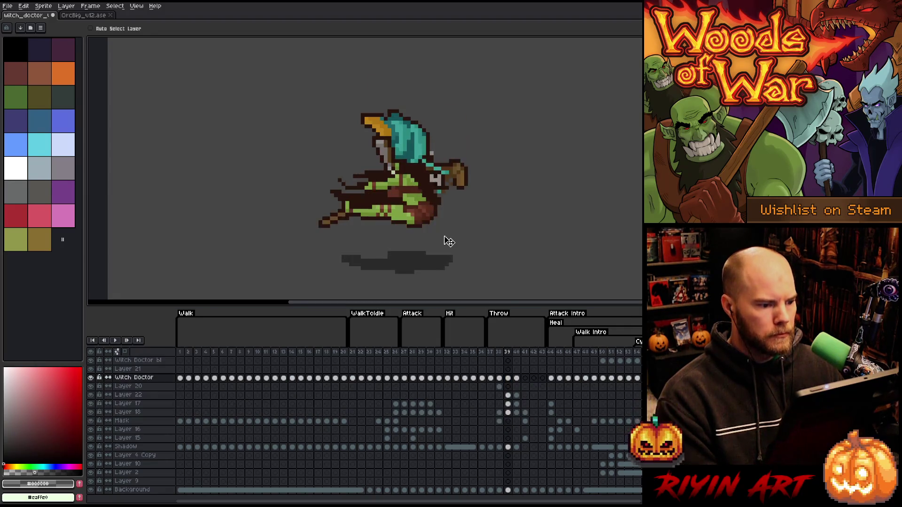
{"action": "key", "text": "Right"}
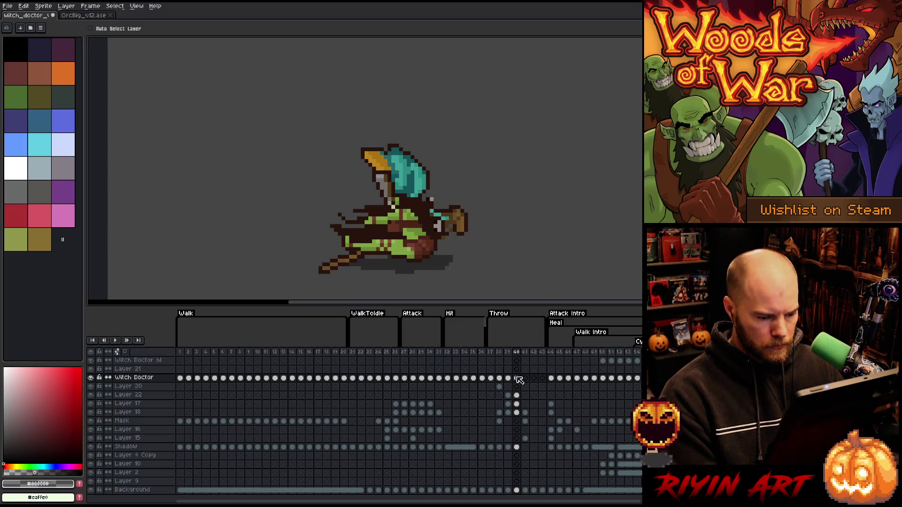
{"action": "left_click", "coordinate": [99, 17]}
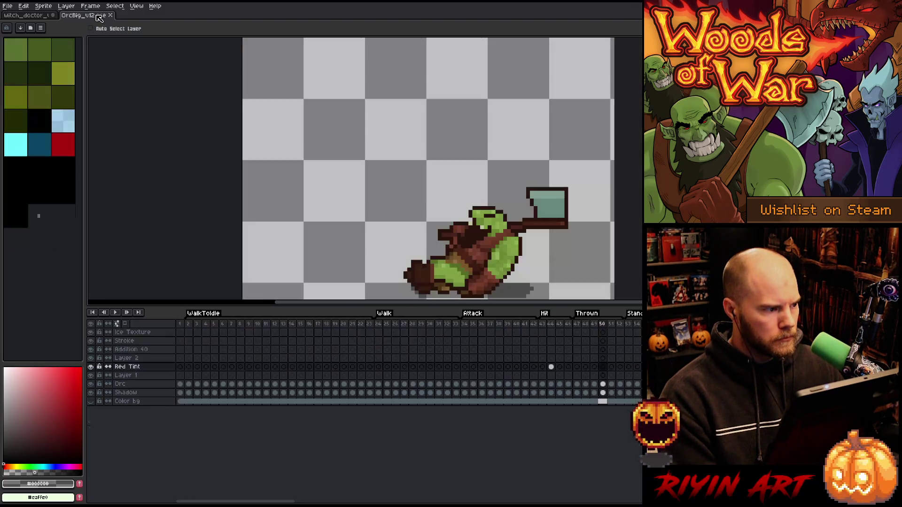
Step: Step through the OrcBig Thrown frames 47–52 to study the fall
{"action": "left_click", "coordinate": [576, 325]}
{"action": "left_click", "coordinate": [583, 328]}
{"action": "key", "text": "Right"}
{"action": "key", "text": "Right"}
{"action": "key", "text": "Right"}
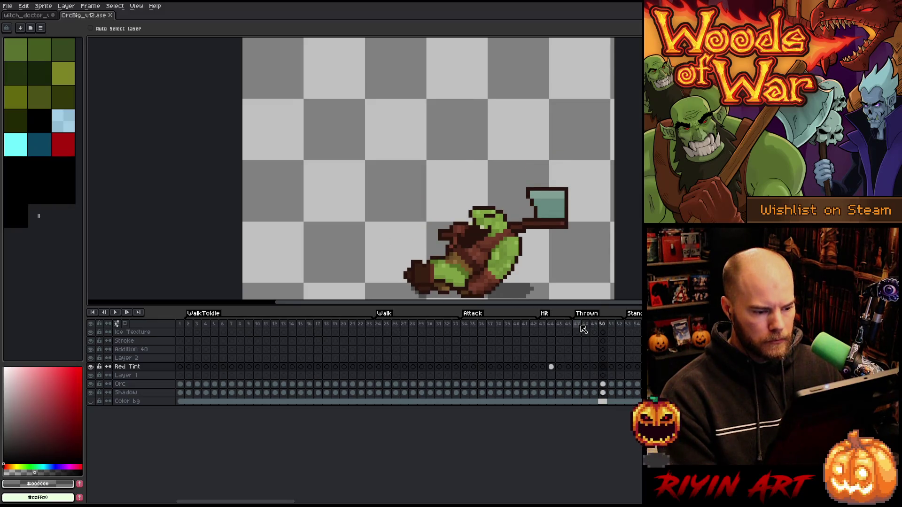
{"action": "key", "text": "Left"}
{"action": "key", "text": "Left"}
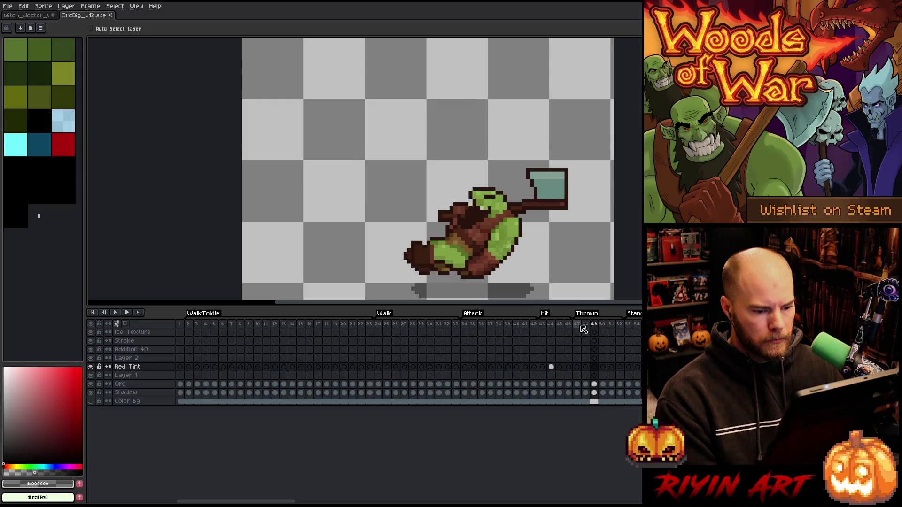
{"action": "key", "text": "Left"}
{"action": "key", "text": "Left"}
{"action": "key", "text": "Right"}
{"action": "key", "text": "Right"}
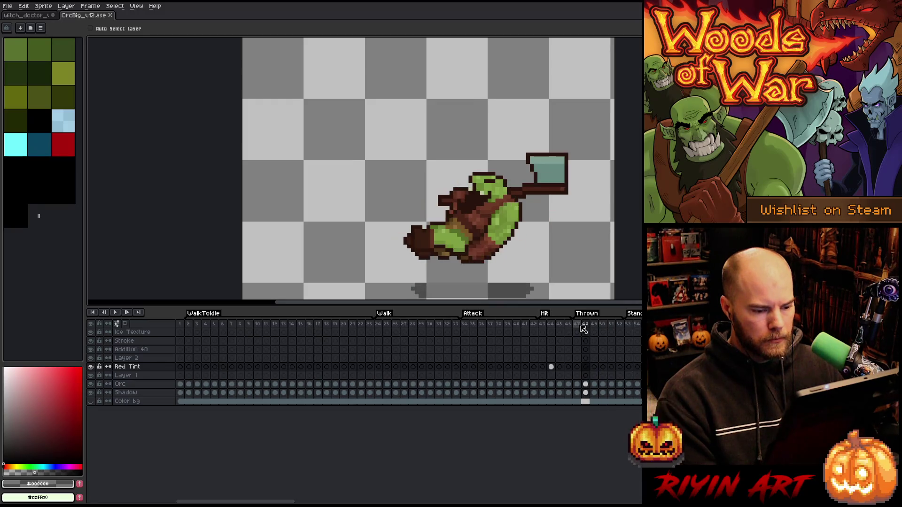
{"action": "key", "text": "Right"}
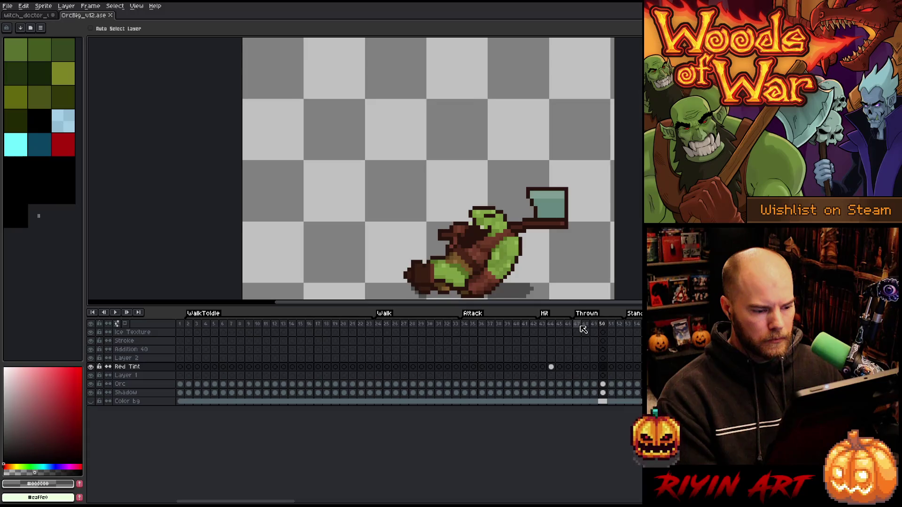
{"action": "key", "text": "Right"}
{"action": "key", "text": "Right"}
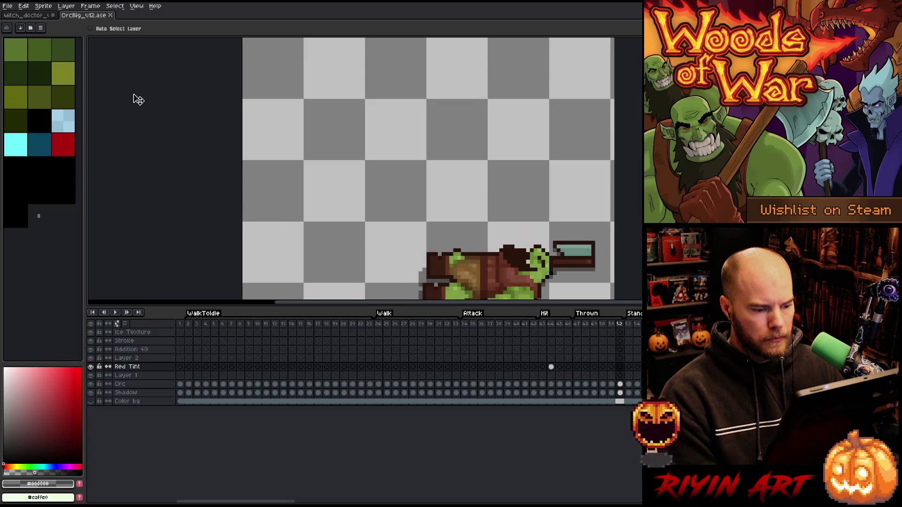
Step: Review the witch doctor's throw frames 37–39 for comparison
{"action": "left_click", "coordinate": [35, 16]}
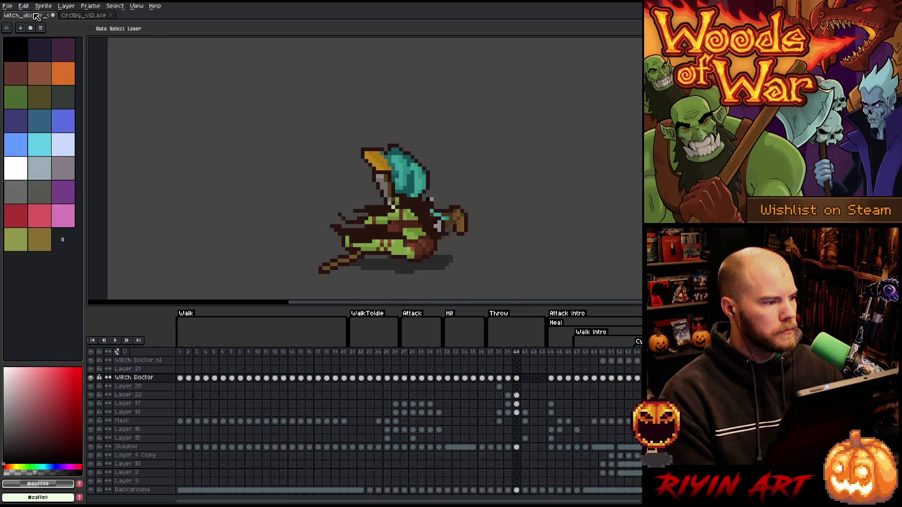
{"action": "left_click", "coordinate": [488, 356]}
{"action": "left_click", "coordinate": [495, 363]}
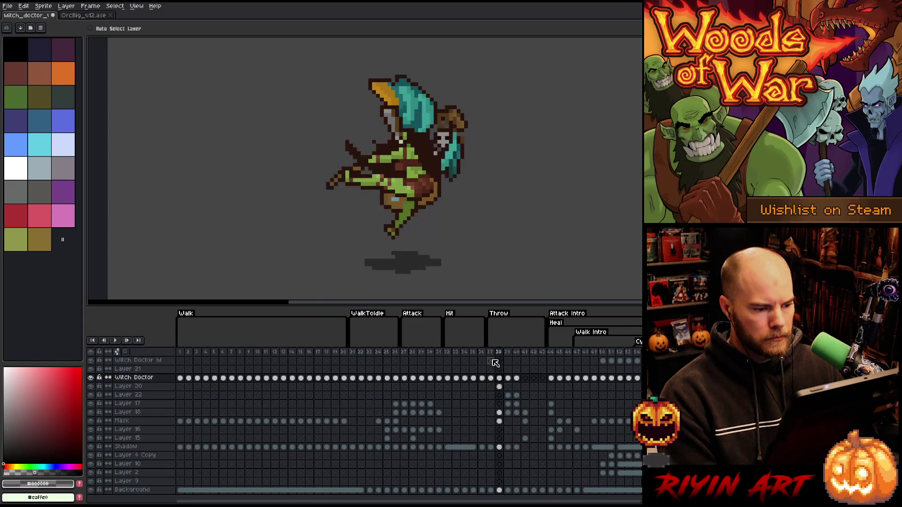
{"action": "key", "text": "Right"}
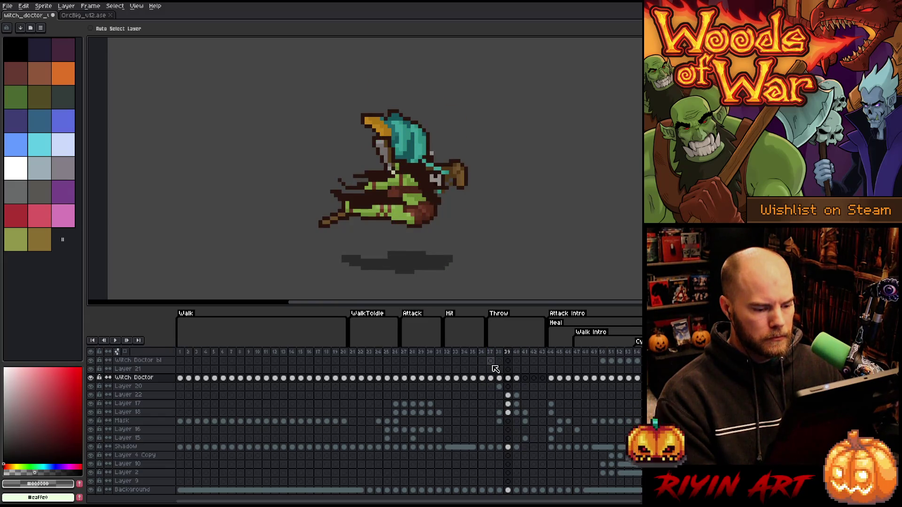
{"action": "key", "text": "Left"}
{"action": "key", "text": "Right"}
{"action": "key", "text": "Right"}
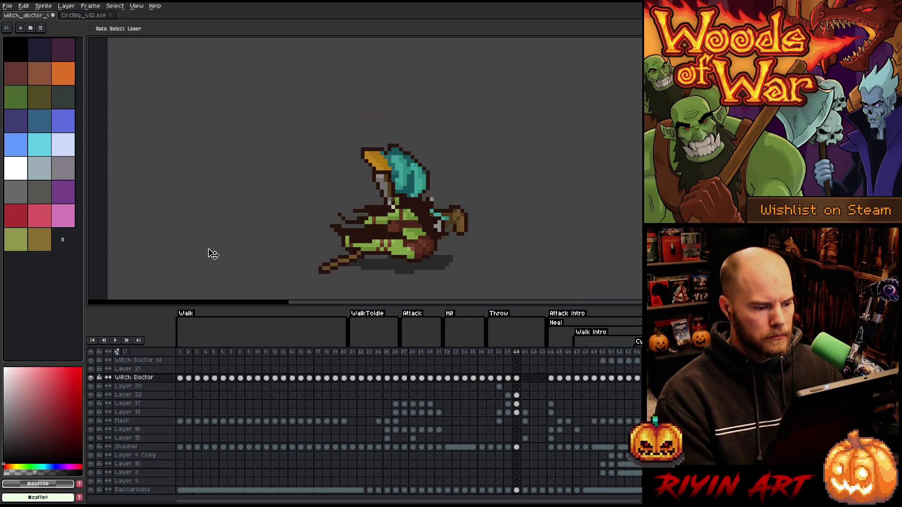
Step: Recompare the orc's frames 47–50 with the witch doctor's frames 37–40
{"action": "left_click", "coordinate": [78, 16]}
{"action": "left_click", "coordinate": [577, 325]}
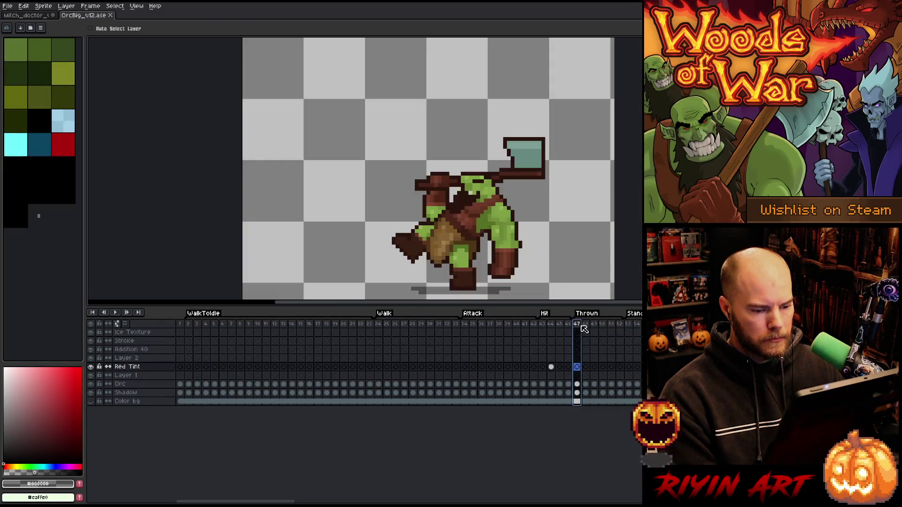
{"action": "left_click", "coordinate": [584, 329]}
{"action": "key", "text": "Right"}
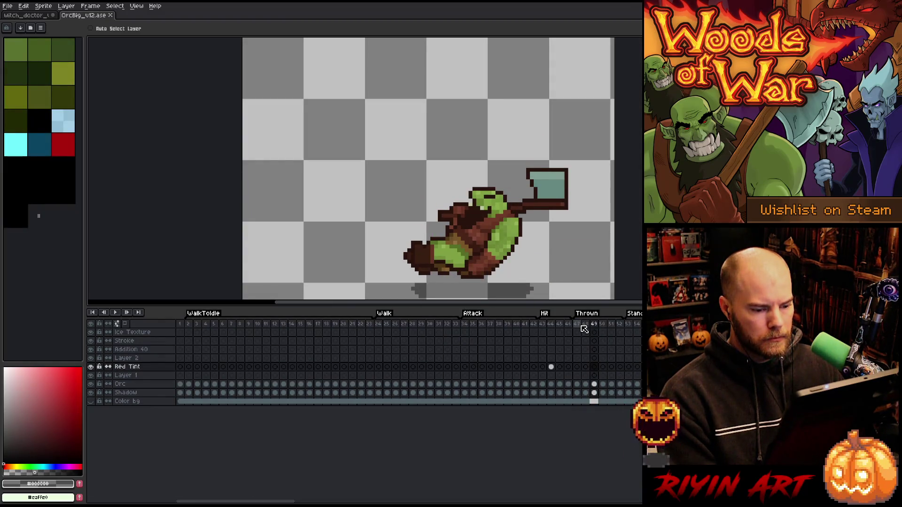
{"action": "key", "text": "Right"}
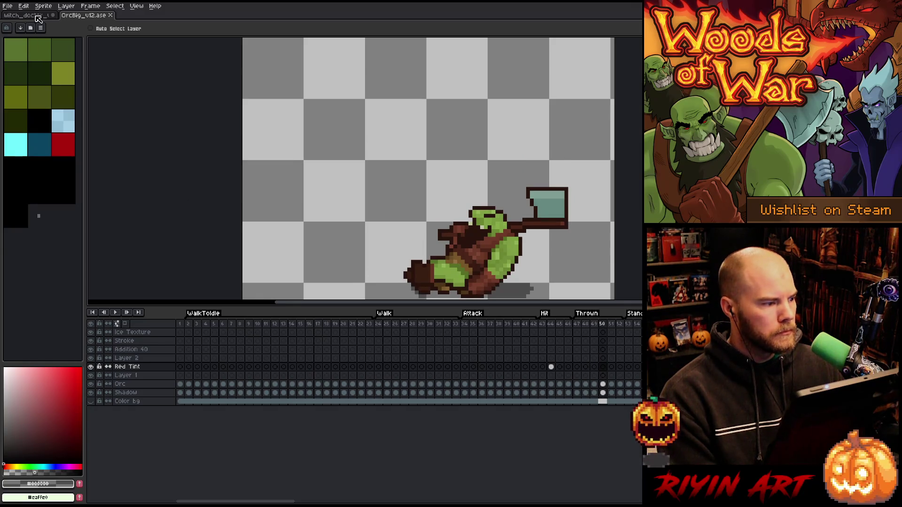
{"action": "left_click", "coordinate": [36, 16]}
{"action": "left_click", "coordinate": [492, 352]}
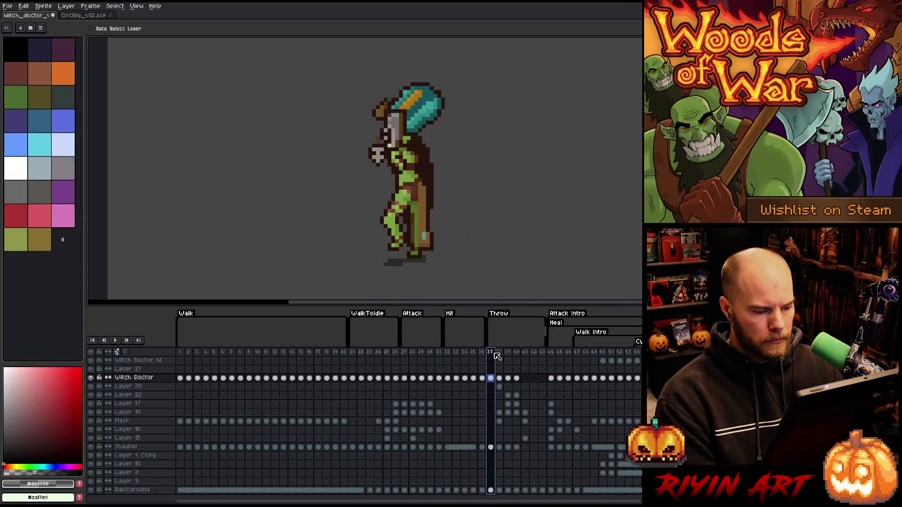
{"action": "left_click", "coordinate": [497, 353]}
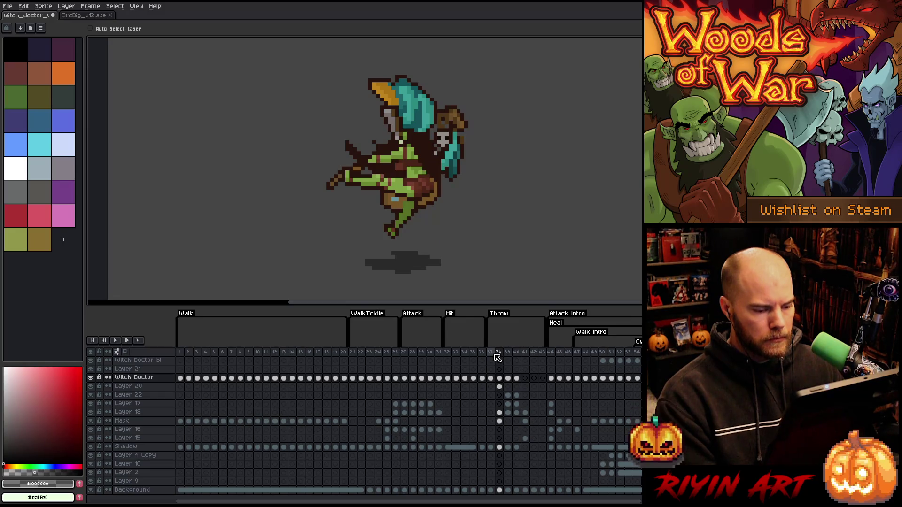
{"action": "key", "text": "Right"}
{"action": "key", "text": "Right"}
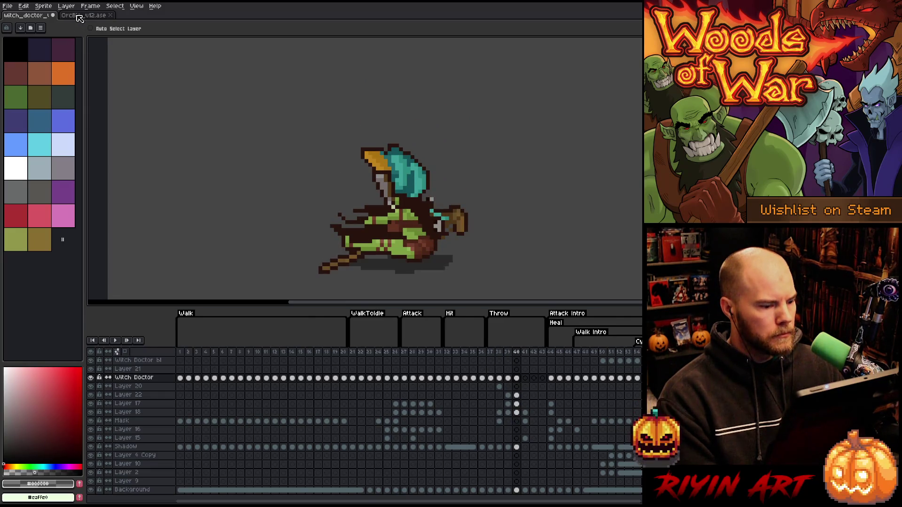
Step: Check the orc's frames 48–50 once more, then return to witch doctor frame 40
{"action": "left_click", "coordinate": [79, 16]}
{"action": "left_click", "coordinate": [583, 325]}
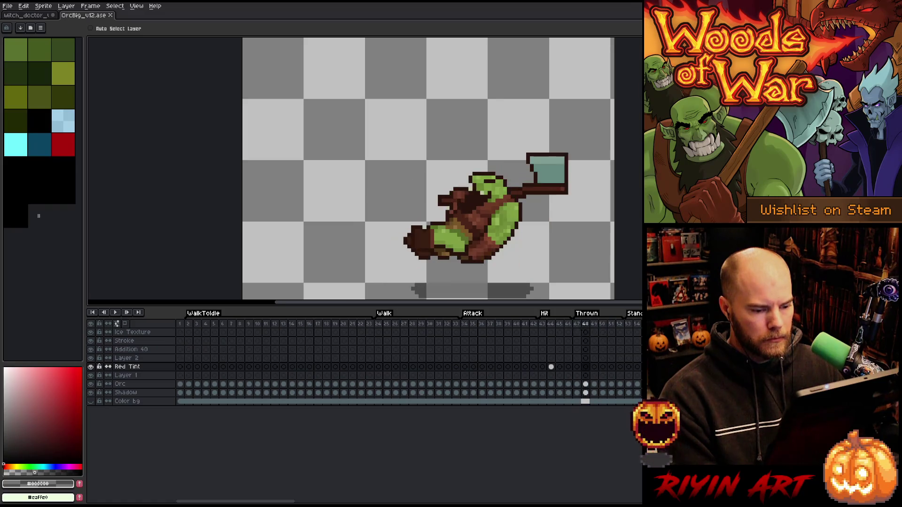
{"action": "key", "text": "Right"}
{"action": "key", "text": "Right"}
{"action": "left_click", "coordinate": [30, 9]}
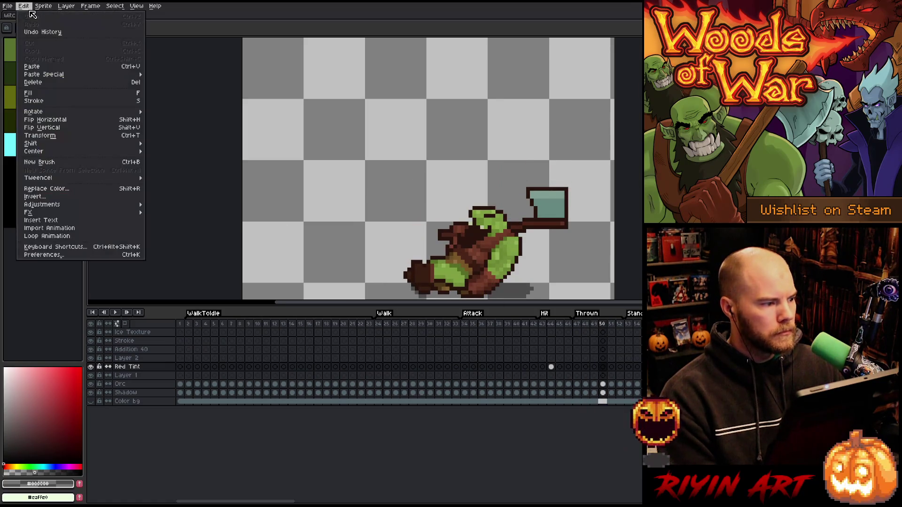
{"action": "key", "text": "Escape"}
{"action": "left_click", "coordinate": [26, 15]}
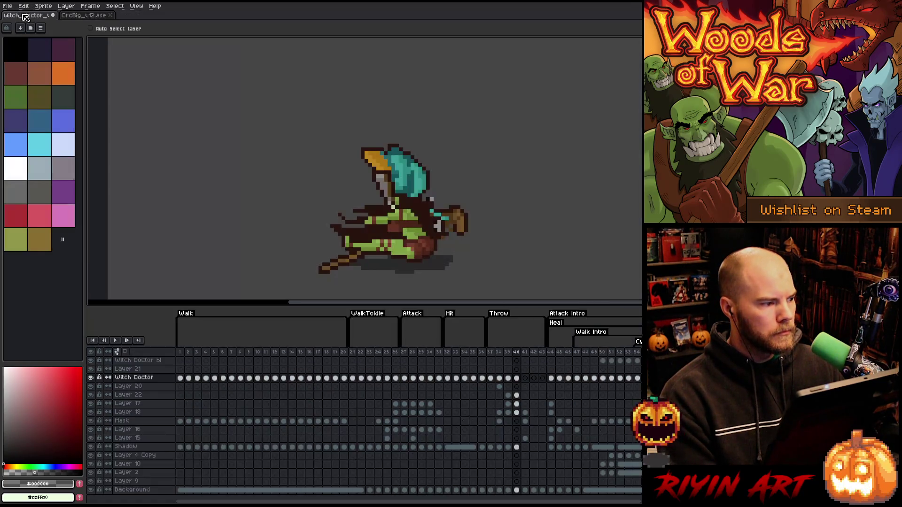
{"action": "left_click", "coordinate": [493, 352]}
{"action": "key", "text": "Right"}
{"action": "key", "text": "Right"}
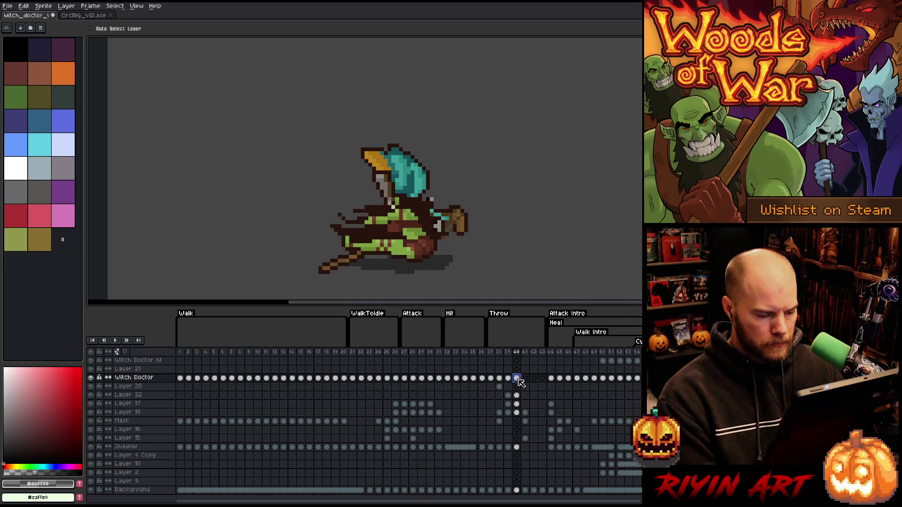
Step: Shift the frame-40 character cels down, then marquee the standing pose's lower body on frame 19
{"action": "left_click_drag", "start_coordinate": [516, 378], "coordinate": [518, 413]}
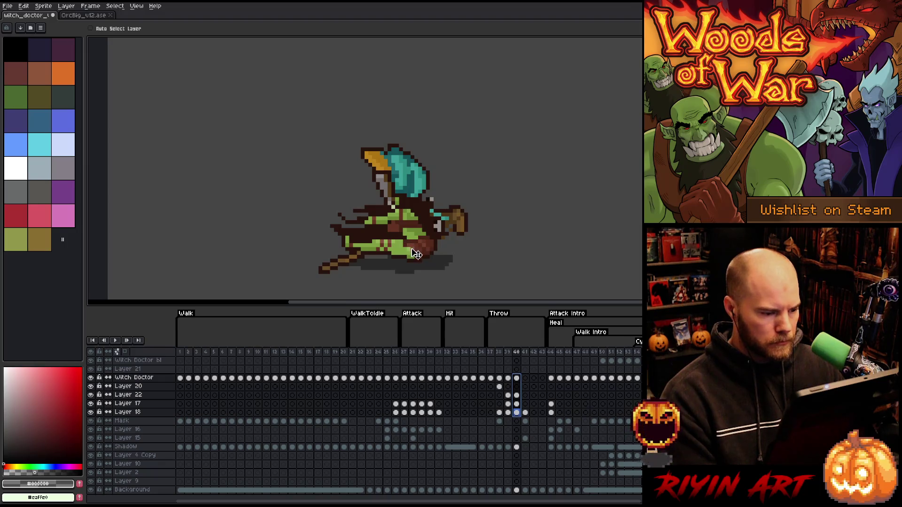
{"action": "left_click_drag", "start_coordinate": [416, 256], "coordinate": [415, 261]}
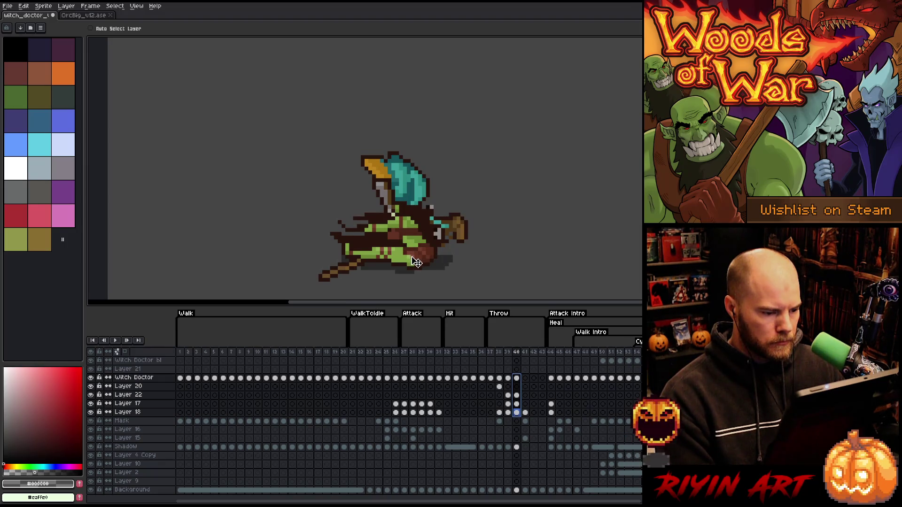
{"action": "left_click", "coordinate": [335, 352]}
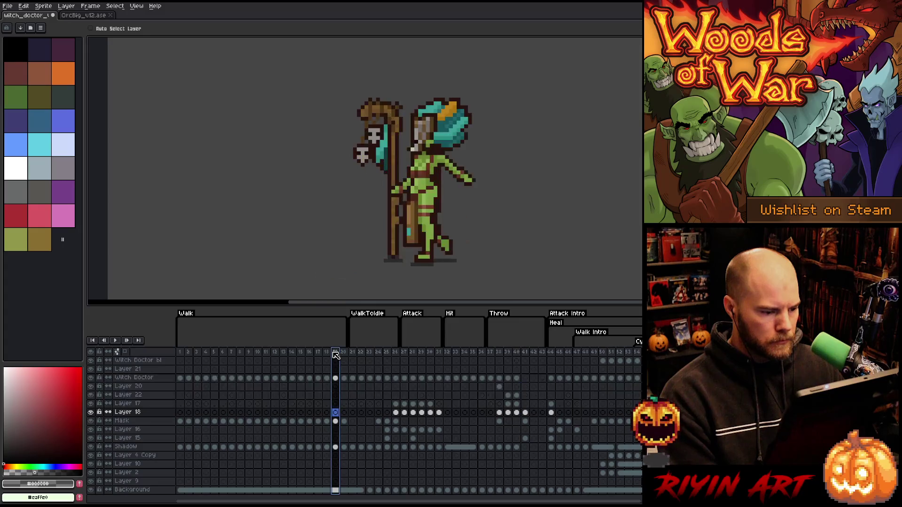
{"action": "key", "text": "m"}
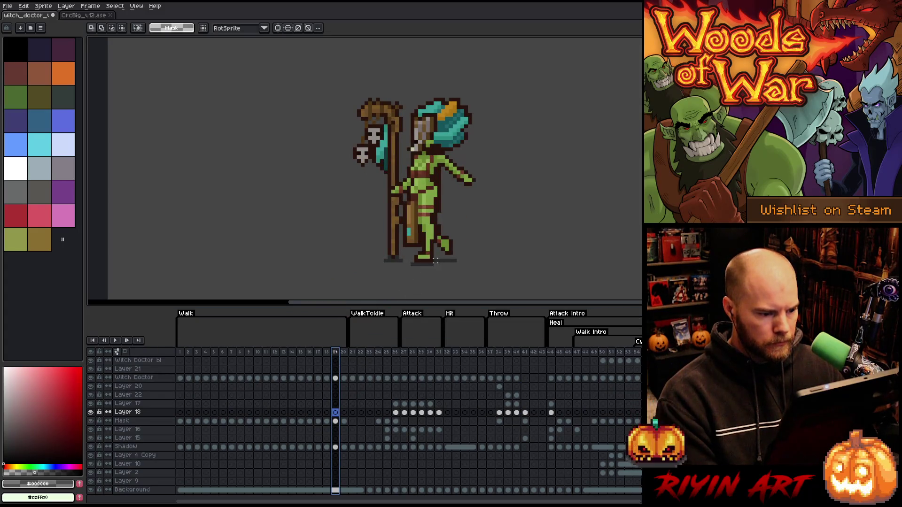
{"action": "left_click_drag", "start_coordinate": [443, 264], "coordinate": [290, 211]}
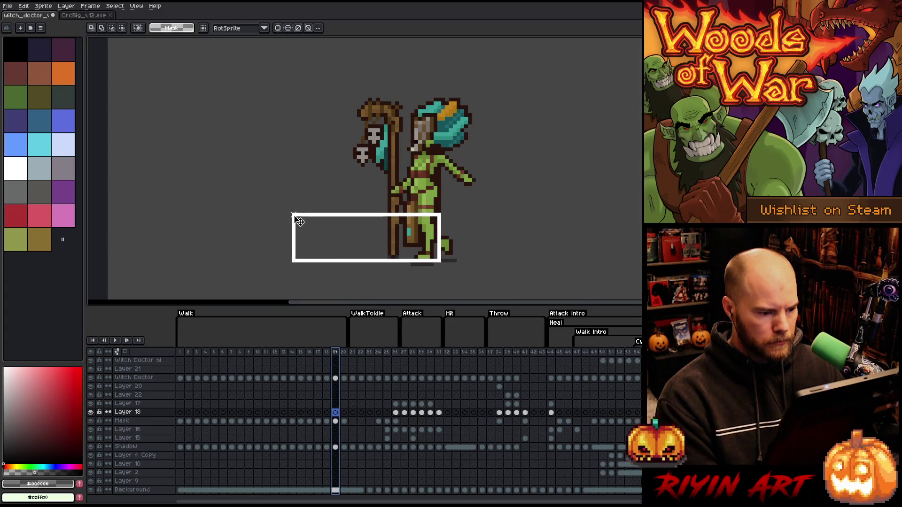
{"action": "left_click", "coordinate": [499, 352]}
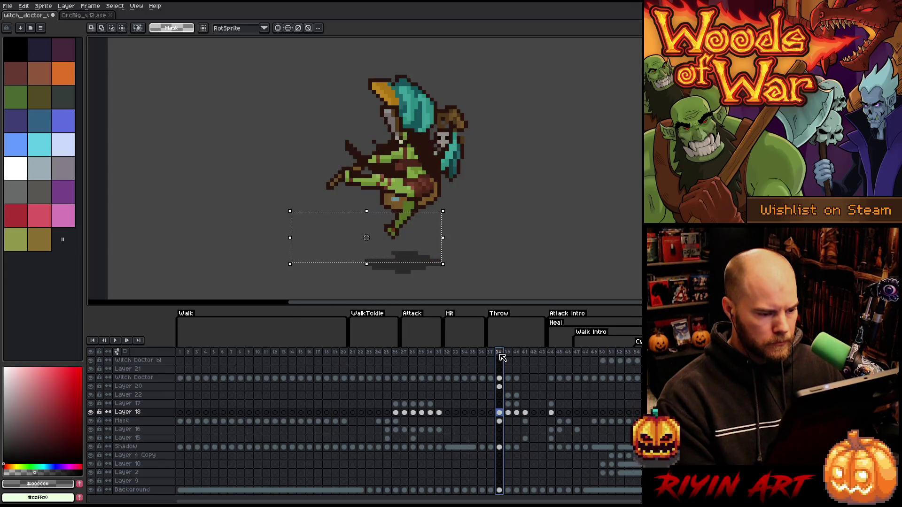
{"action": "key", "text": "Right"}
{"action": "key", "text": "Right"}
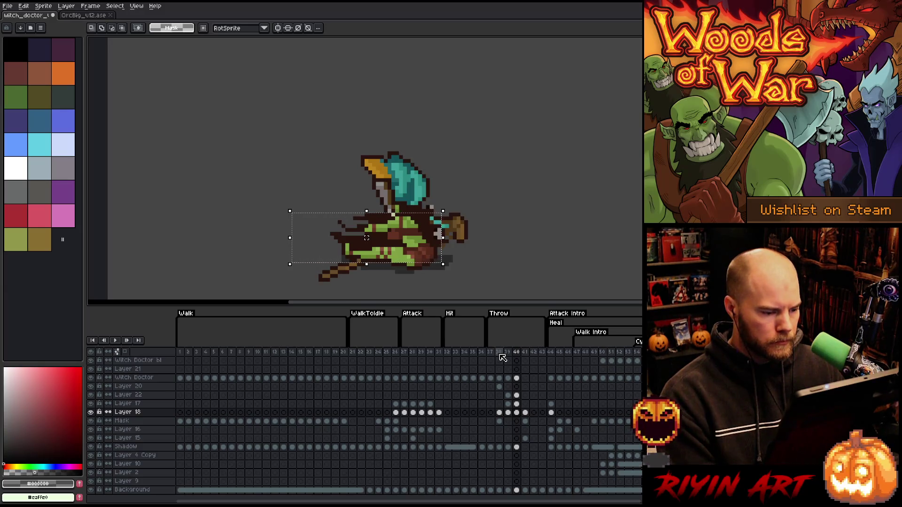
Step: Reselect the frame-40 Witch Doctor to Layer 18 cels and fine-tune their height, raising then lowering slightly
{"action": "mouse_move", "coordinate": [516, 378]}
{"action": "left_mouse_down"}
{"action": "mouse_move", "coordinate": [518, 445]}
{"action": "mouse_move", "coordinate": [516, 415]}
{"action": "left_mouse_up"}
{"action": "left_click", "coordinate": [423, 252]}
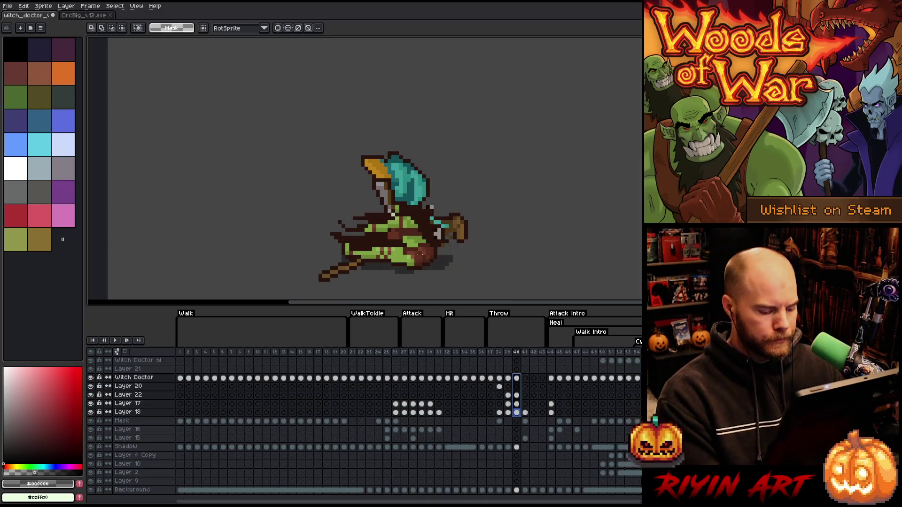
{"action": "key", "text": "v"}
{"action": "left_click_drag", "start_coordinate": [421, 267], "coordinate": [420, 262]}
{"action": "key", "text": "m"}
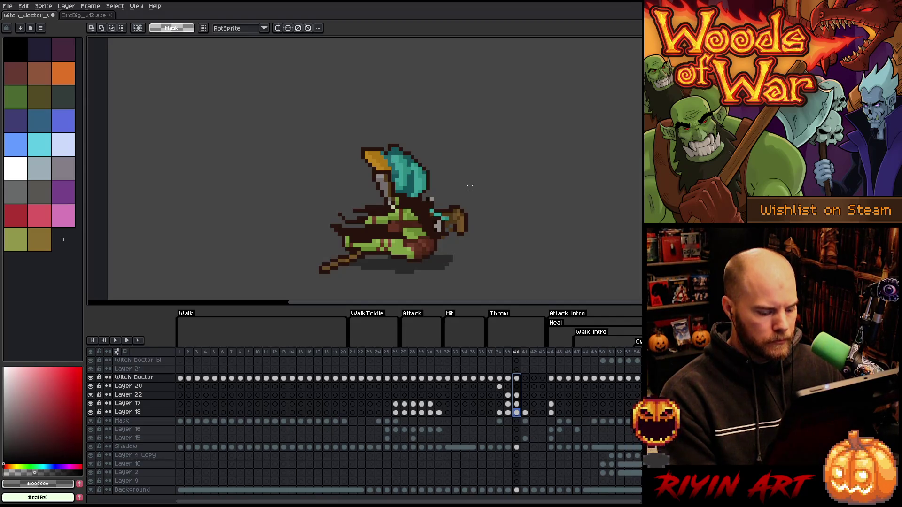
{"action": "key", "text": "v"}
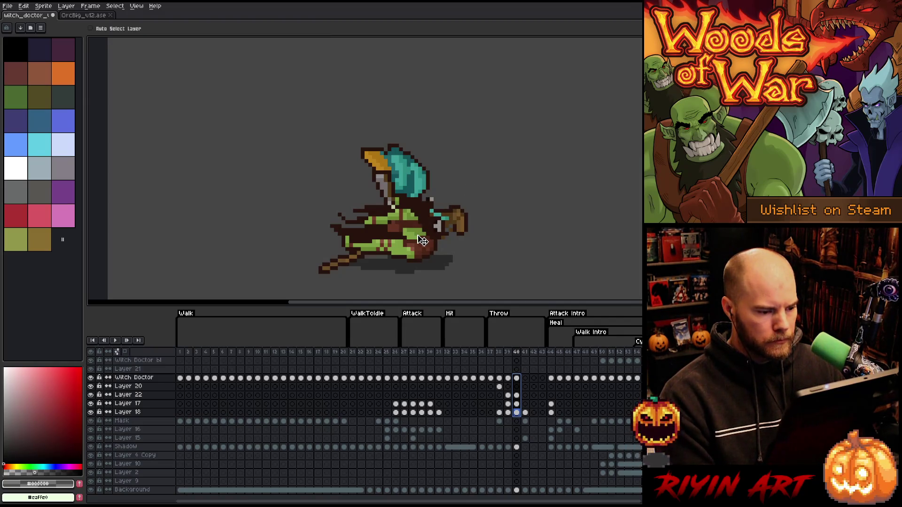
{"action": "left_click_drag", "start_coordinate": [422, 240], "coordinate": [422, 243]}
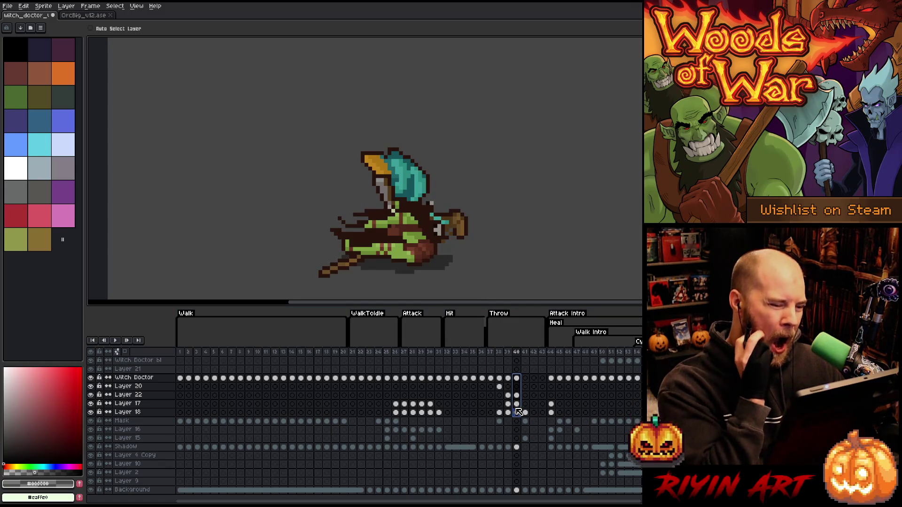
{"action": "left_click", "coordinate": [518, 412]}
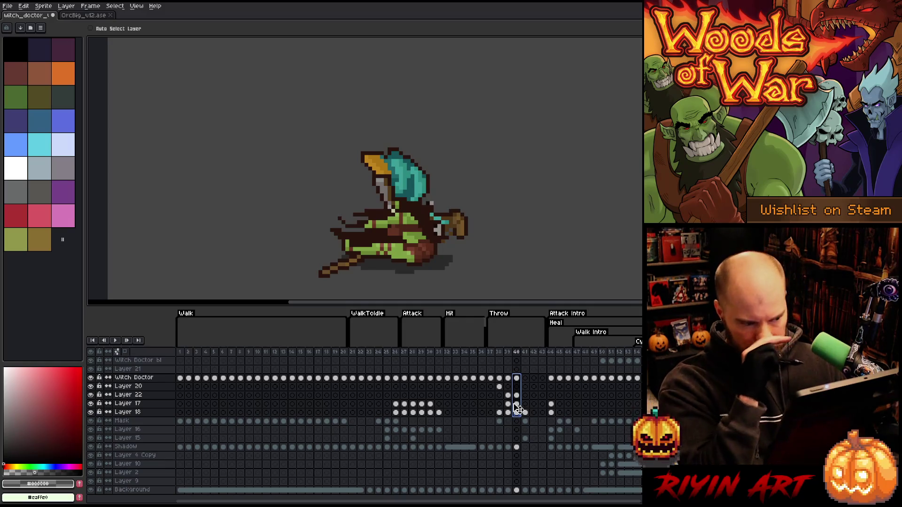
Step: On frame 39's Witch Doctor cel, pick the dark brown #28130d with the Pencil
{"action": "left_click", "coordinate": [496, 353]}
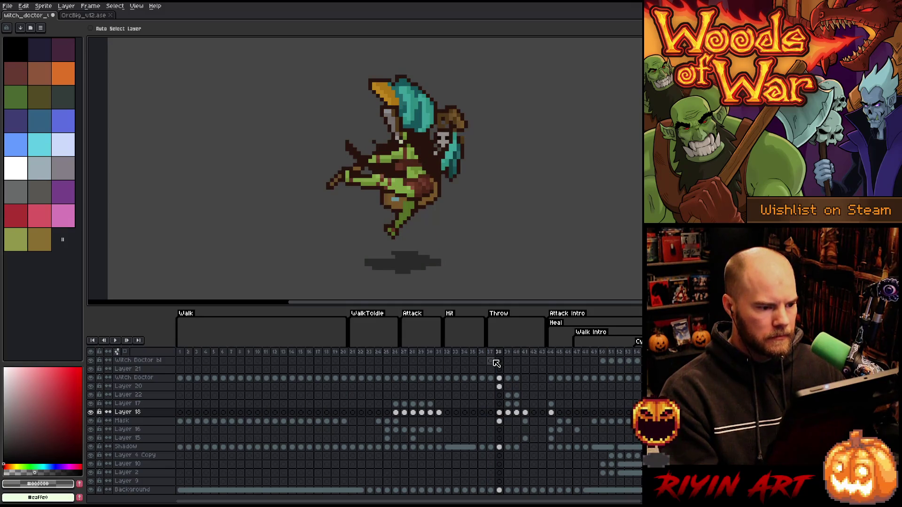
{"action": "key", "text": "period"}
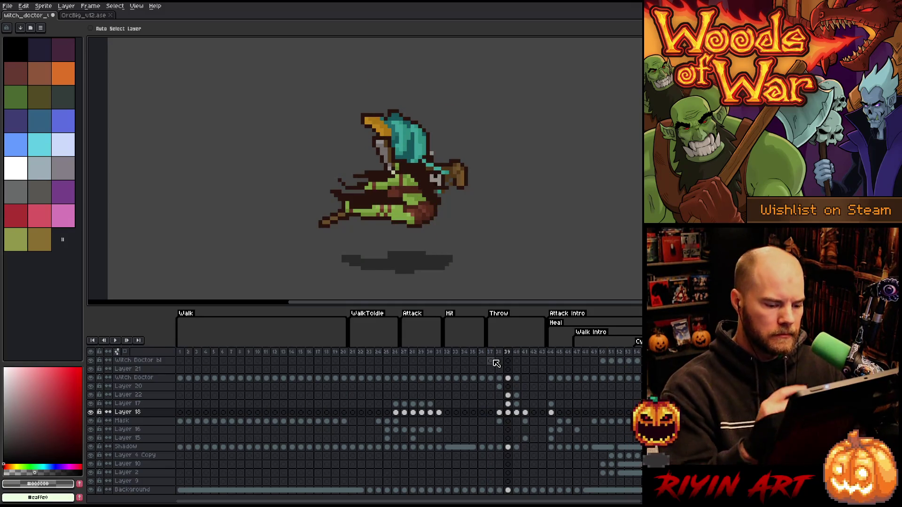
{"action": "left_click", "coordinate": [508, 403]}
{"action": "left_click", "coordinate": [508, 378]}
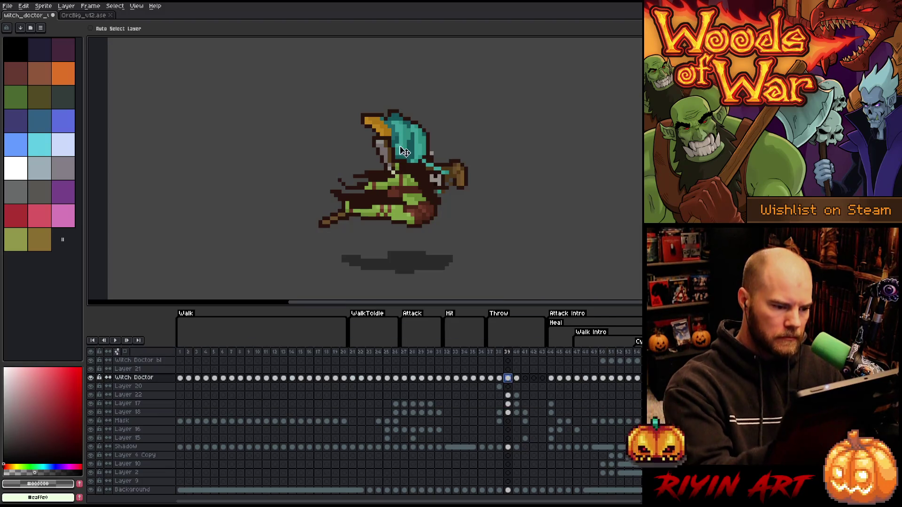
{"action": "key", "text": "b"}
{"action": "left_click", "coordinate": [396, 196], "text": "alt"}
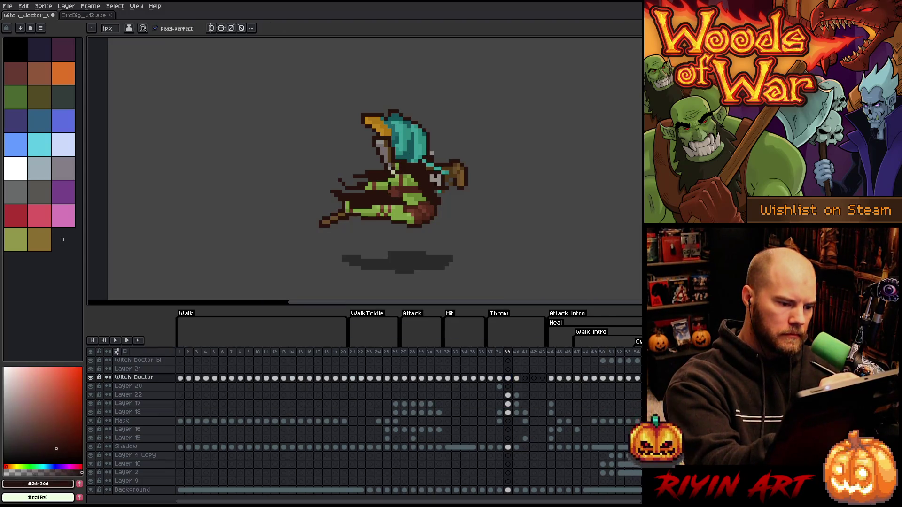
{"action": "left_click", "coordinate": [371, 172], "text": "alt"}
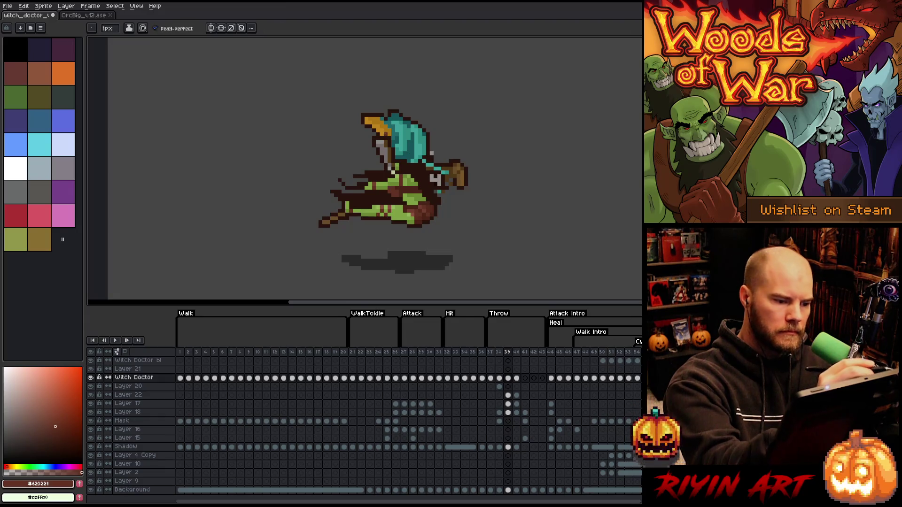
{"action": "left_click", "coordinate": [366, 161], "text": "alt"}
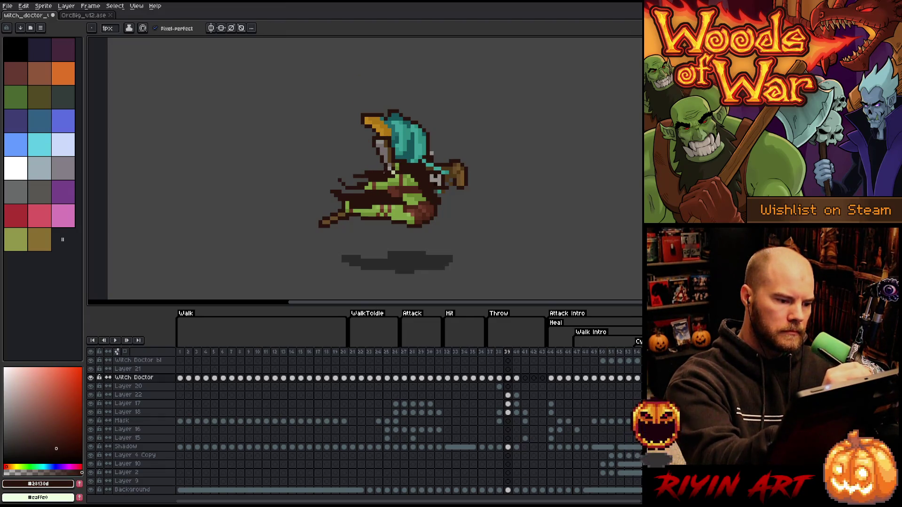
Step: Redraw the dark brown strands on the orc's left side, erasing stray pixels
{"action": "left_click_drag", "start_coordinate": [353, 152], "coordinate": [368, 175]}
{"action": "key", "text": "e"}
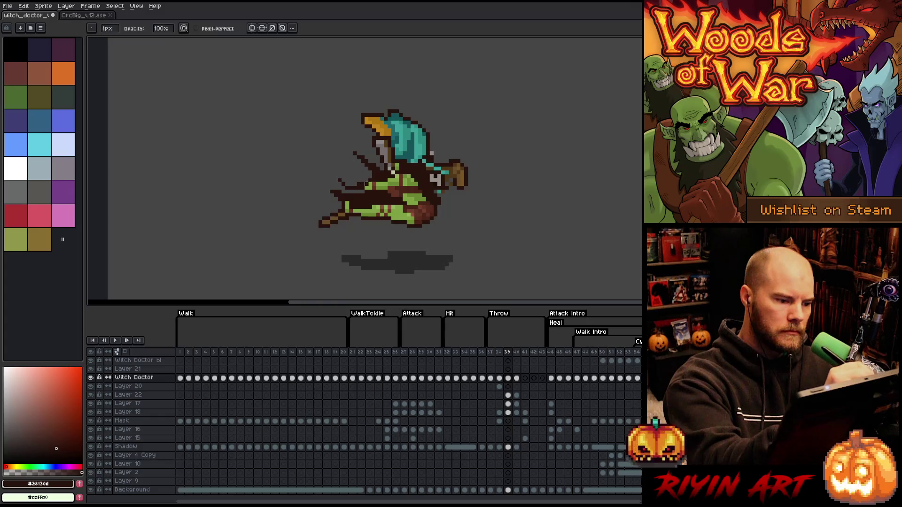
{"action": "key", "text": "b"}
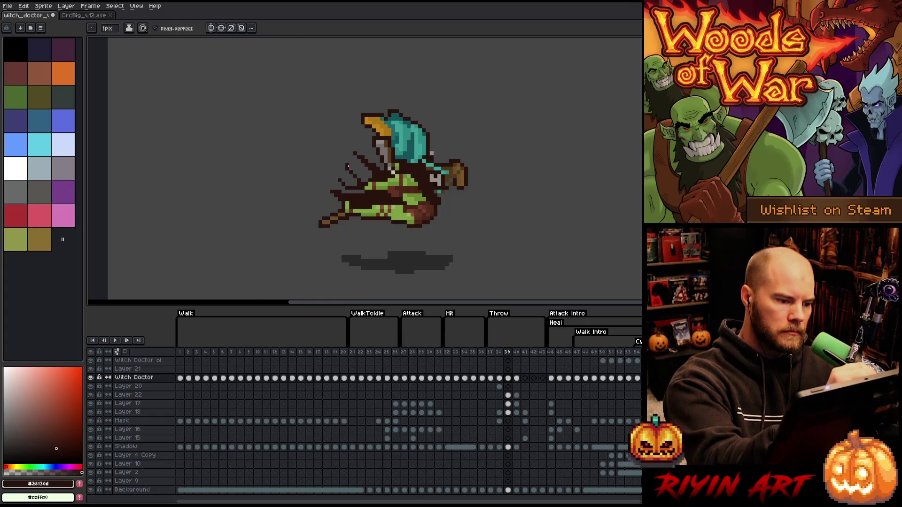
{"action": "left_click_drag", "start_coordinate": [349, 167], "coordinate": [358, 168]}
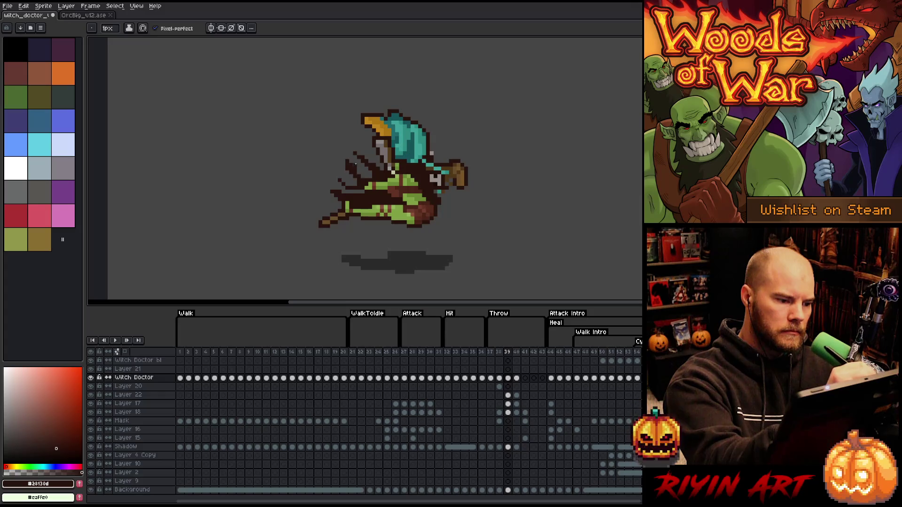
{"action": "key", "text": "e"}
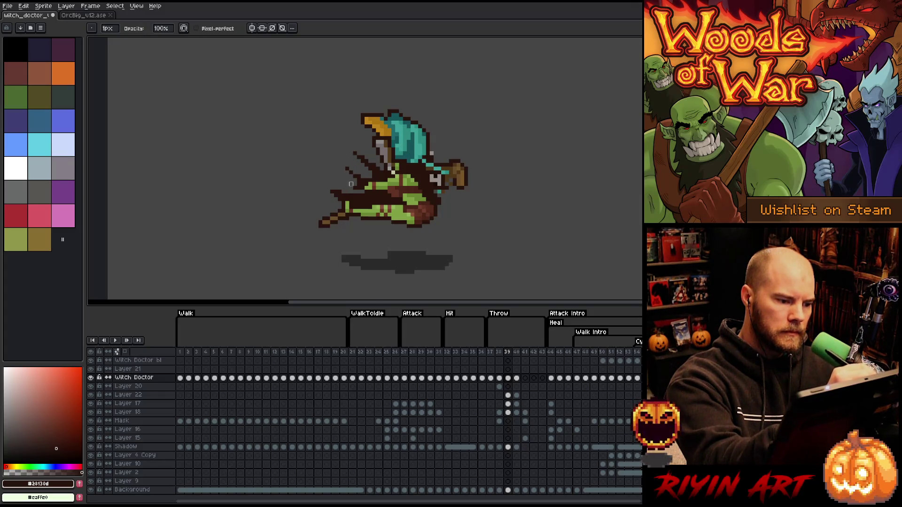
{"action": "key", "text": "b"}
{"action": "left_click", "coordinate": [357, 190]}
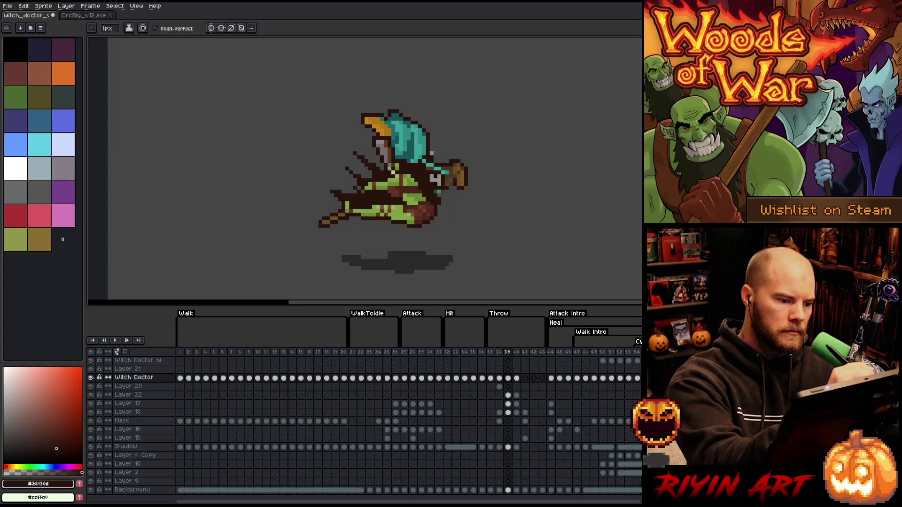
{"action": "left_click_drag", "start_coordinate": [352, 175], "coordinate": [342, 194]}
{"action": "key", "text": "ctrl+z"}
{"action": "key", "text": "e"}
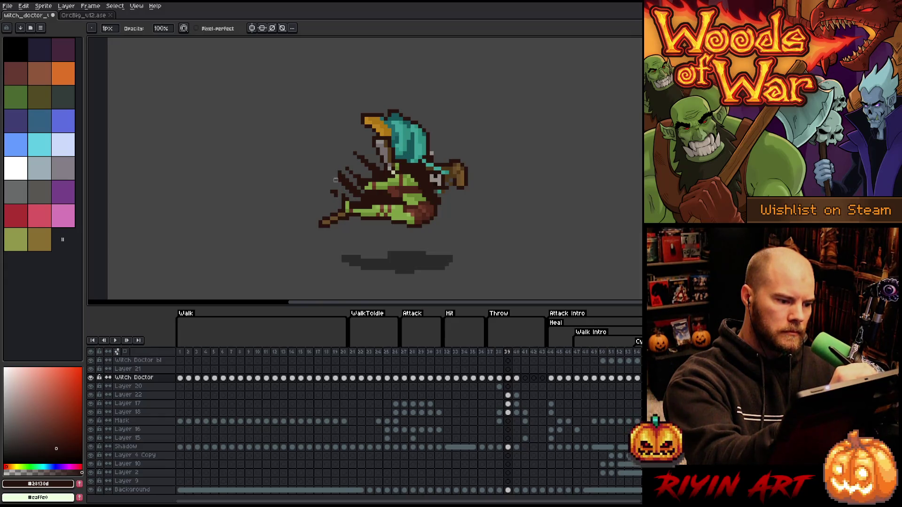
{"action": "left_click", "coordinate": [336, 192]}
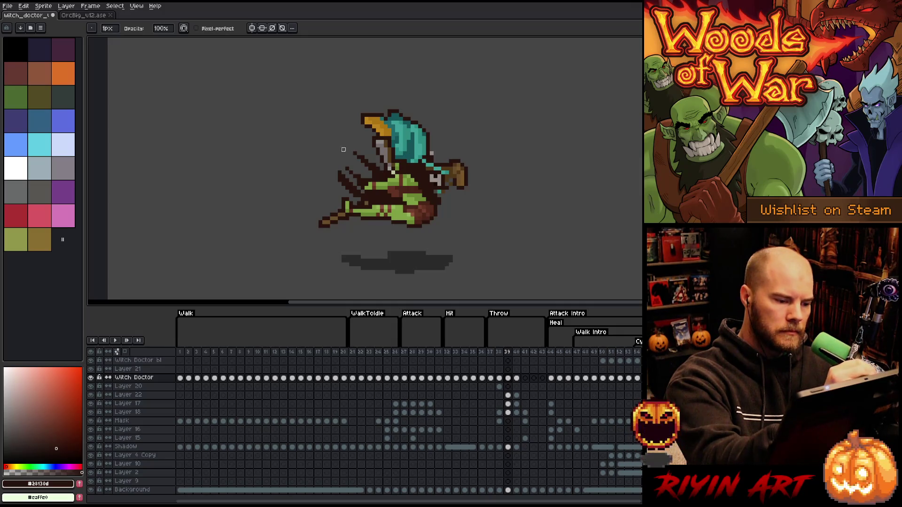
{"action": "key", "text": "e"}
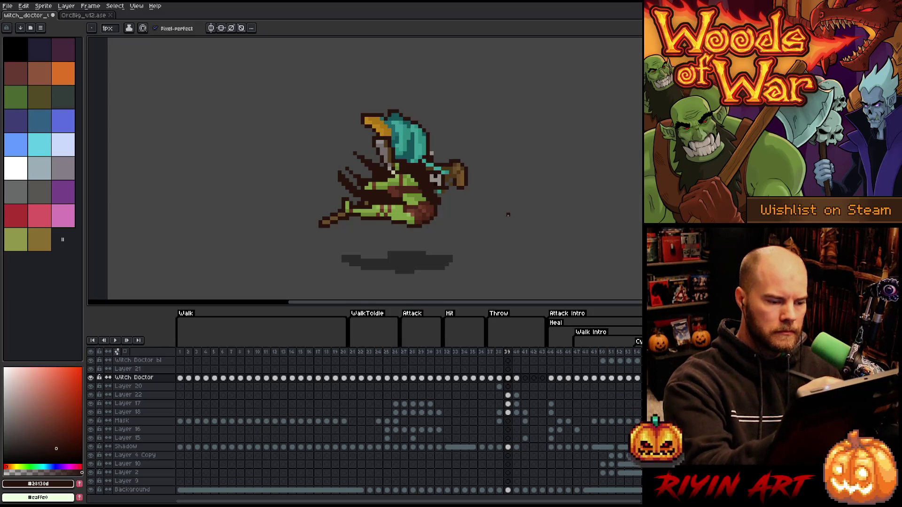
Step: Flip between frames 38 and 39 to check the redrawn strands
{"action": "key", "text": "comma"}
{"action": "key", "text": "period"}
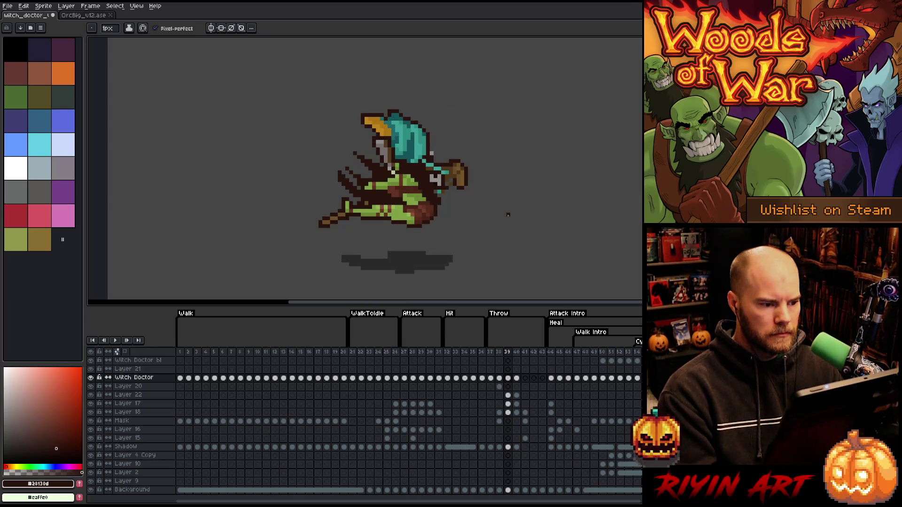
{"action": "key", "text": "comma"}
{"action": "key", "text": "period"}
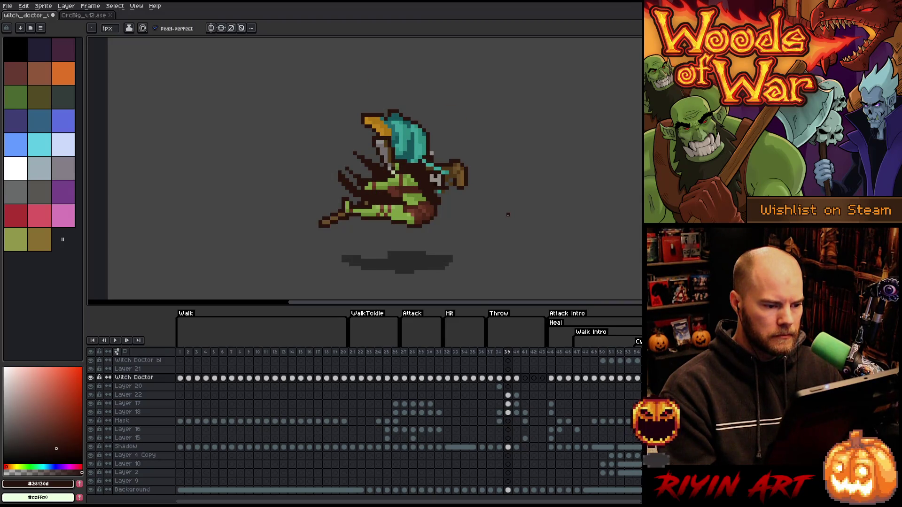
{"action": "key", "text": "comma"}
{"action": "key", "text": "period"}
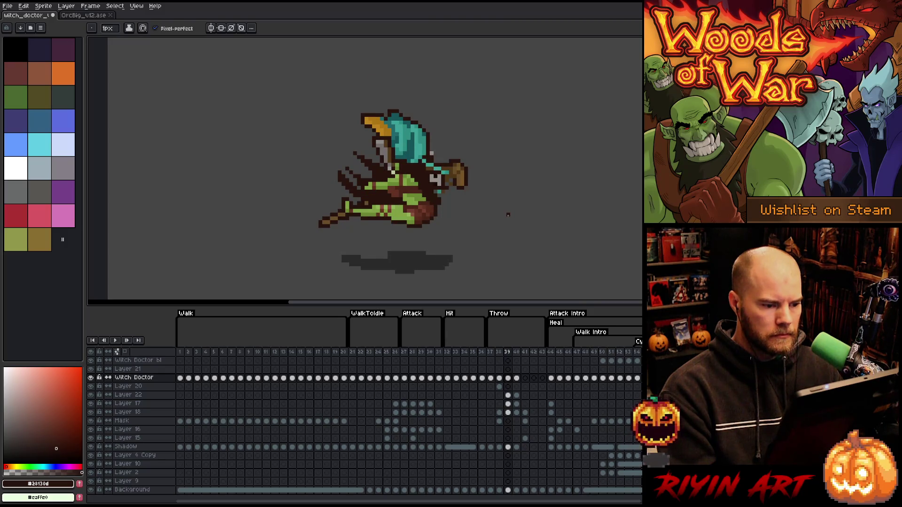
{"action": "key", "text": "comma"}
{"action": "key", "text": "period"}
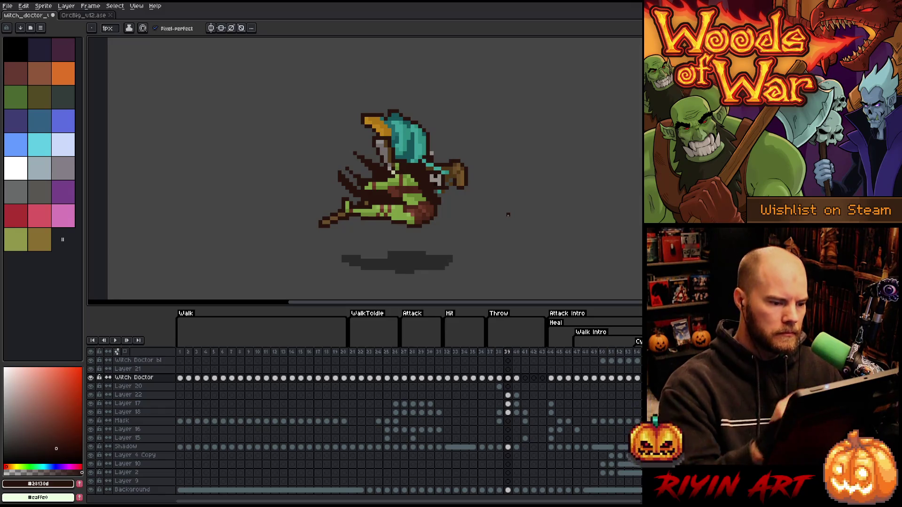
Step: Enable Auto Select Layer and make Layer 17 active by clicking its pixels
{"action": "key", "text": "e"}
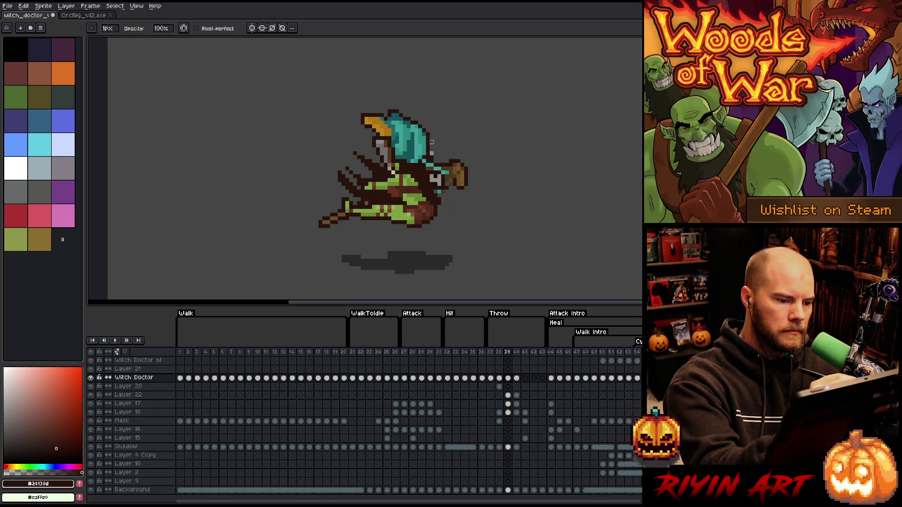
{"action": "key", "text": "v"}
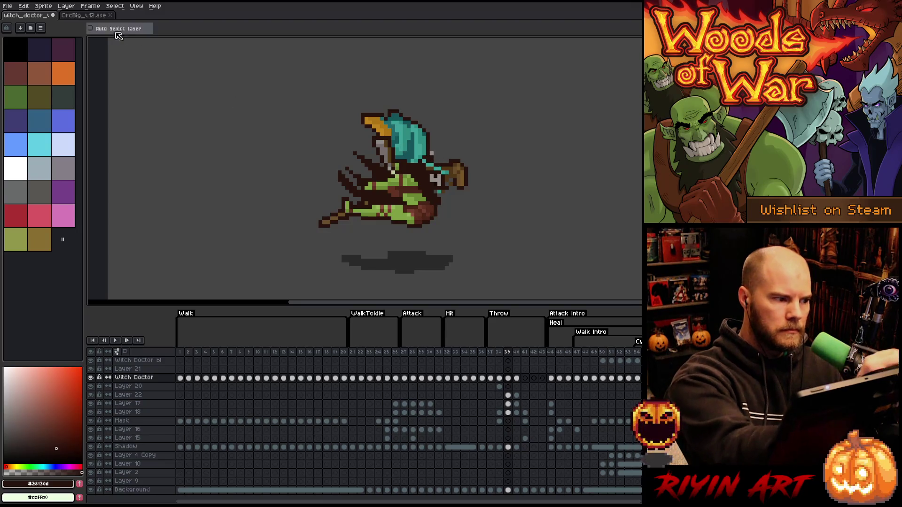
{"action": "left_click", "coordinate": [115, 29]}
{"action": "left_click", "coordinate": [437, 158]}
{"action": "key", "text": "e"}
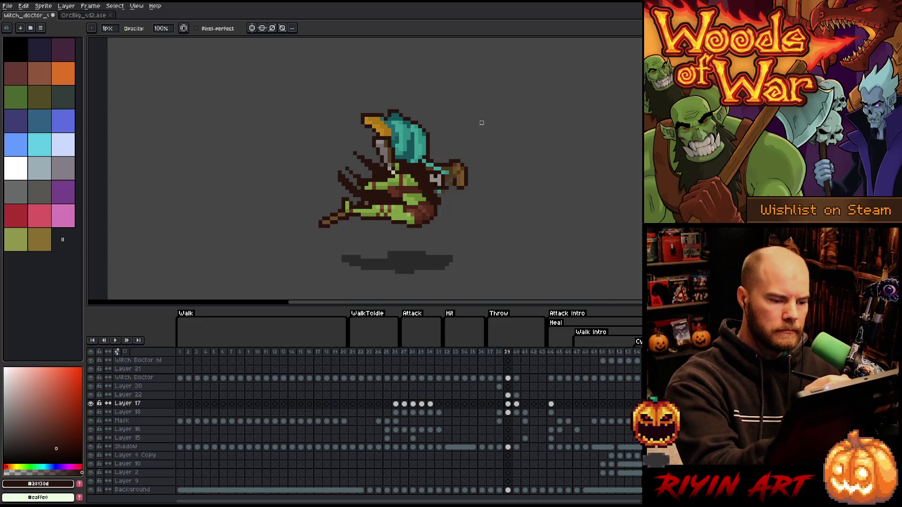
{"action": "key", "text": "v"}
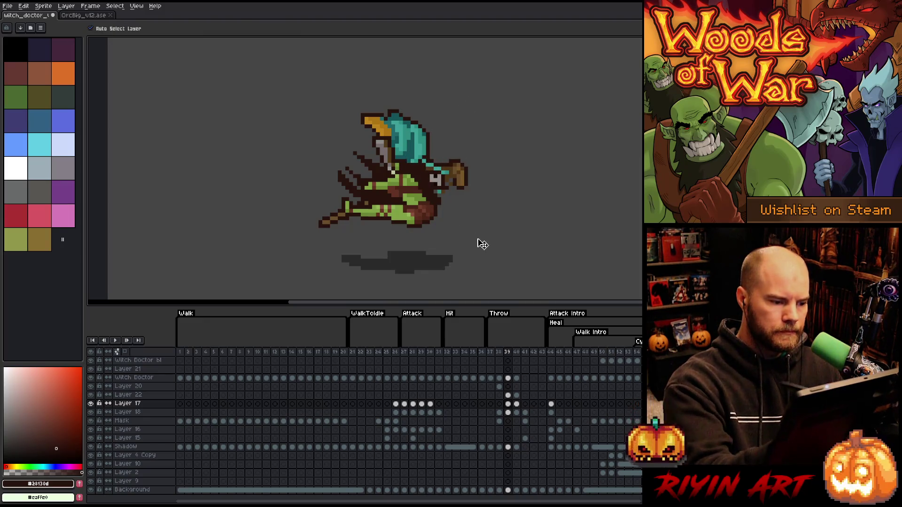
Step: Flip between frames 39 and 40 to compare the arm pose
{"action": "key", "text": "Right"}
{"action": "key", "text": "Left"}
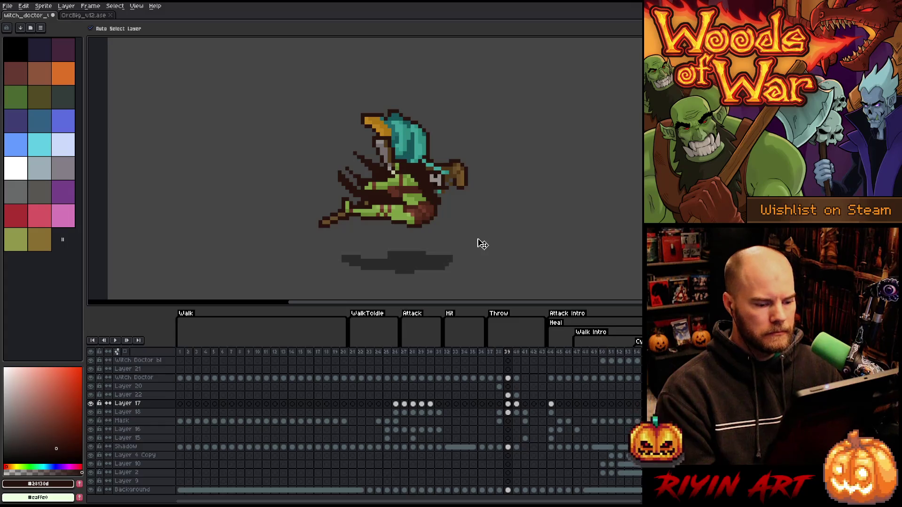
{"action": "key", "text": "Right"}
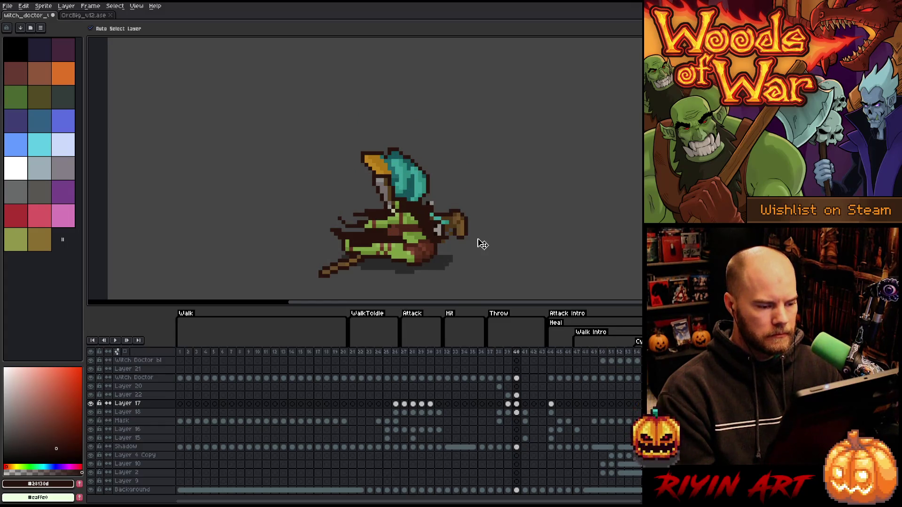
{"action": "key", "text": "Left"}
{"action": "key", "text": "Right"}
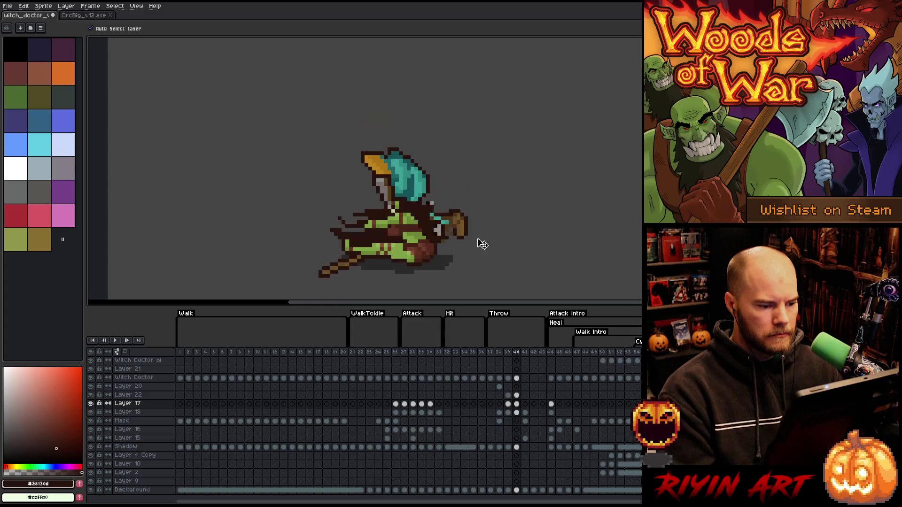
{"action": "key", "text": "Left"}
{"action": "key", "text": "Right"}
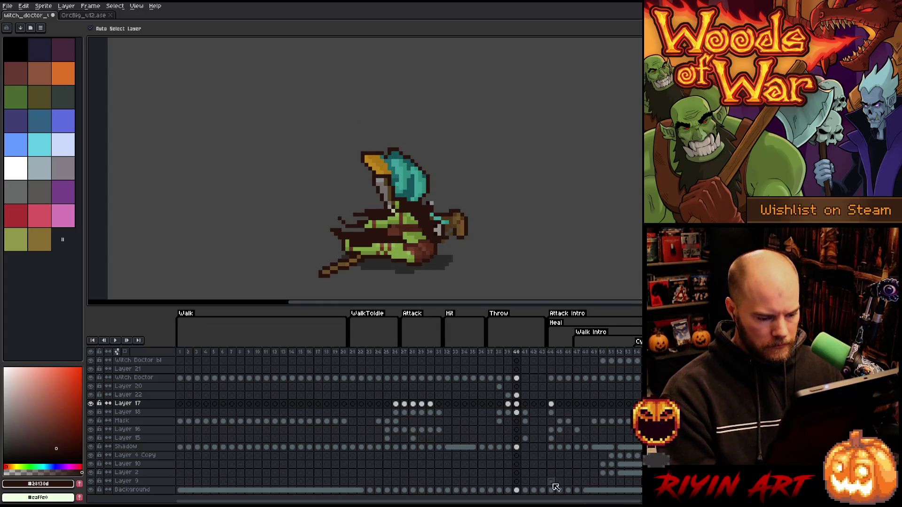
Step: Select Layer 17's frame-40 cel and toggle its visibility to inspect its pixels
{"action": "left_click", "coordinate": [516, 404]}
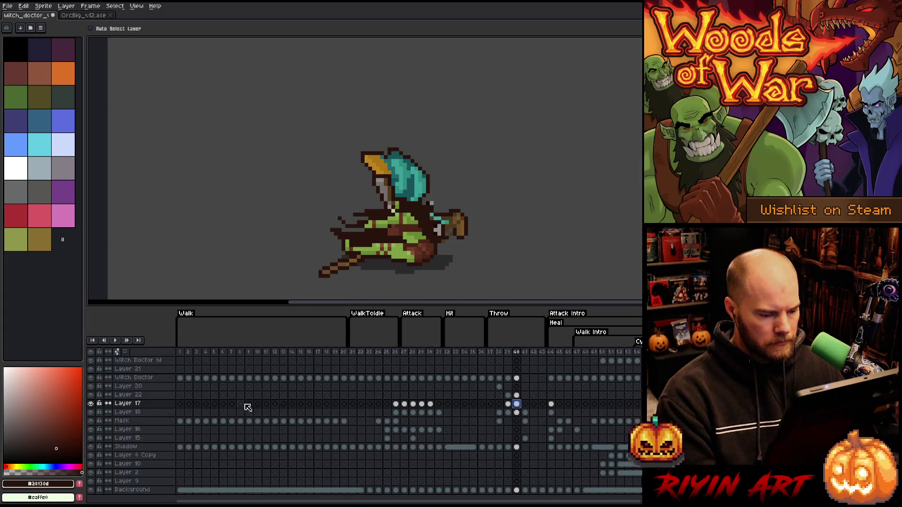
{"action": "left_click", "coordinate": [91, 404]}
{"action": "left_click", "coordinate": [91, 404]}
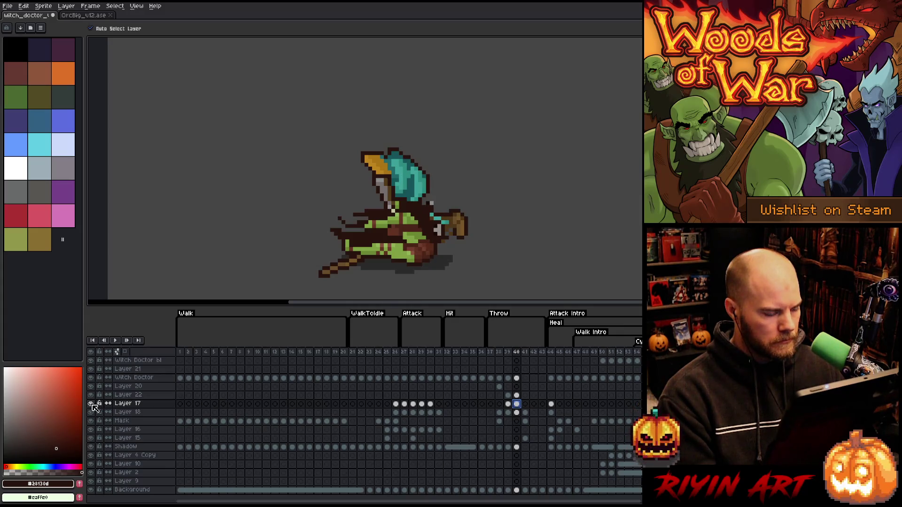
{"action": "left_click", "coordinate": [92, 404]}
{"action": "left_click", "coordinate": [91, 404]}
{"action": "left_click", "coordinate": [91, 404]}
{"action": "left_click", "coordinate": [92, 404]}
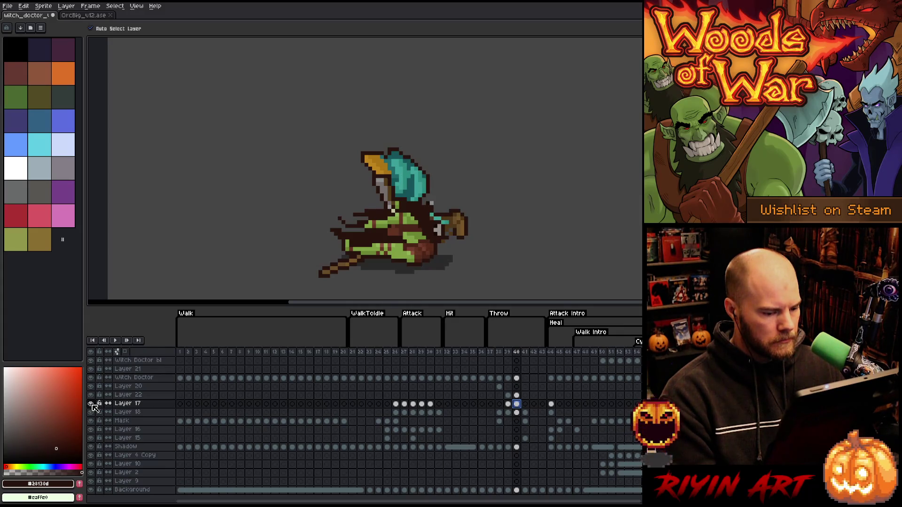
Step: Raise the arm and staff (Layers 22, 17 and 18) on frame 39
{"action": "left_click", "coordinate": [497, 353]}
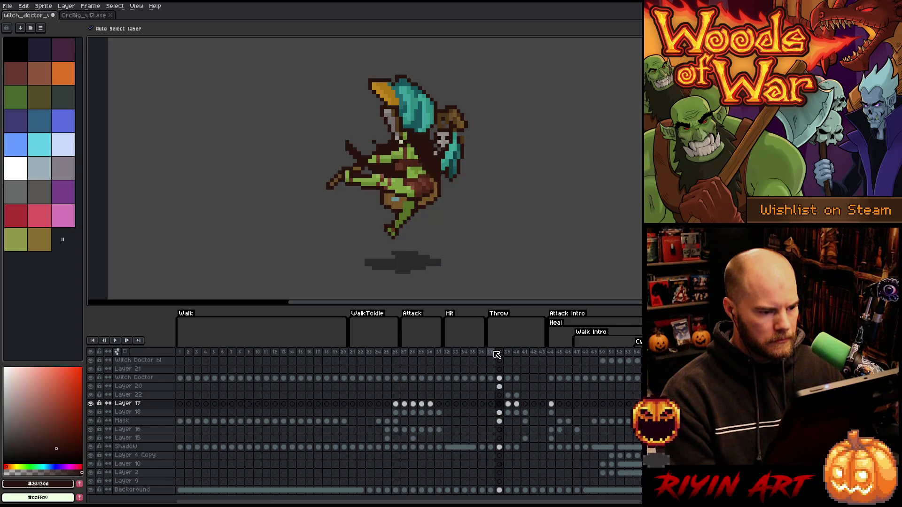
{"action": "left_click", "coordinate": [507, 352]}
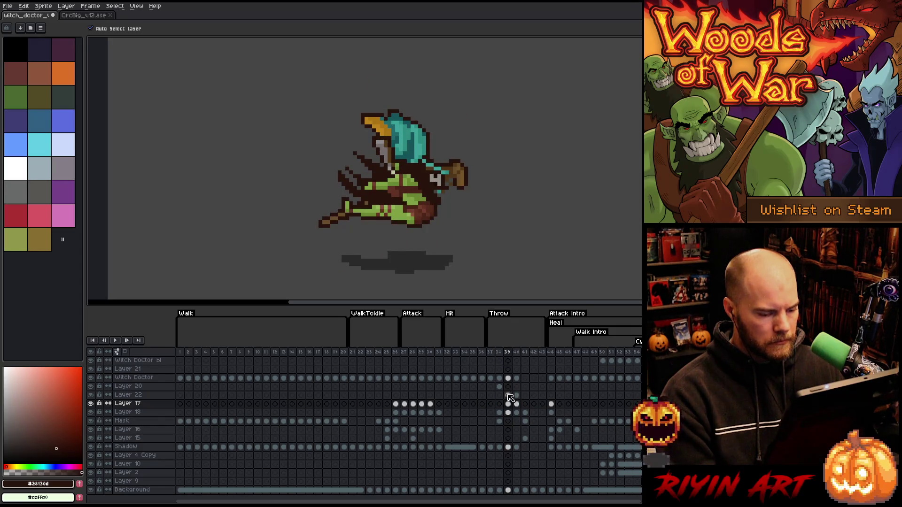
{"action": "left_click_drag", "start_coordinate": [507, 395], "coordinate": [508, 412]}
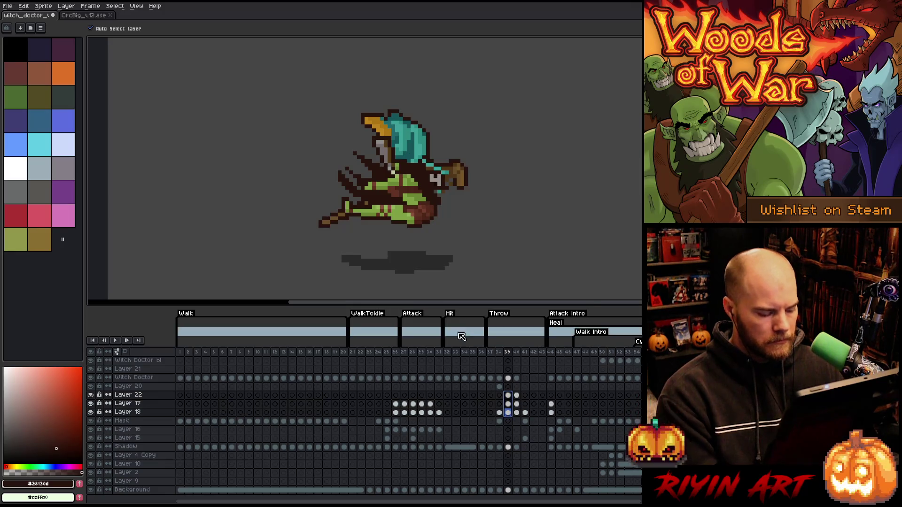
{"action": "left_click_drag", "start_coordinate": [462, 178], "coordinate": [467, 155]}
{"action": "key", "text": "Left"}
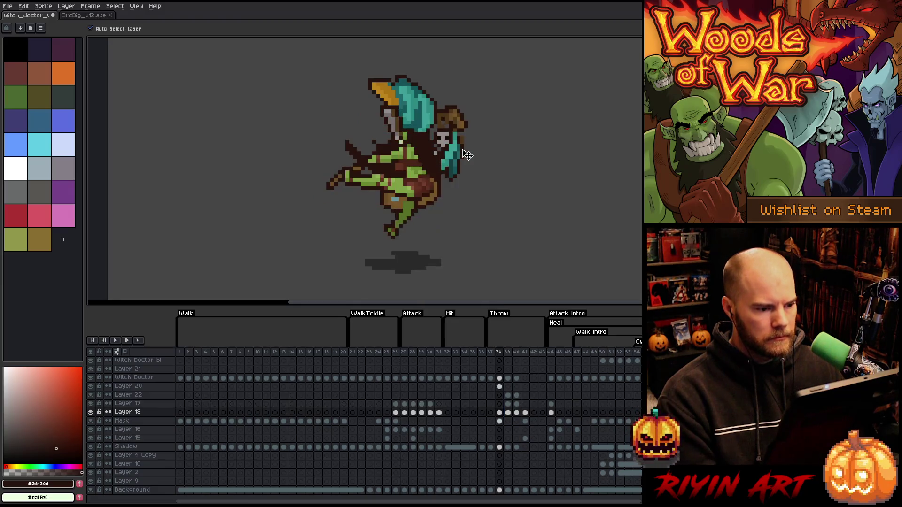
{"action": "key", "text": "Right"}
{"action": "key", "text": "Right"}
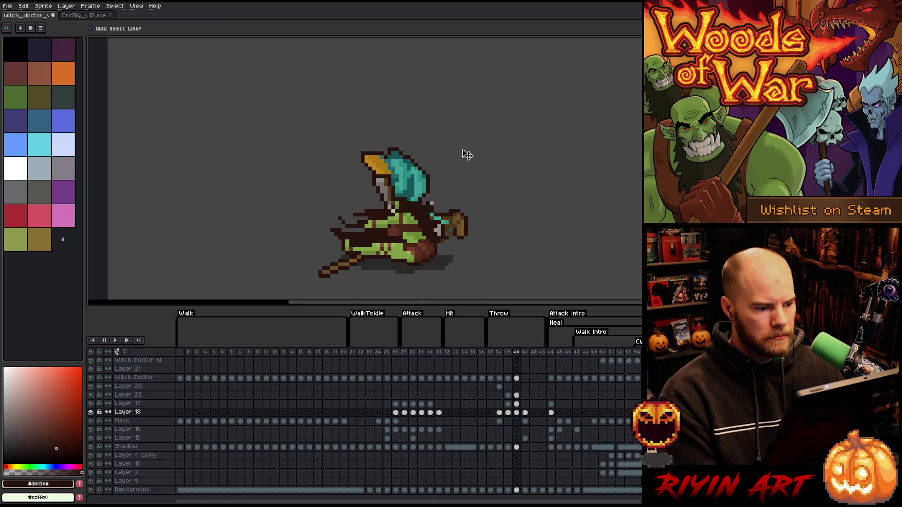
Step: Lift the frame-40 arm and staff layers higher with Auto Select Layer turned off
{"action": "left_click_drag", "start_coordinate": [516, 395], "coordinate": [516, 412]}
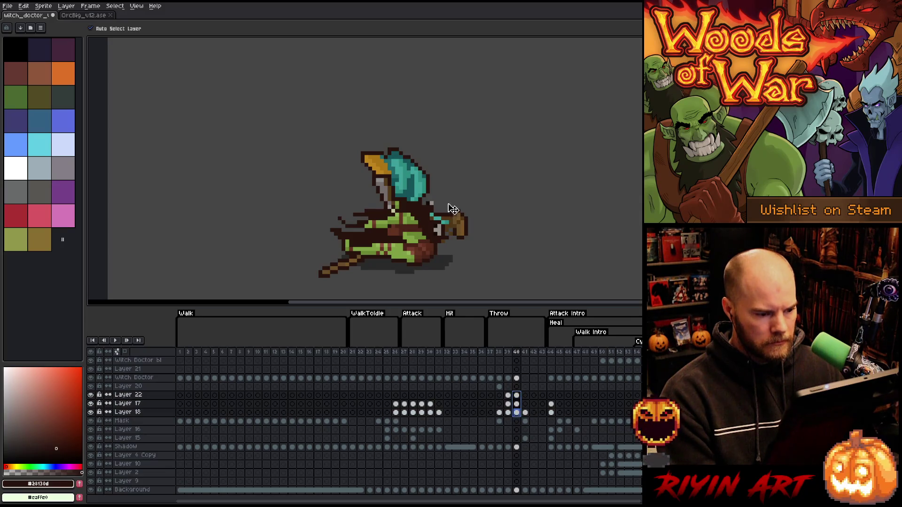
{"action": "left_click", "coordinate": [129, 30]}
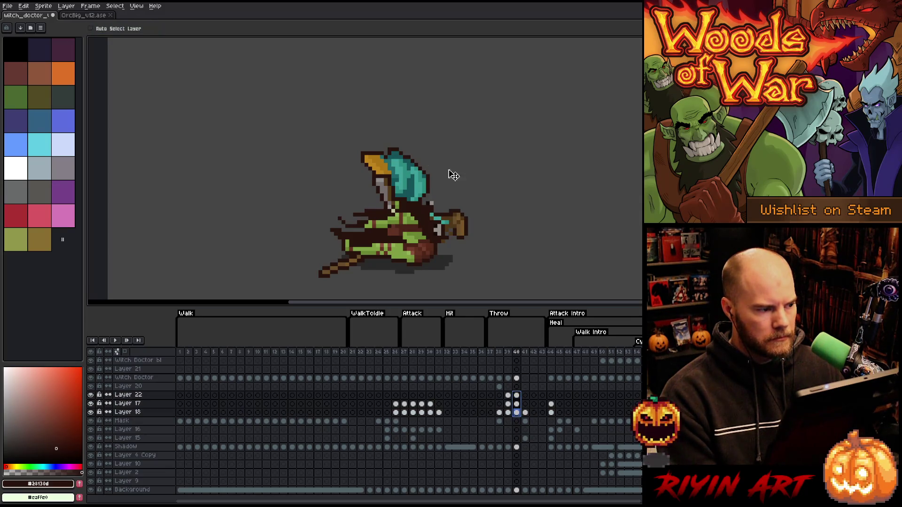
{"action": "left_click_drag", "start_coordinate": [463, 223], "coordinate": [456, 179]}
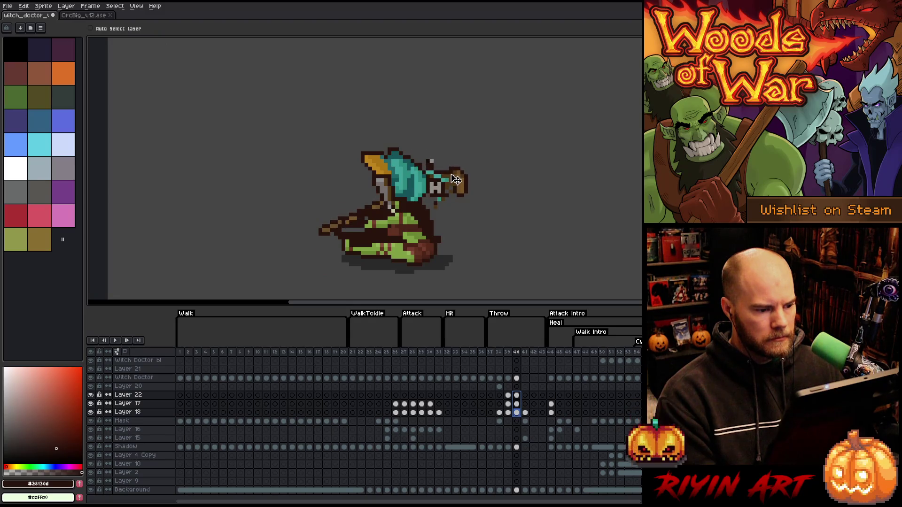
{"action": "key", "text": "Escape"}
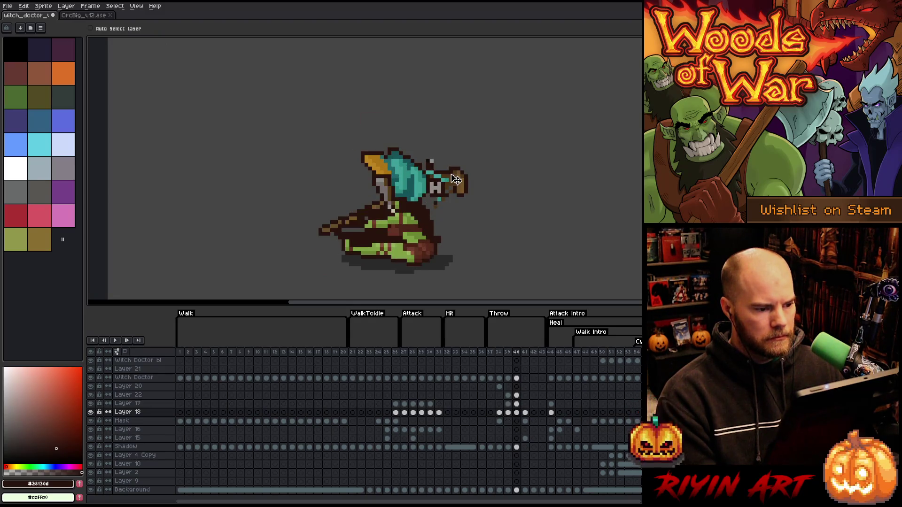
{"action": "left_click_drag", "start_coordinate": [518, 395], "coordinate": [517, 412]}
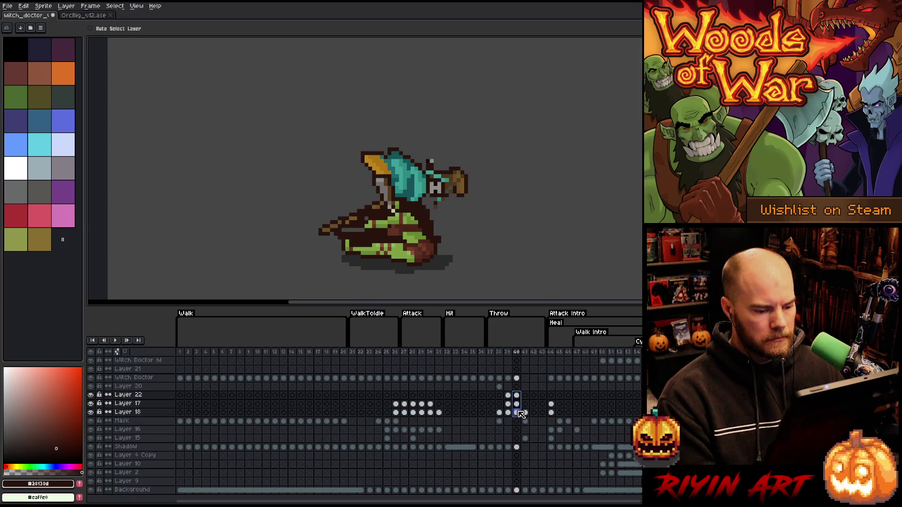
{"action": "left_click_drag", "start_coordinate": [459, 178], "coordinate": [455, 163]}
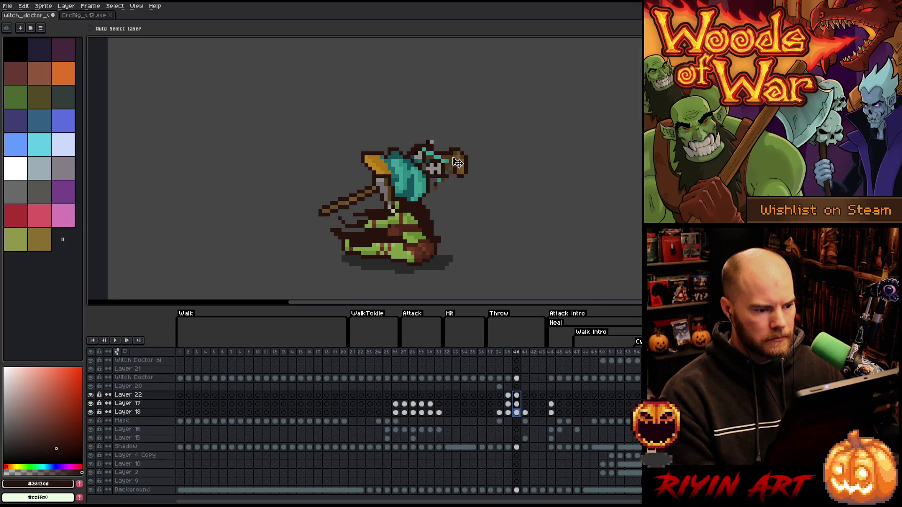
Step: Nudge the arm and staff, then preview frames 39 through 41
{"action": "key", "text": "Left"}
{"action": "key", "text": "Right"}
{"action": "key", "text": "Left"}
{"action": "key", "text": "Right"}
{"action": "key", "text": "Left"}
{"action": "key", "text": "Right"}
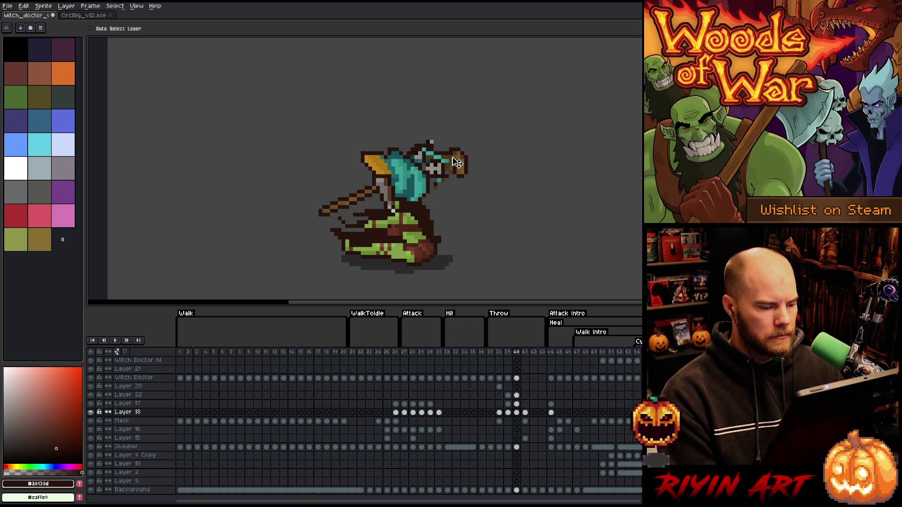
{"action": "key", "text": "Right"}
{"action": "key", "text": "Left"}
{"action": "key", "text": "Left"}
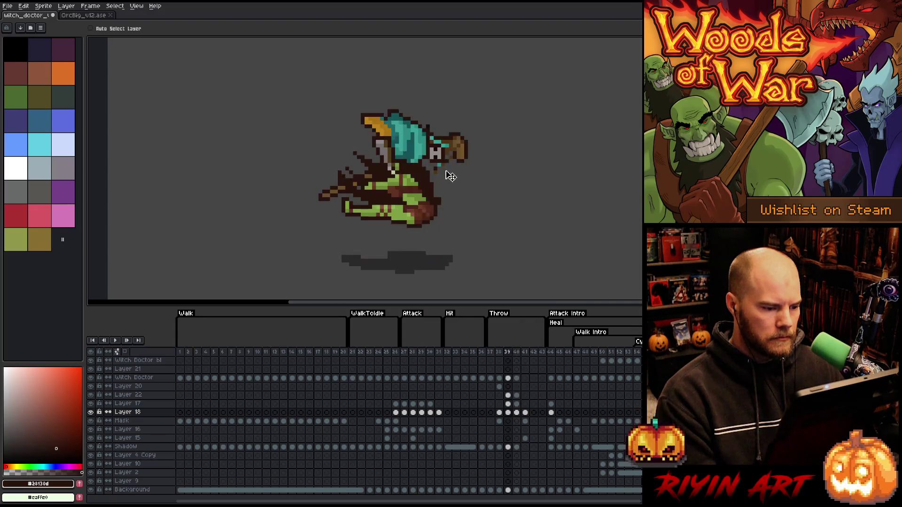
{"action": "key", "text": "Right"}
{"action": "key", "text": "Left"}
{"action": "key", "text": "Left"}
{"action": "key", "text": "Right"}
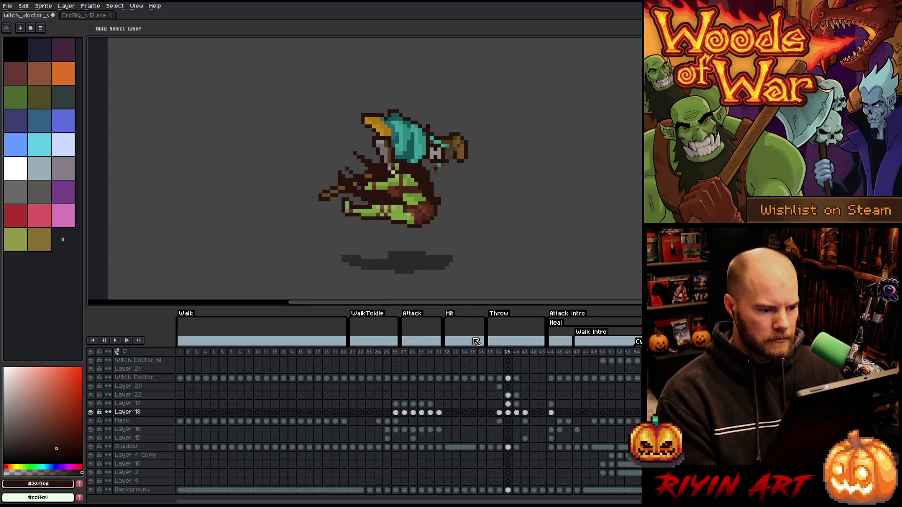
{"action": "left_click", "coordinate": [507, 378]}
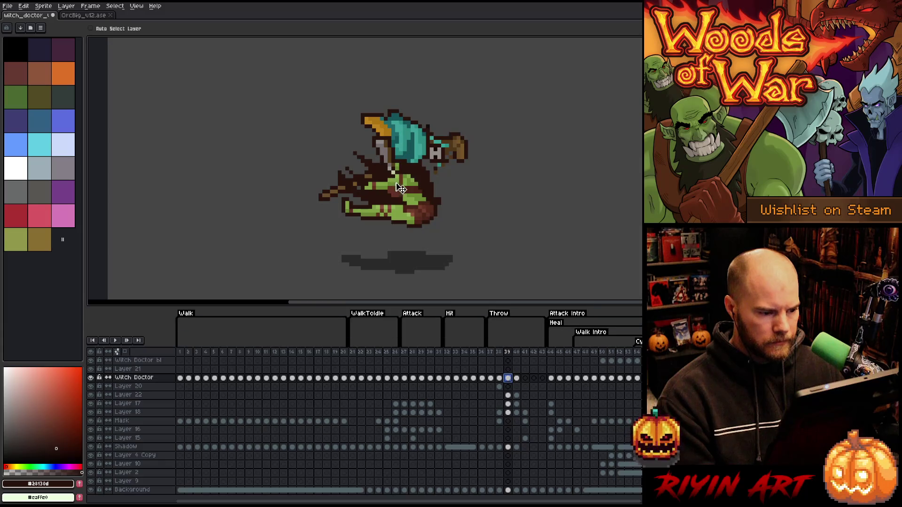
{"action": "left_click_drag", "start_coordinate": [410, 198], "coordinate": [413, 227]}
{"action": "key", "text": "Left"}
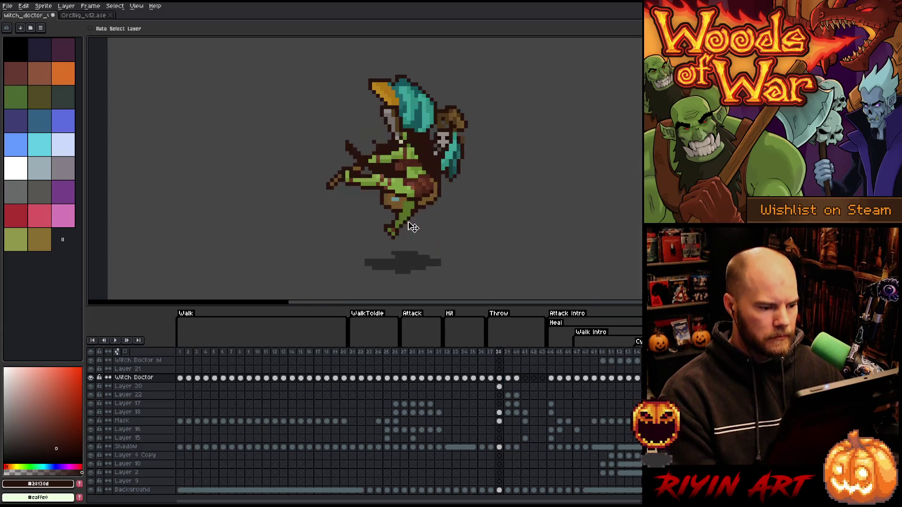
{"action": "key", "text": "Right"}
{"action": "key", "text": "Right"}
{"action": "key", "text": "Left"}
{"action": "key", "text": "Left"}
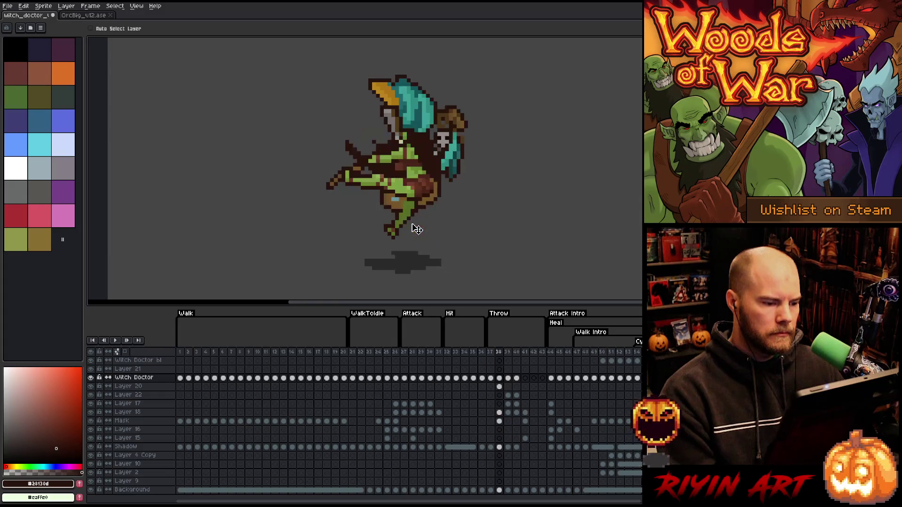
{"action": "key", "text": "Right"}
{"action": "key", "text": "Right"}
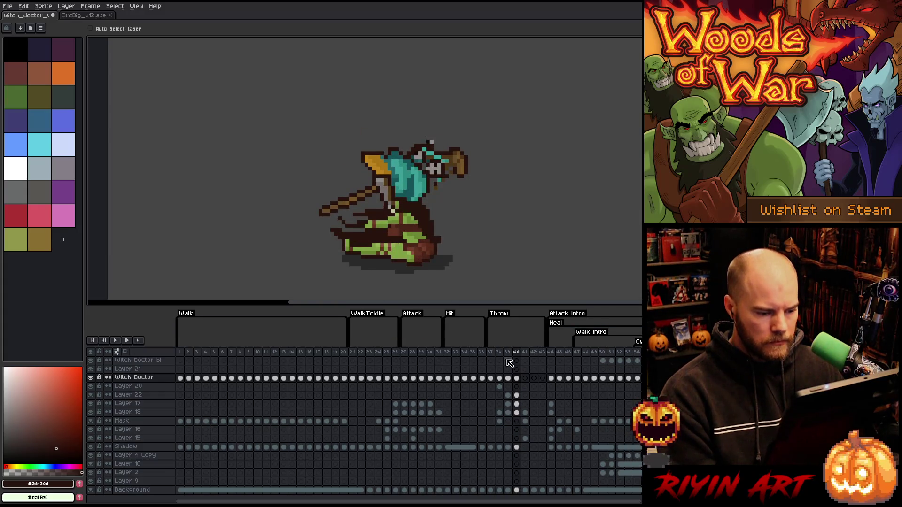
{"action": "key", "text": "Left"}
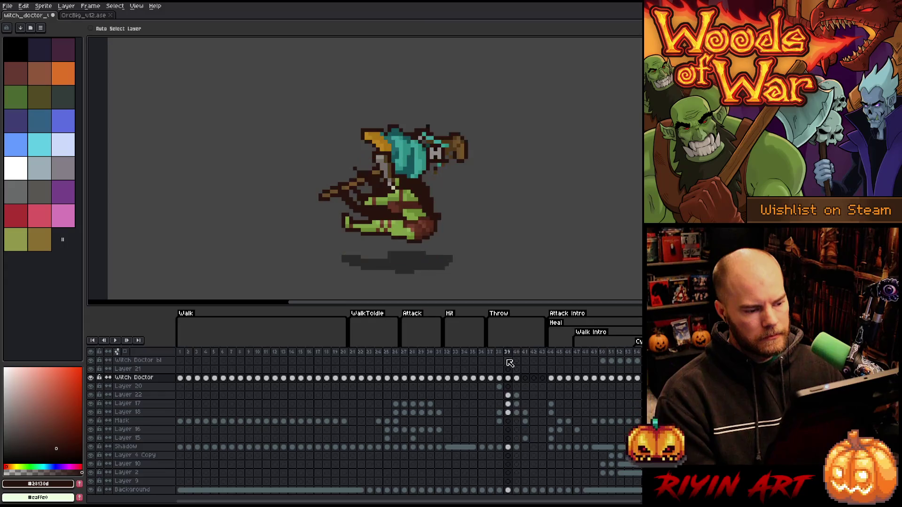
{"action": "key", "text": "Right"}
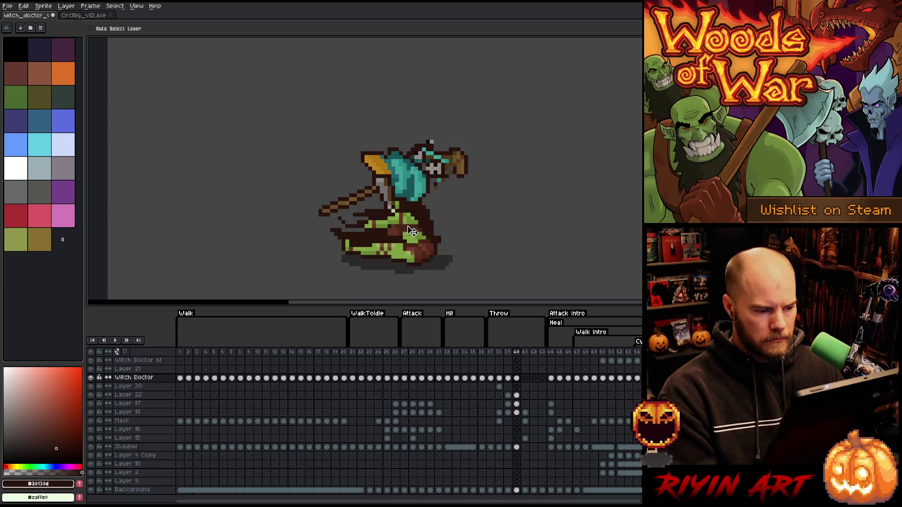
{"action": "key", "text": "Left"}
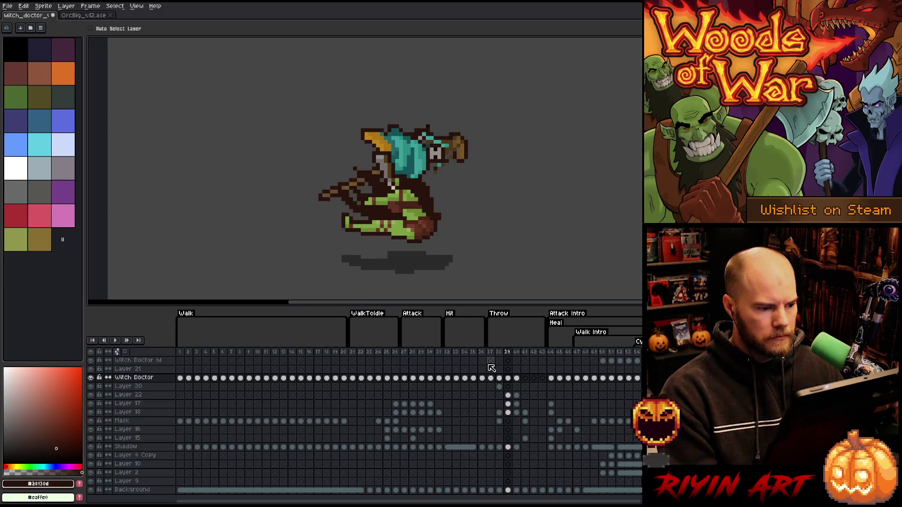
{"action": "key", "text": "Right"}
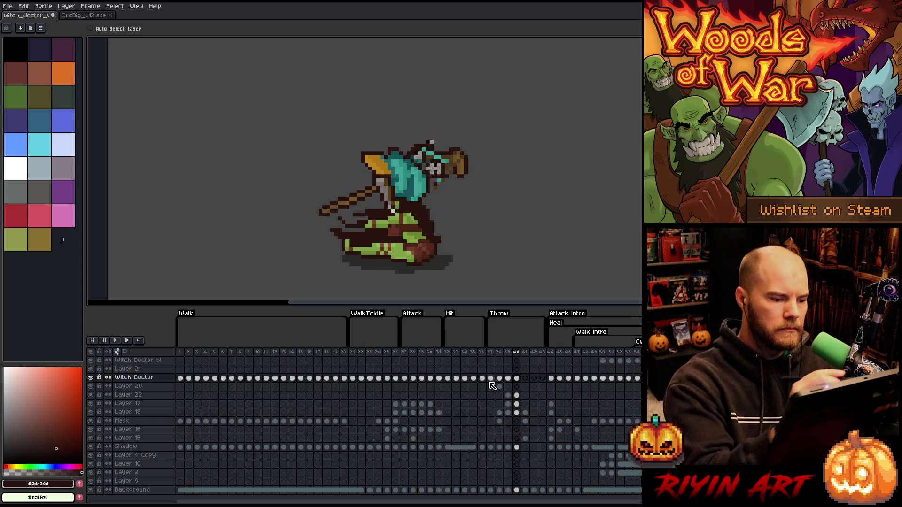
{"action": "key", "text": "b"}
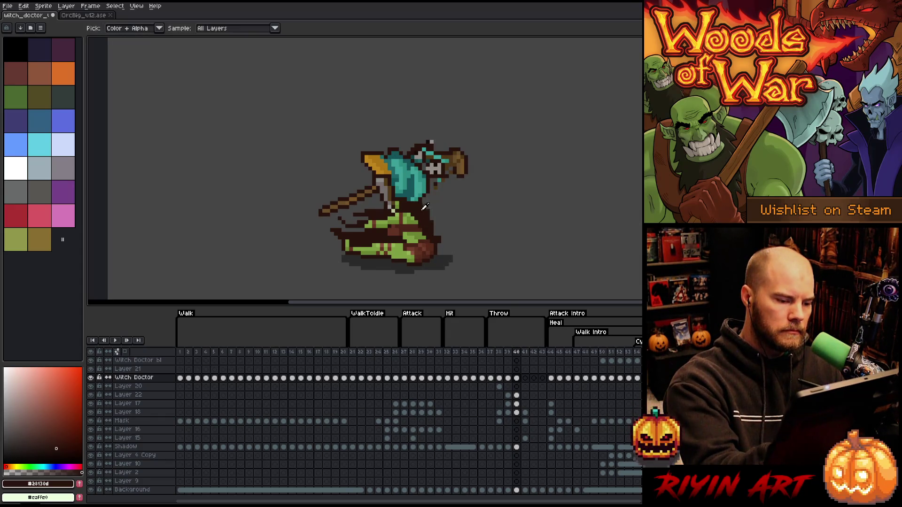
{"action": "key", "text": "e"}
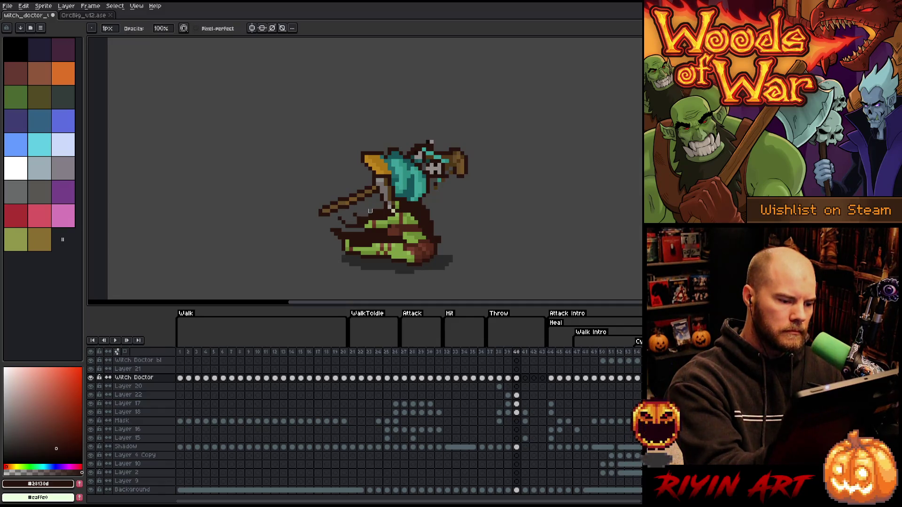
{"action": "key", "text": "b"}
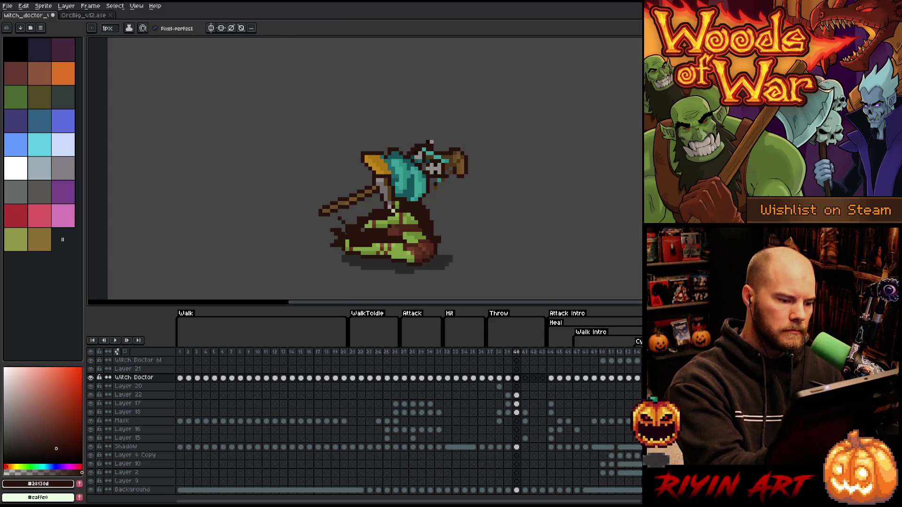
{"action": "key", "text": "e"}
{"action": "left_click_drag", "start_coordinate": [328, 235], "coordinate": [355, 221]}
{"action": "key", "text": "b"}
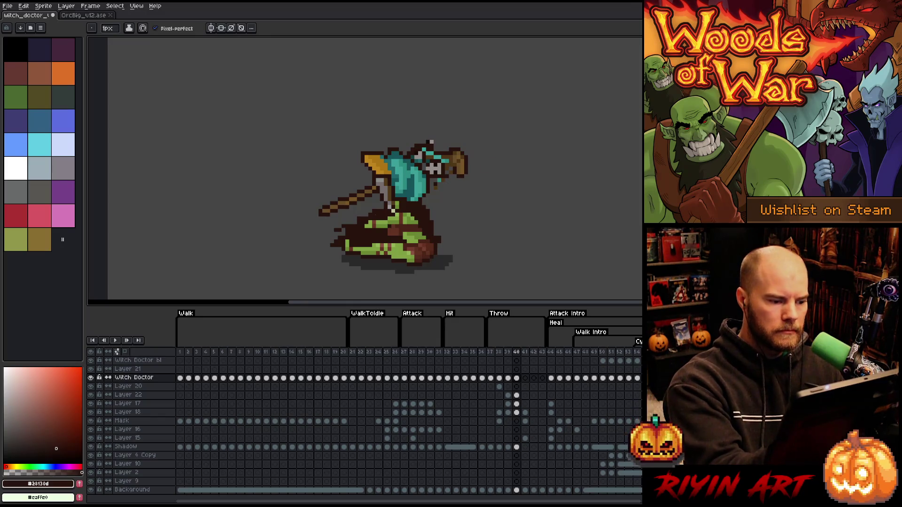
{"action": "key", "text": "e"}
{"action": "key", "text": "b"}
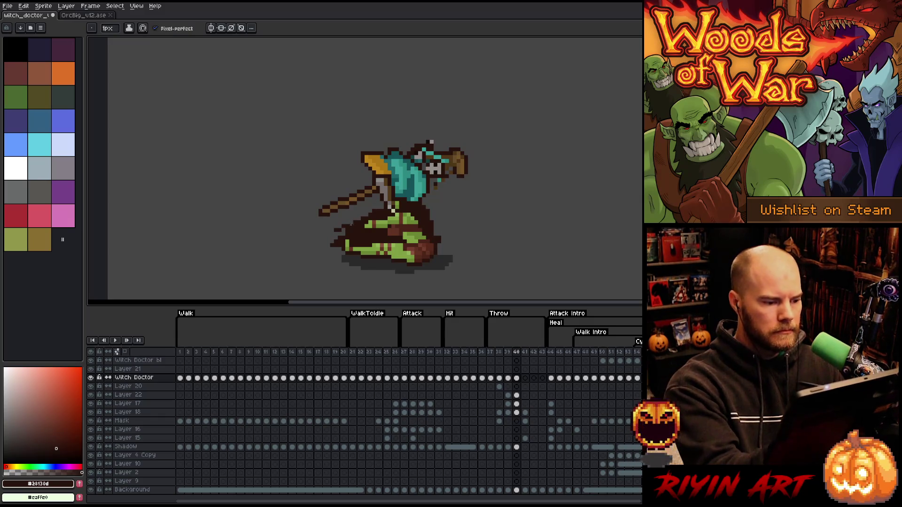
{"action": "key", "text": "e"}
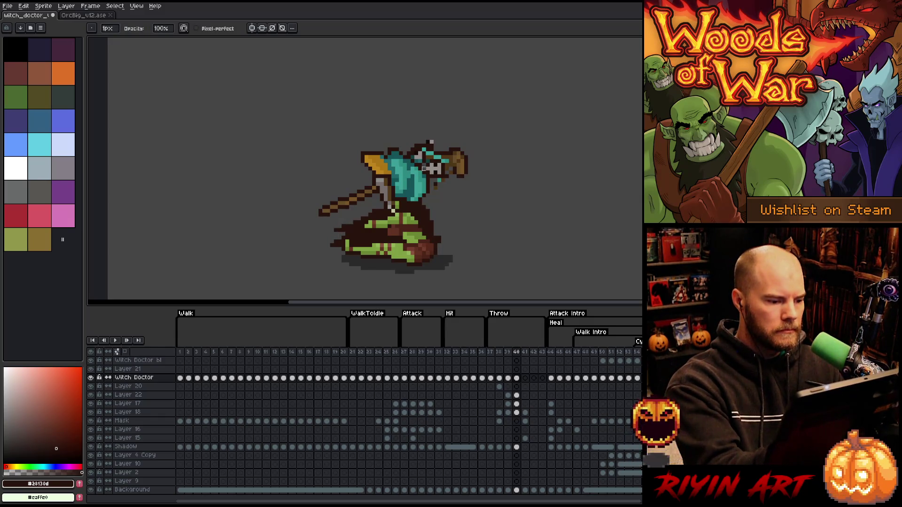
{"action": "key", "text": "b"}
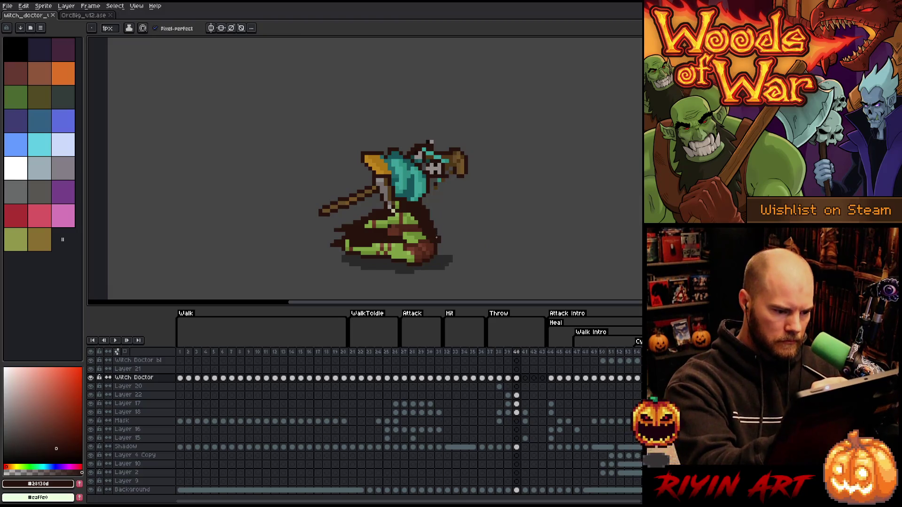
{"action": "key", "text": "comma"}
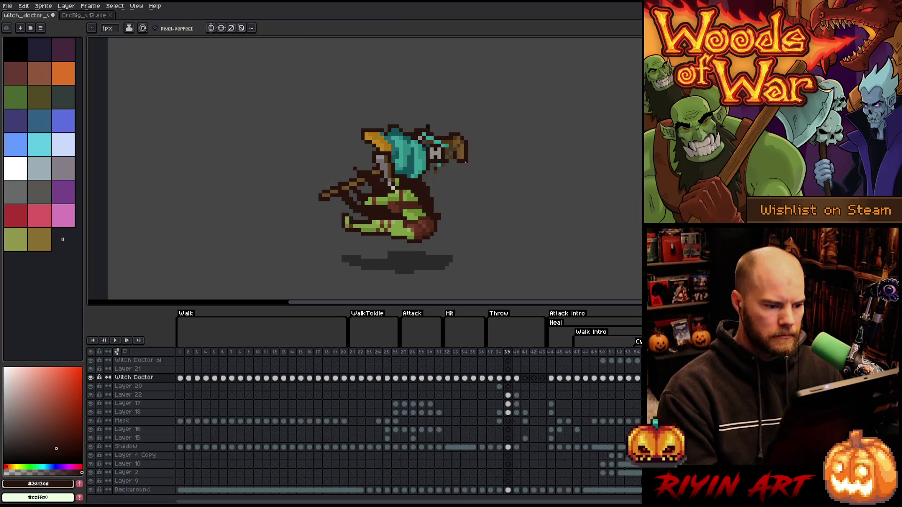
{"action": "key", "text": "e"}
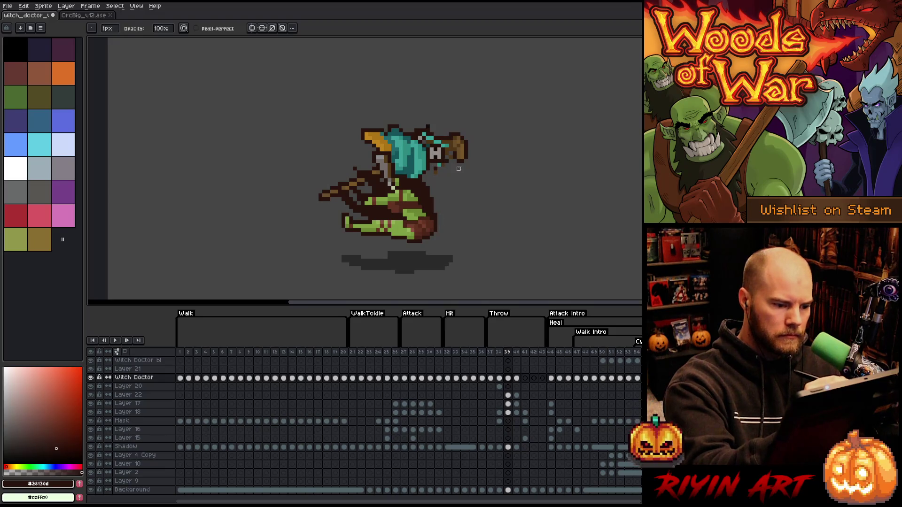
{"action": "key", "text": "comma"}
{"action": "key", "text": "period"}
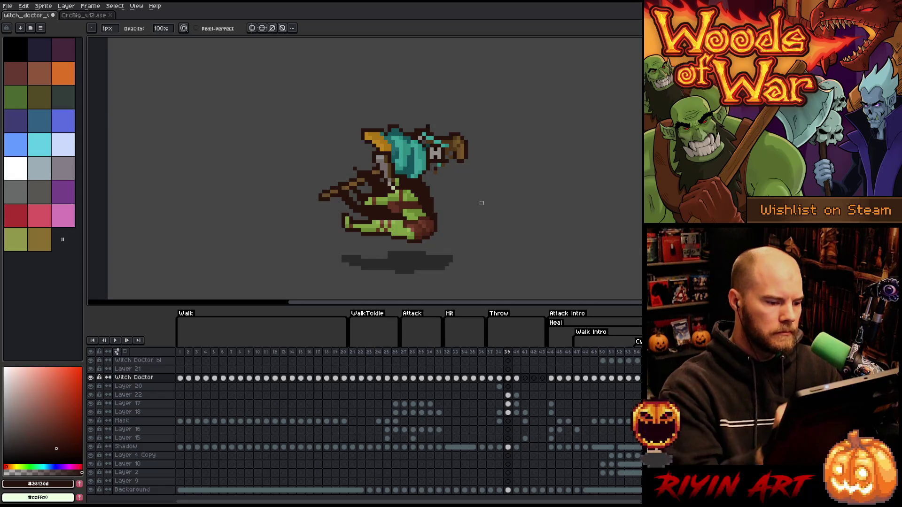
{"action": "key", "text": "b"}
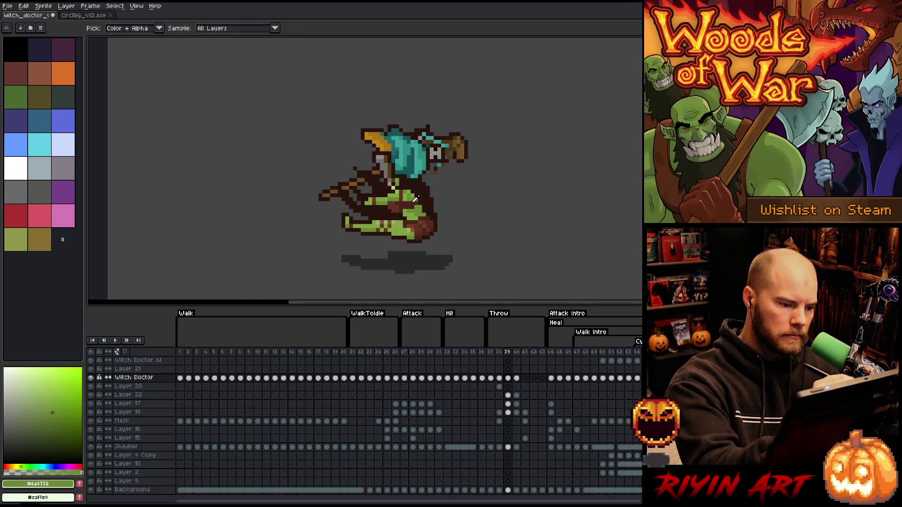
{"action": "left_click", "coordinate": [376, 202], "text": "alt"}
{"action": "key", "text": "comma"}
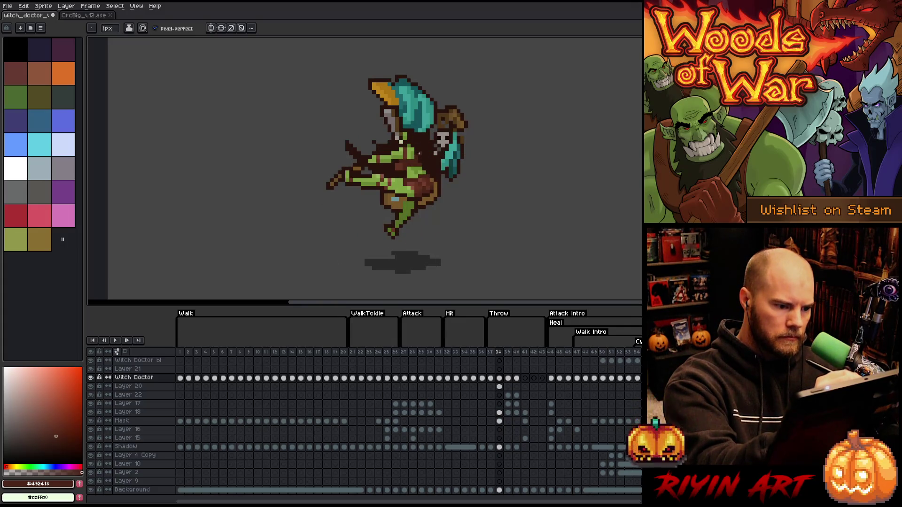
{"action": "left_click", "coordinate": [419, 167], "text": "alt"}
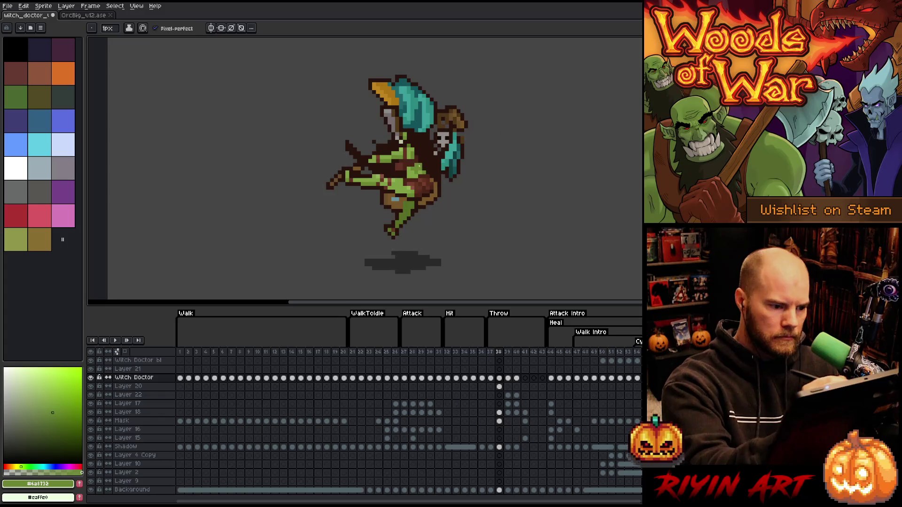
{"action": "key", "text": "comma"}
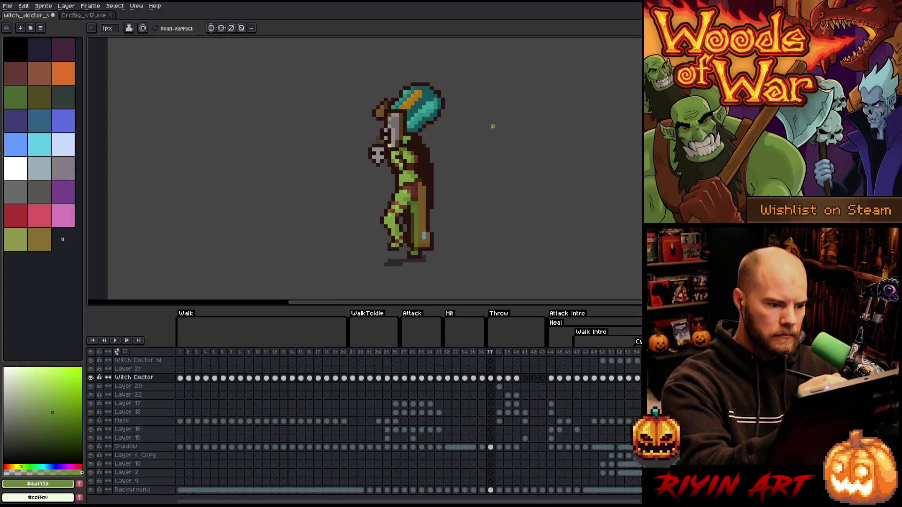
{"action": "key", "text": "period"}
{"action": "key", "text": "period"}
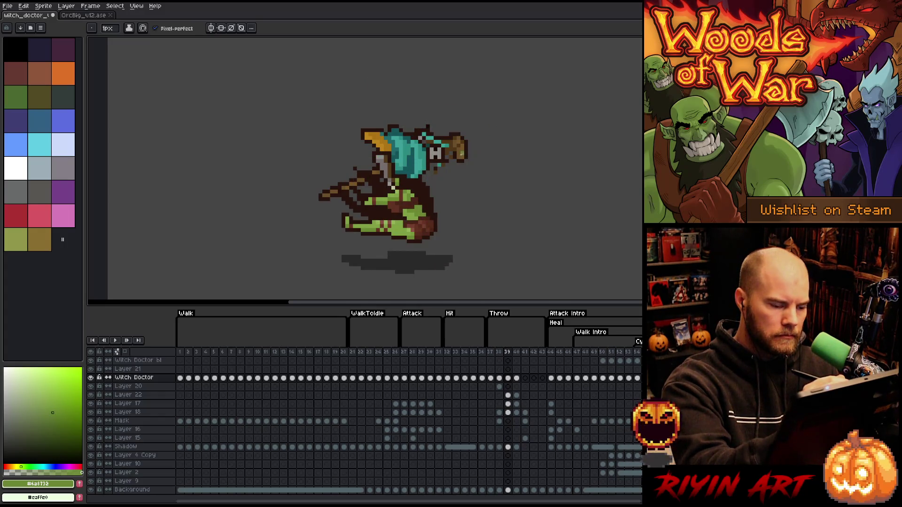
{"action": "key", "text": "comma"}
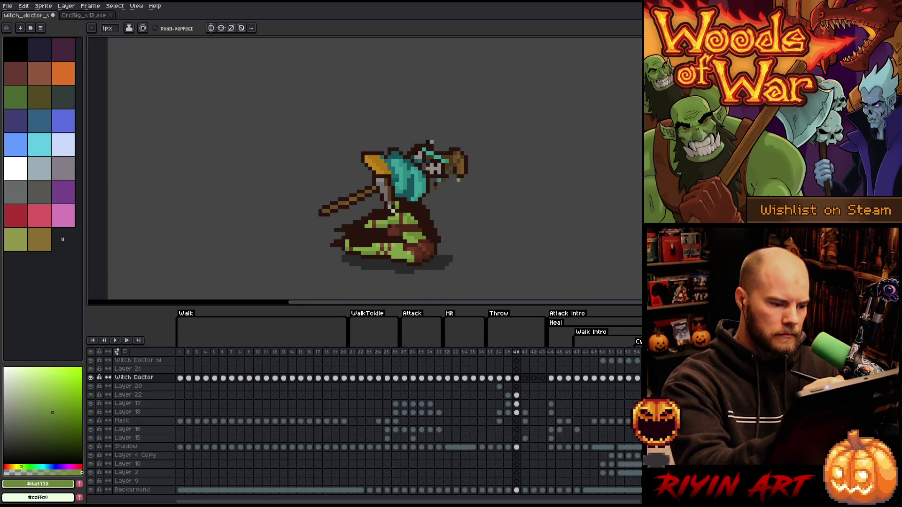
{"action": "key", "text": "period"}
{"action": "key", "text": "period"}
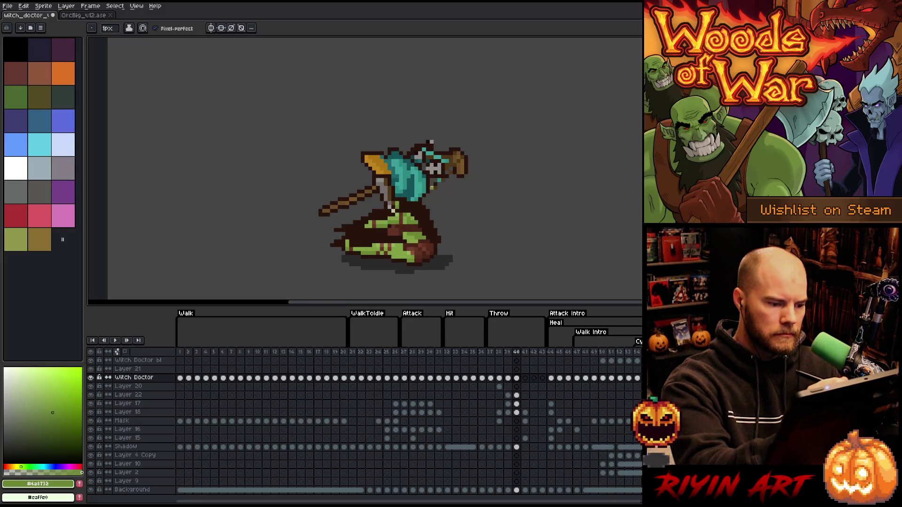
{"action": "left_click", "coordinate": [416, 229], "text": "alt"}
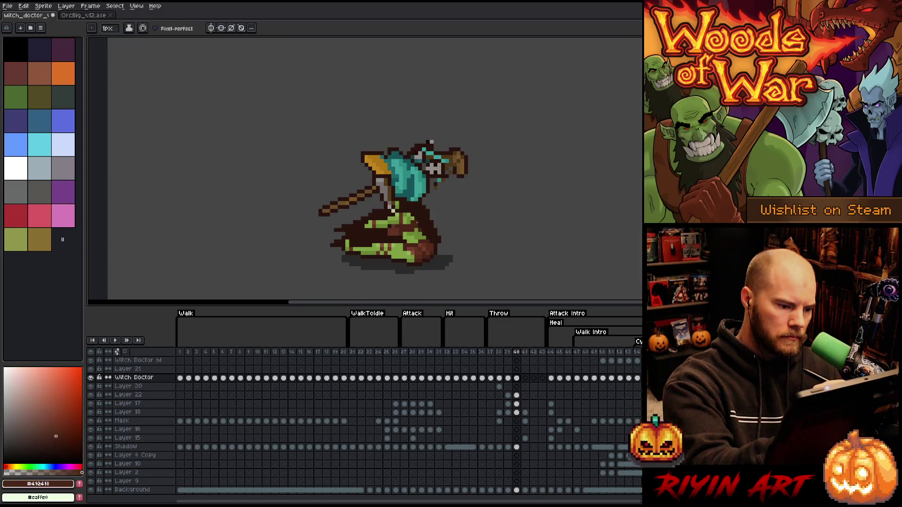
{"action": "left_click", "coordinate": [423, 230], "text": "alt"}
{"action": "key", "text": "comma"}
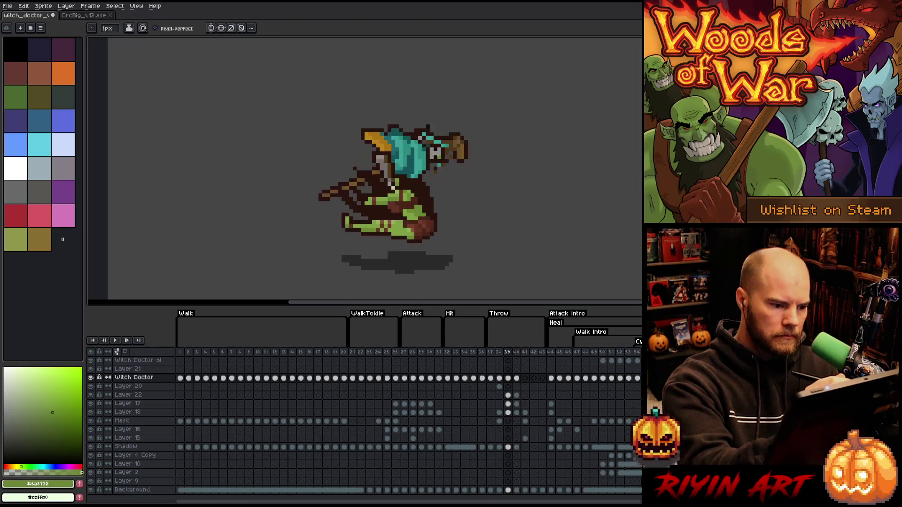
{"action": "key", "text": "period"}
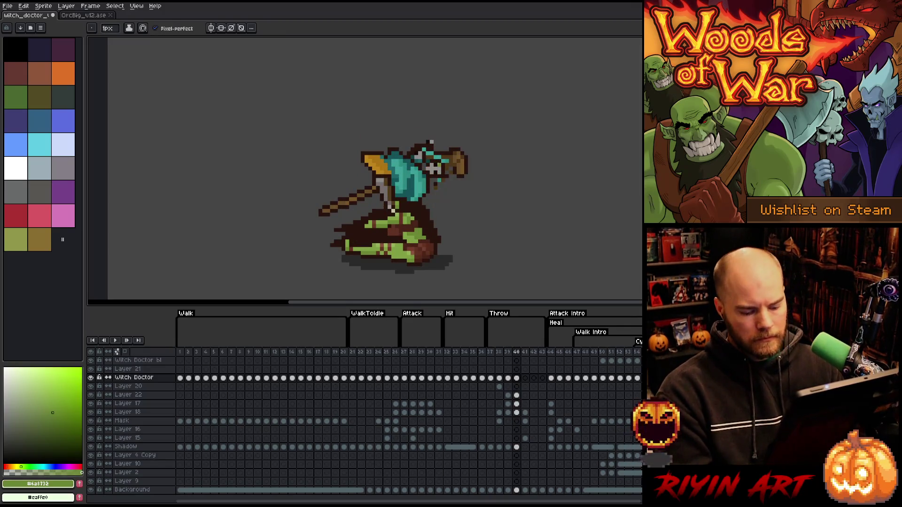
{"action": "key", "text": "period"}
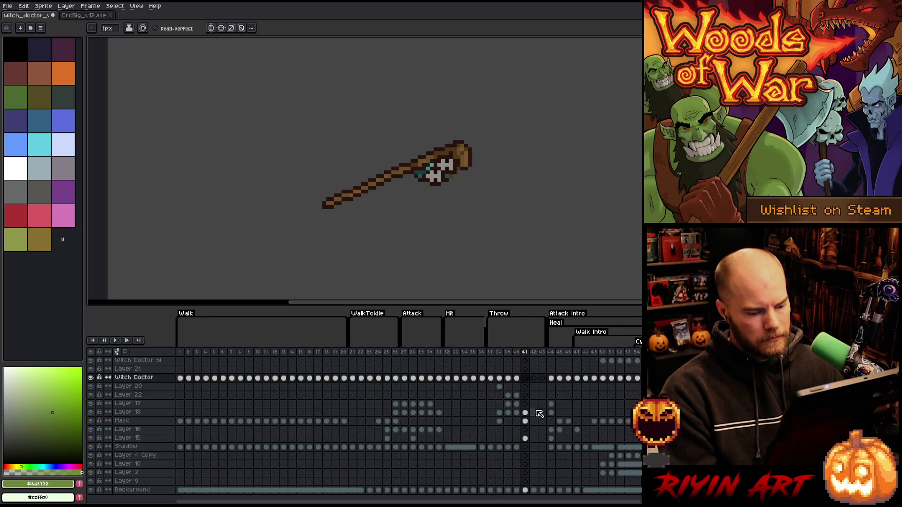
{"action": "key", "text": "comma"}
{"action": "key", "text": "period"}
{"action": "key", "text": "Return"}
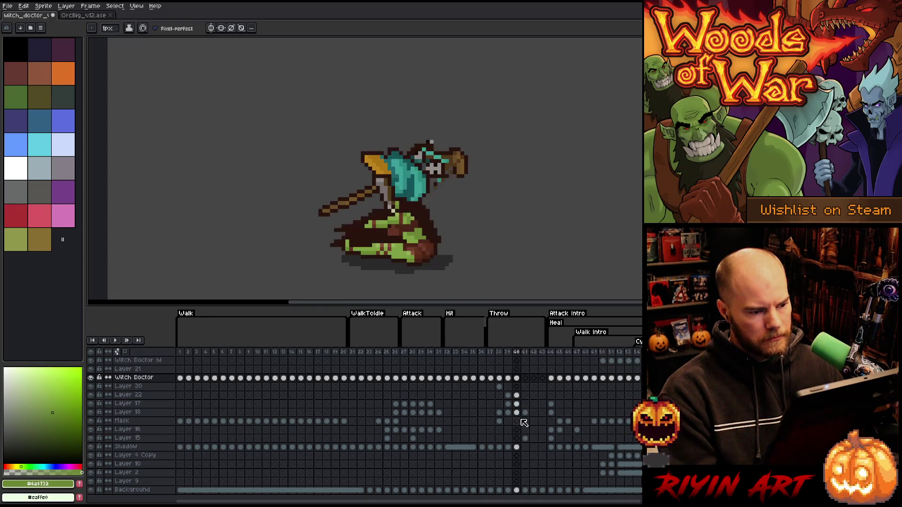
{"action": "key", "text": "period"}
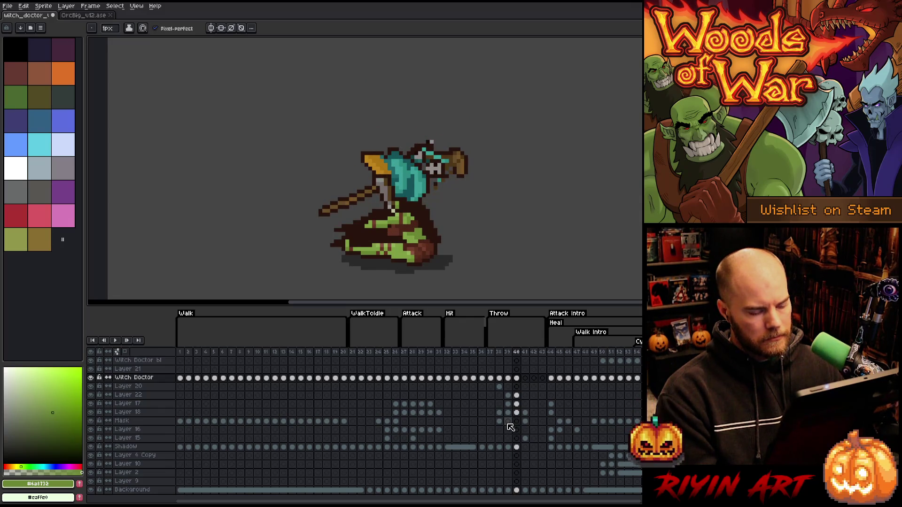
{"action": "left_click", "coordinate": [517, 353]}
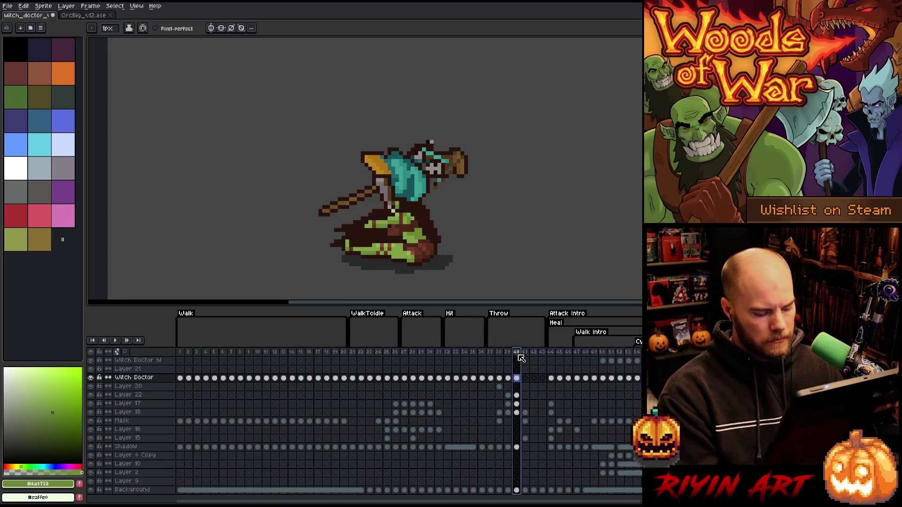
Step: Duplicate frame 40 as frame 41 and lower its staff, arm and head layers
{"action": "key", "text": "alt+n"}
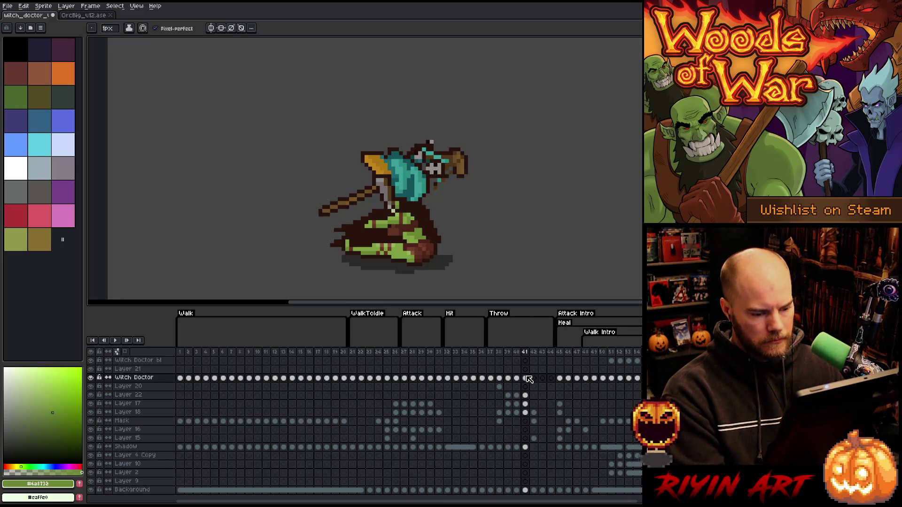
{"action": "left_click", "coordinate": [527, 379]}
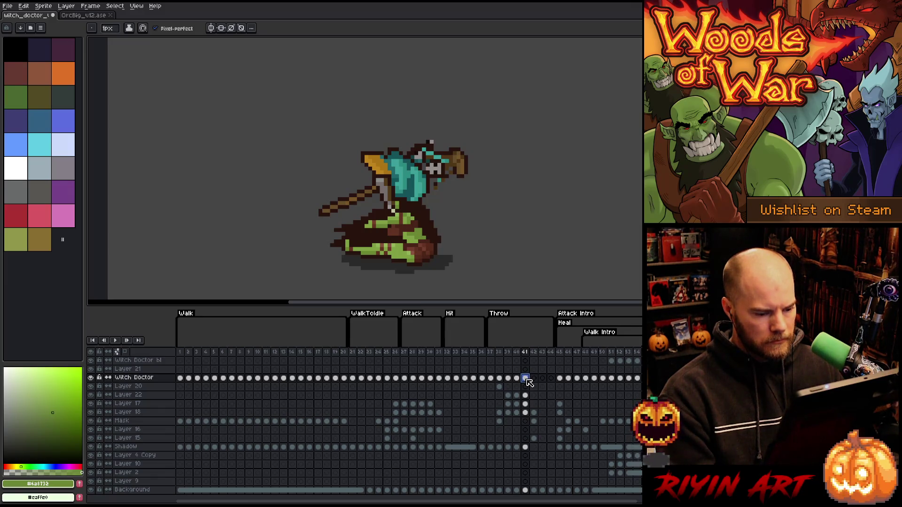
{"action": "left_click_drag", "start_coordinate": [525, 395], "coordinate": [526, 413]}
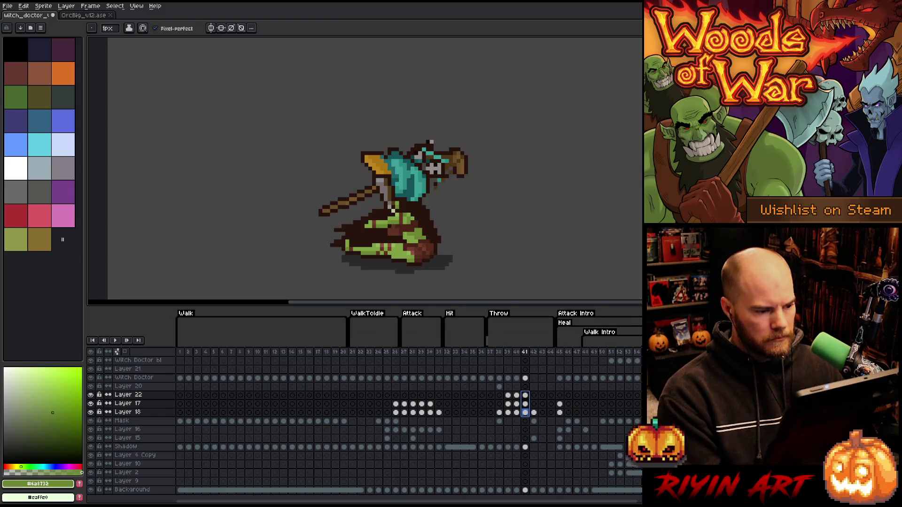
{"action": "key", "text": "v"}
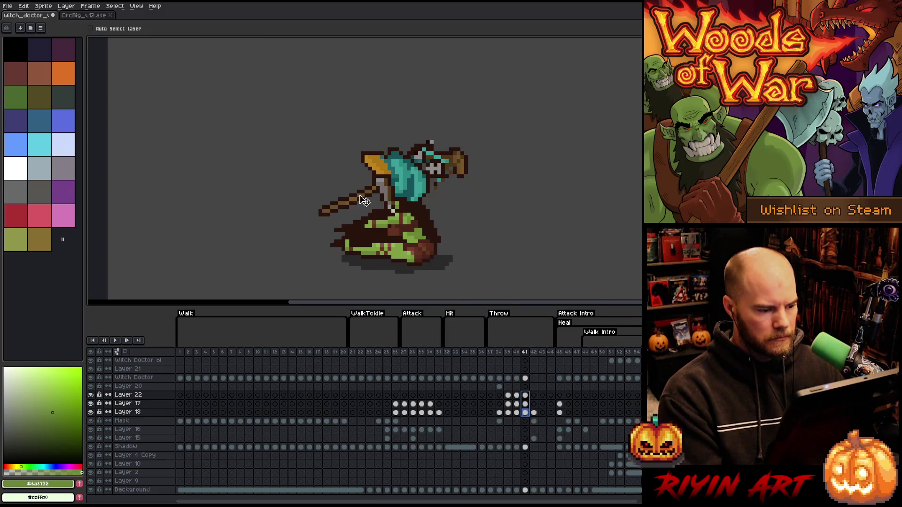
{"action": "left_click_drag", "start_coordinate": [460, 162], "coordinate": [461, 179]}
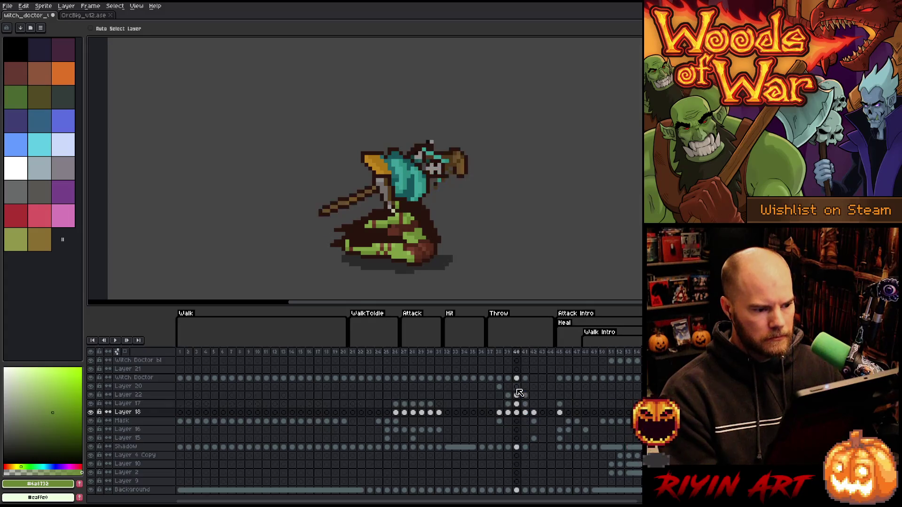
Step: Nudge the Witch Doctor body up slightly on frame 41
{"action": "left_click", "coordinate": [525, 412]}
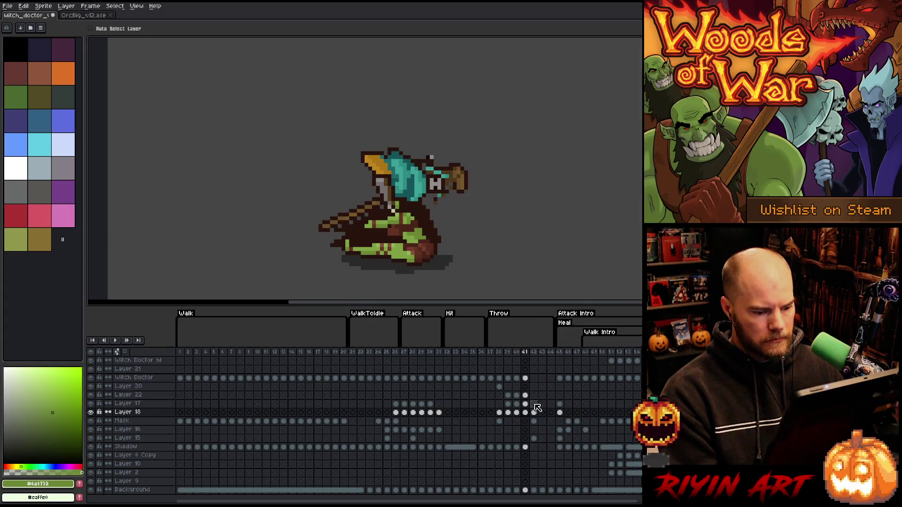
{"action": "left_click", "coordinate": [525, 378]}
{"action": "left_click_drag", "start_coordinate": [431, 250], "coordinate": [430, 240]}
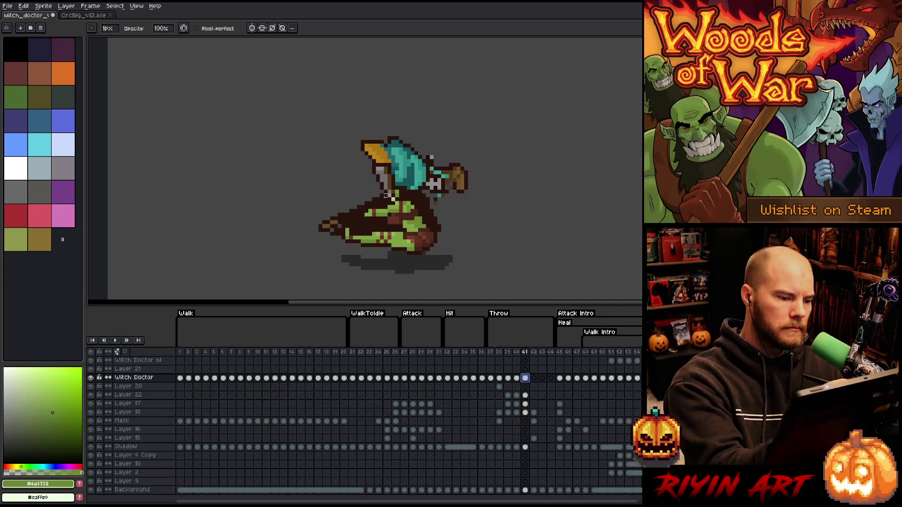
Step: Touch up frame 41's body with a green stroke and dark brown lower-left outline
{"action": "key", "text": "b"}
{"action": "left_click", "coordinate": [377, 200]}
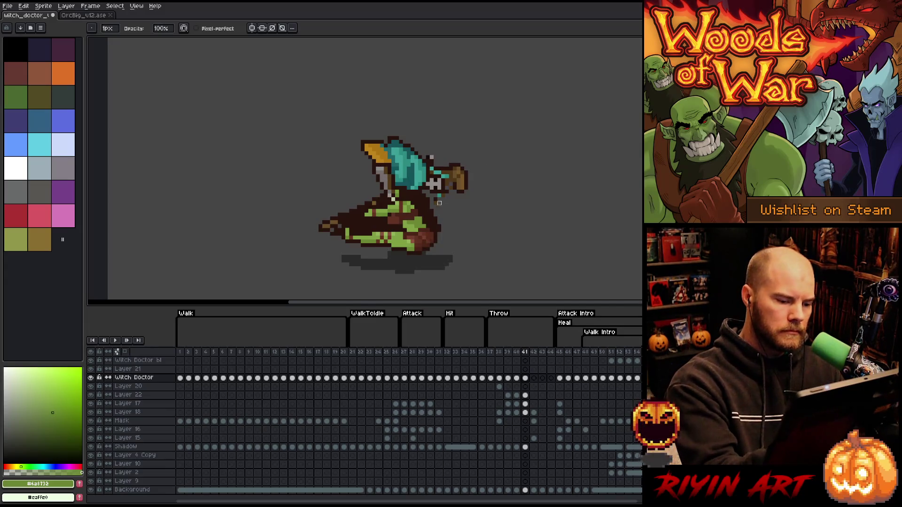
{"action": "left_click_drag", "start_coordinate": [366, 203], "coordinate": [347, 215]}
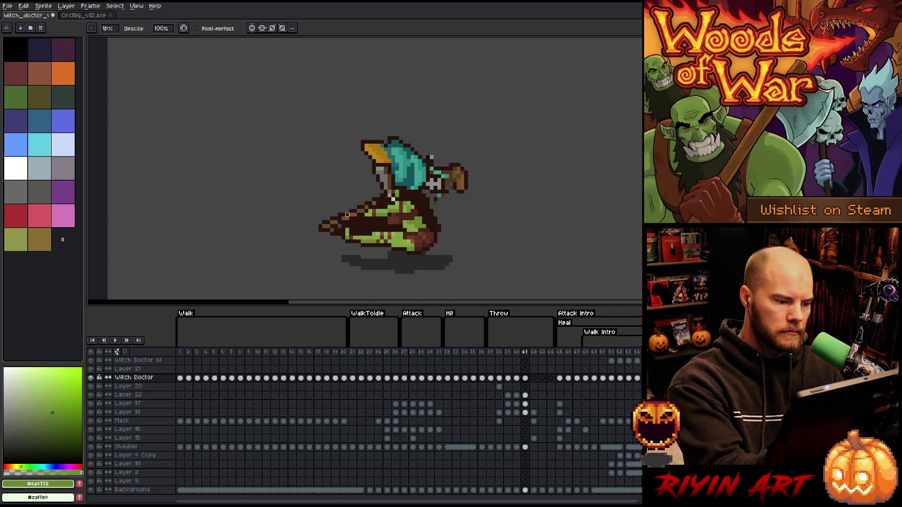
{"action": "key", "text": "e"}
{"action": "left_click", "coordinate": [354, 244], "text": "alt"}
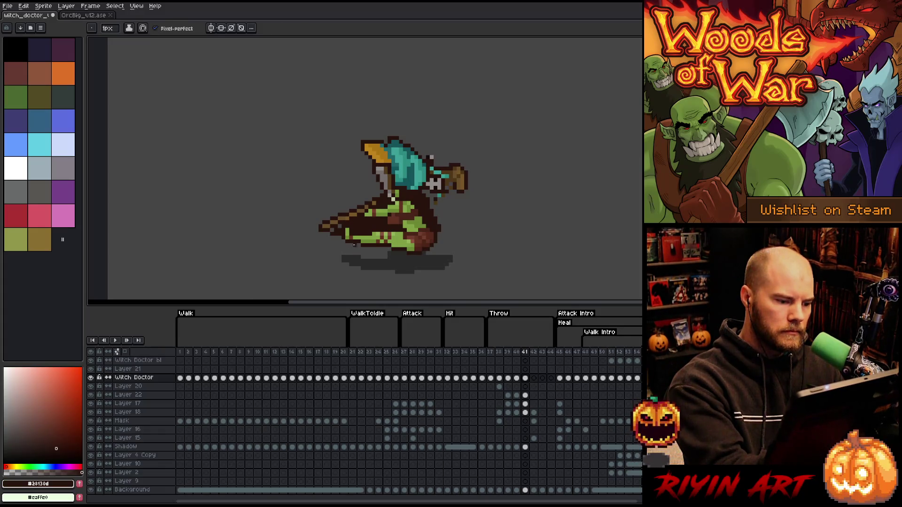
{"action": "left_click_drag", "start_coordinate": [326, 249], "coordinate": [336, 242]}
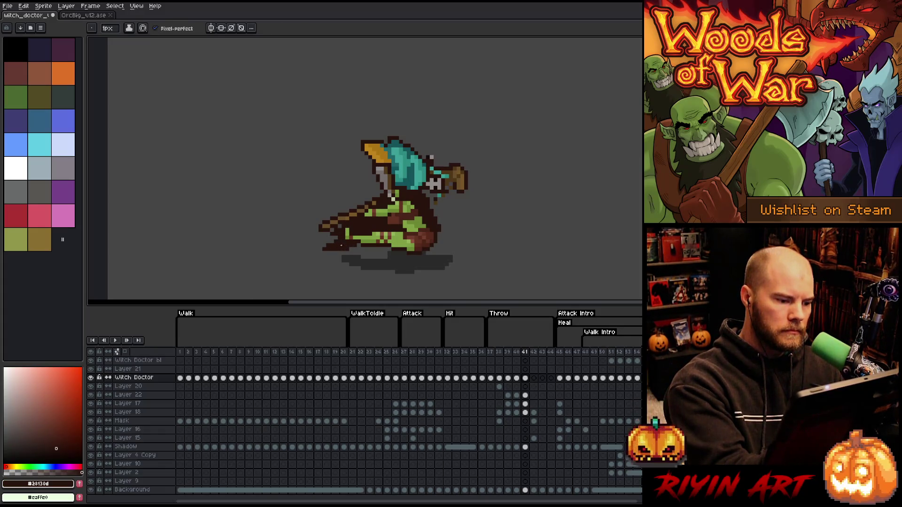
{"action": "key", "text": "b"}
{"action": "key", "text": "e"}
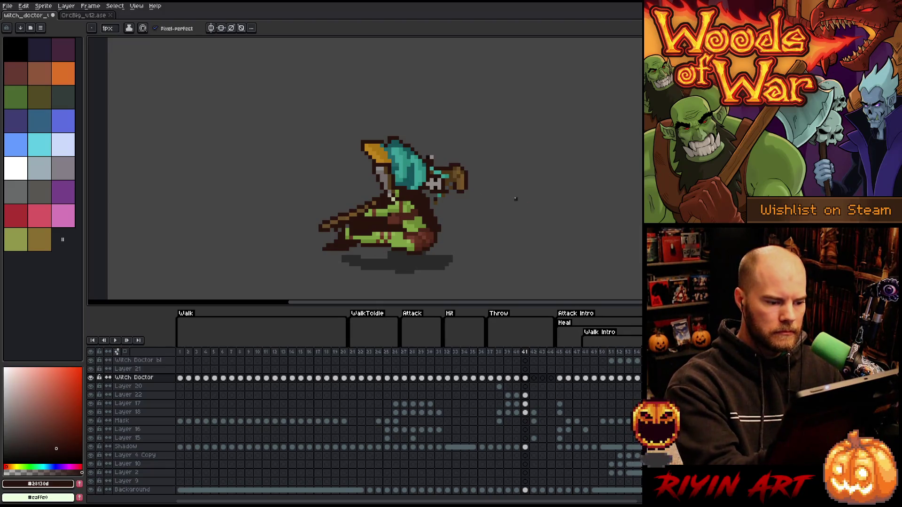
{"action": "key", "text": "b"}
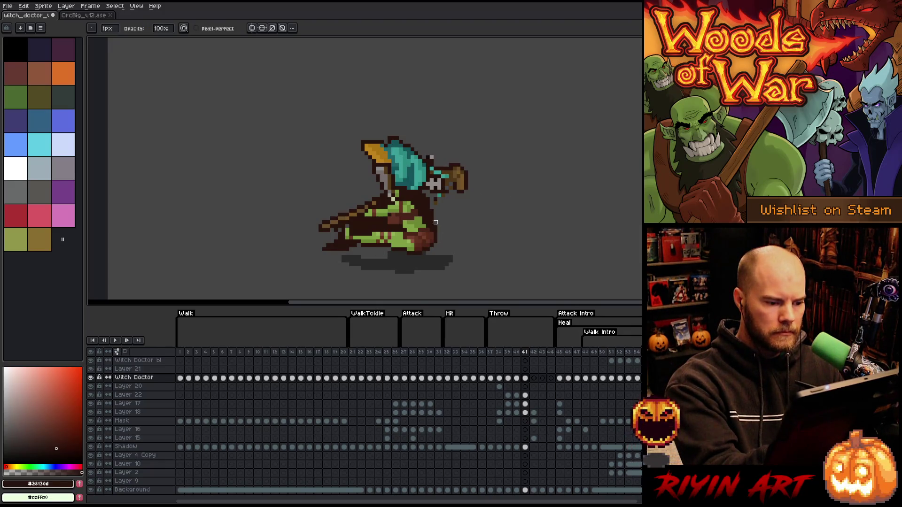
Step: Flip between frames 41 and 42 to compare the poses, ending on frame 42
{"action": "key", "text": "Left"}
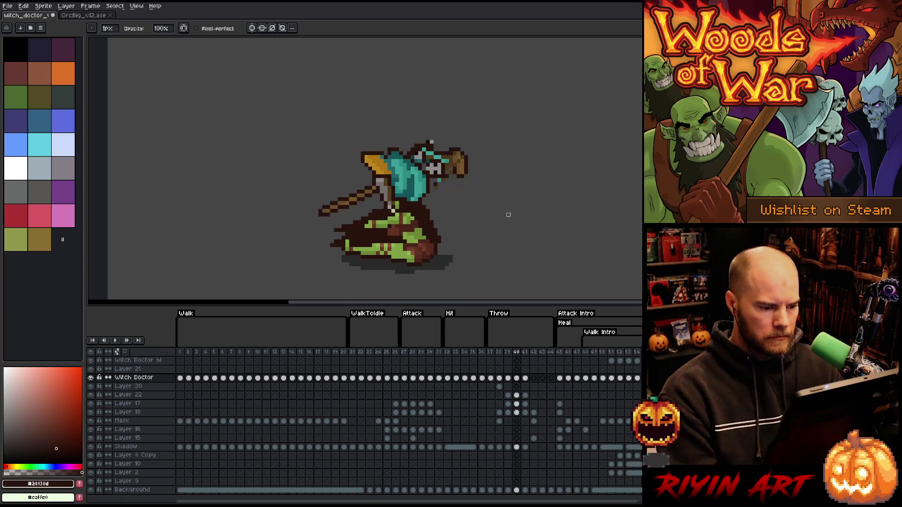
{"action": "key", "text": "Right"}
{"action": "key", "text": "Right"}
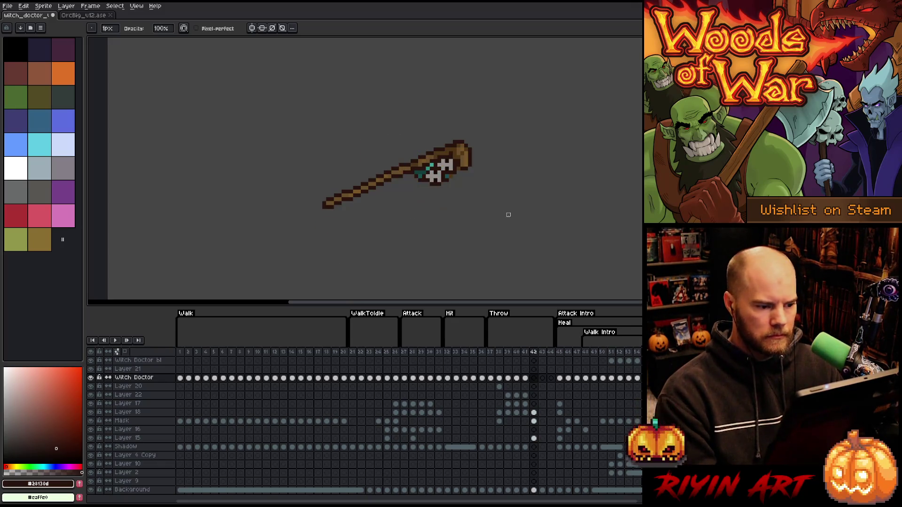
{"action": "key", "text": "Left"}
{"action": "key", "text": "Right"}
{"action": "key", "text": "Left"}
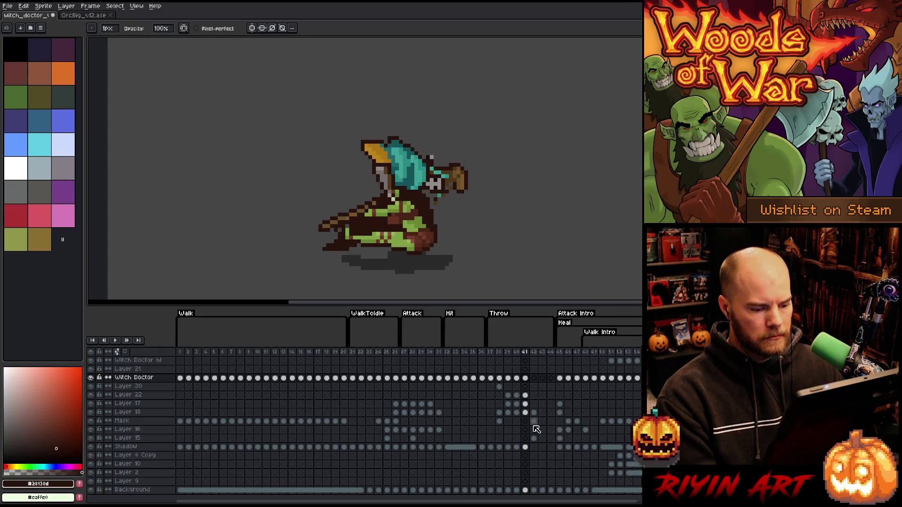
{"action": "key", "text": "Right"}
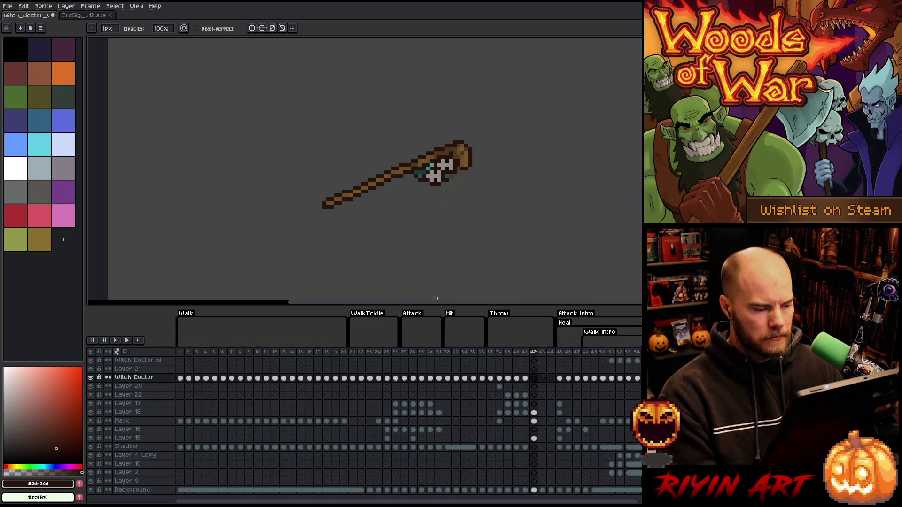
Step: Select Layer 18's cel on frame 42 and marquee-select the staff's left end
{"action": "left_click", "coordinate": [533, 413]}
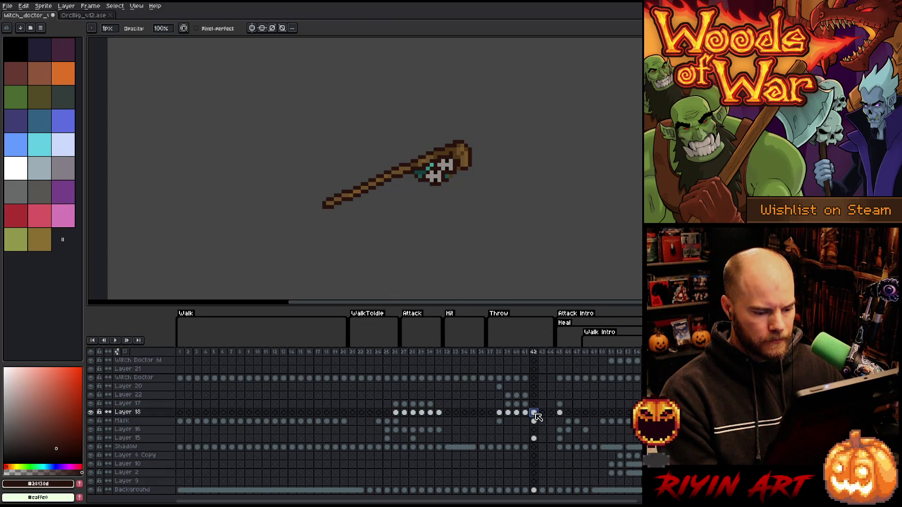
{"action": "left_click", "coordinate": [93, 411]}
{"action": "left_click", "coordinate": [93, 411]}
{"action": "key", "text": "m"}
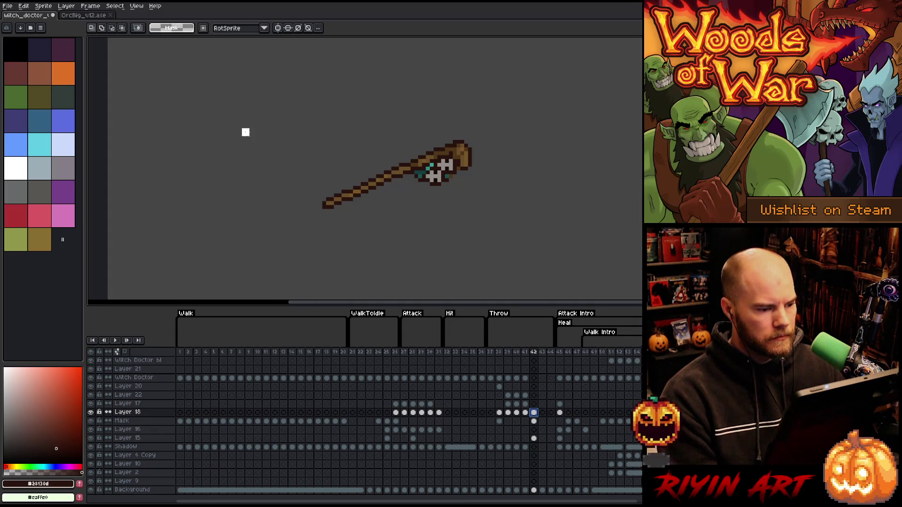
{"action": "left_click_drag", "start_coordinate": [245, 132], "coordinate": [390, 236]}
{"action": "mouse_move", "coordinate": [269, 98]}
{"action": "left_mouse_down"}
{"action": "mouse_move", "coordinate": [332, 211]}
{"action": "mouse_move", "coordinate": [385, 247]}
{"action": "left_mouse_up"}
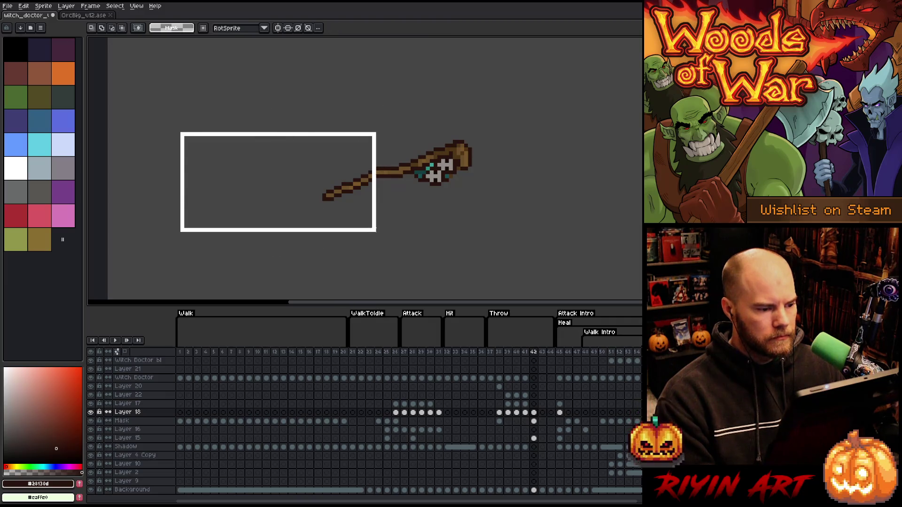